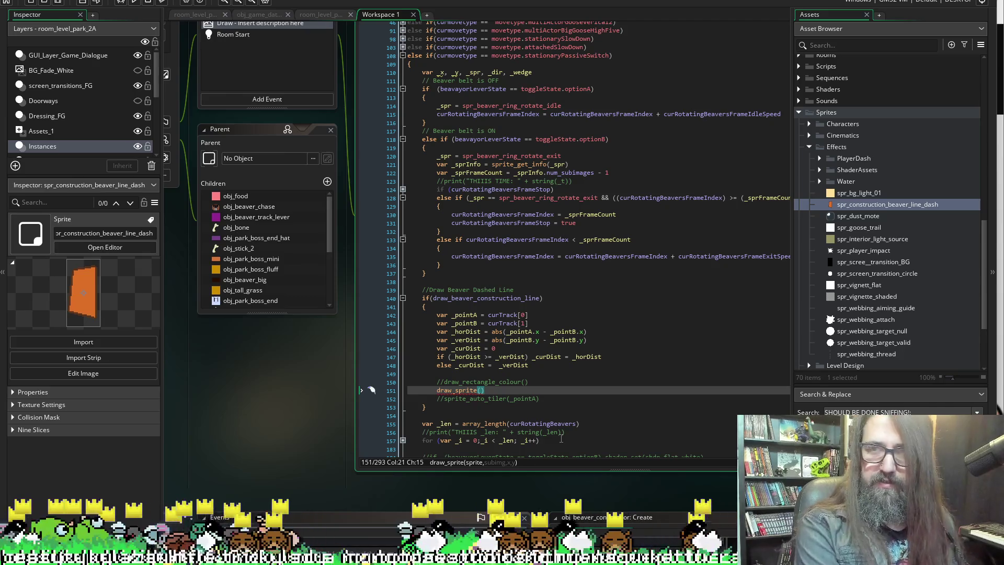
Autocomplete the draw_sprite sprite argument to spr_construction_beaver_line_dash from 'spr_con'.
text(spr_con)
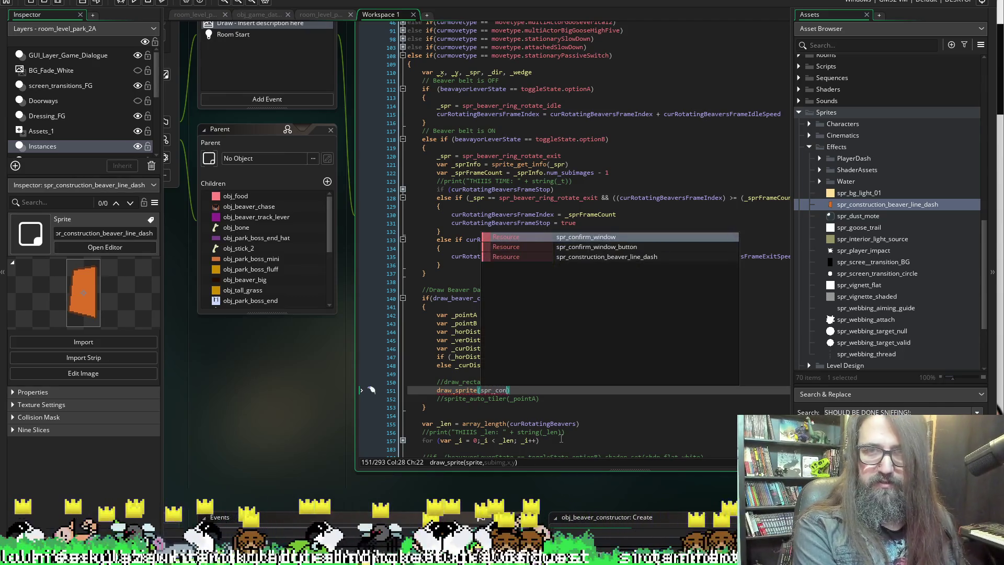
key(Down)
key(Down)
key(Return)
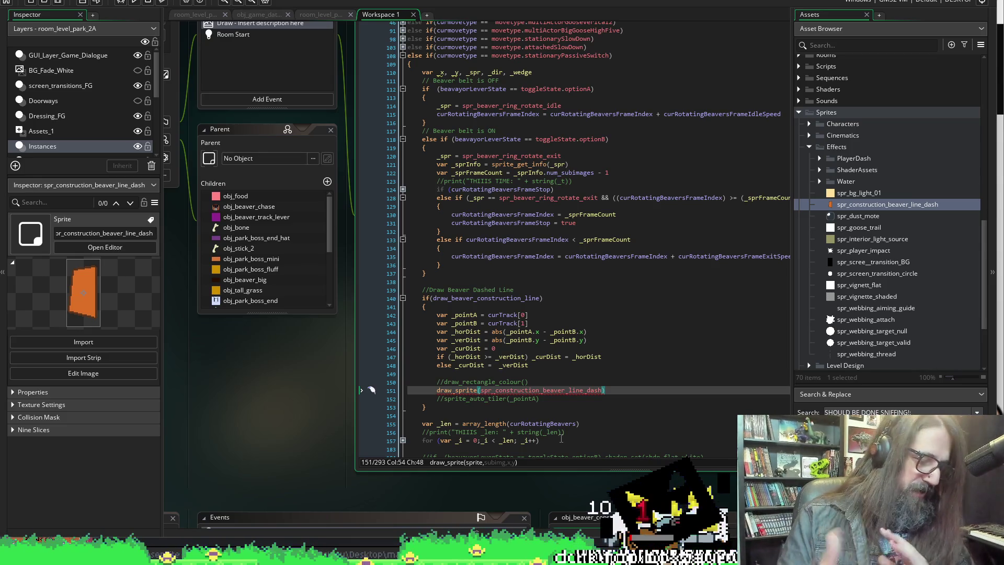
Add 0 as the subimage argument after spr_construction_beaver_line_dash in draw_sprite.
text(,)
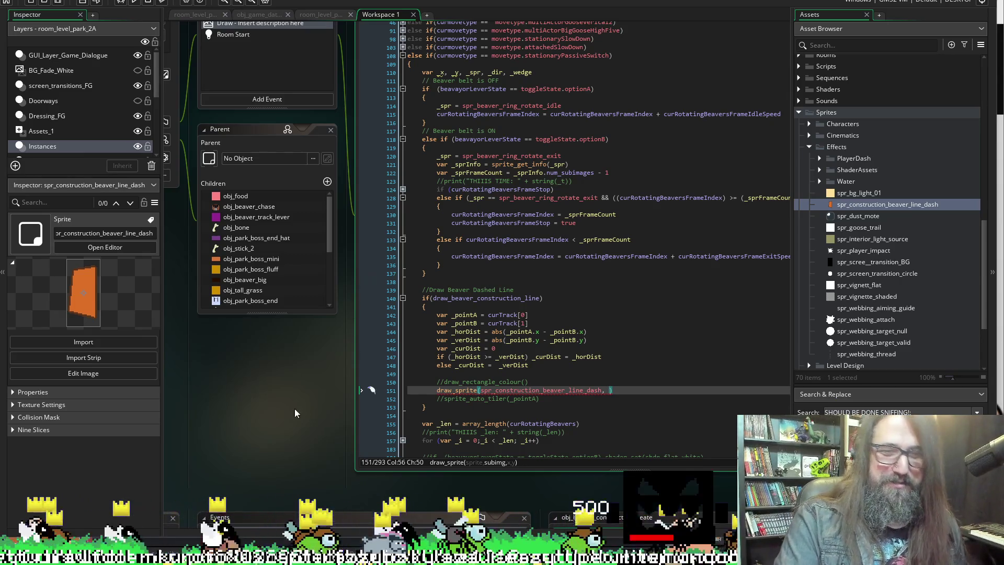
scroll(279, 402, right, 3)
scroll(233, 394, left, 3)
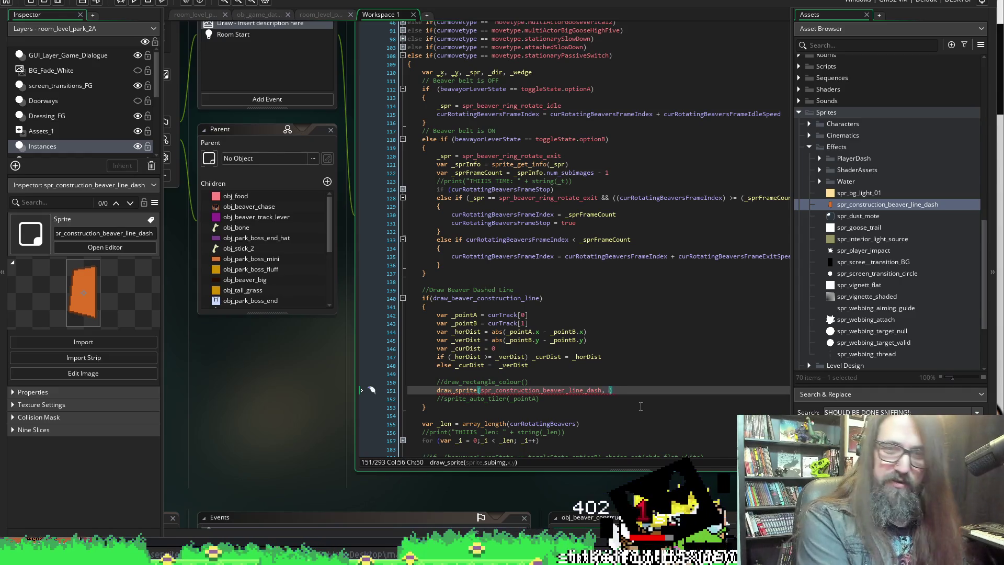
text(ima)
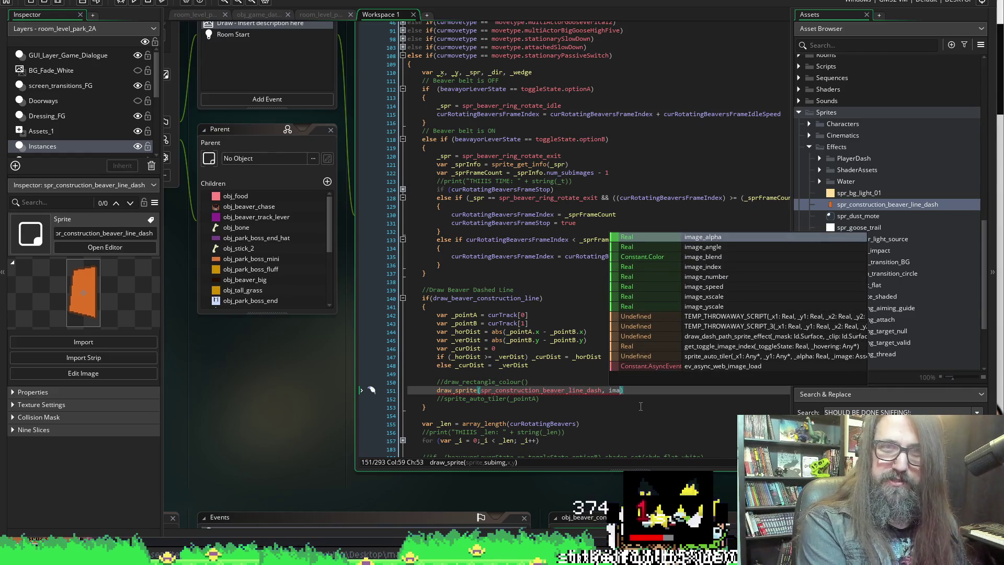
key(BackSpace)
key(BackSpace)
key(Escape)
text(0)
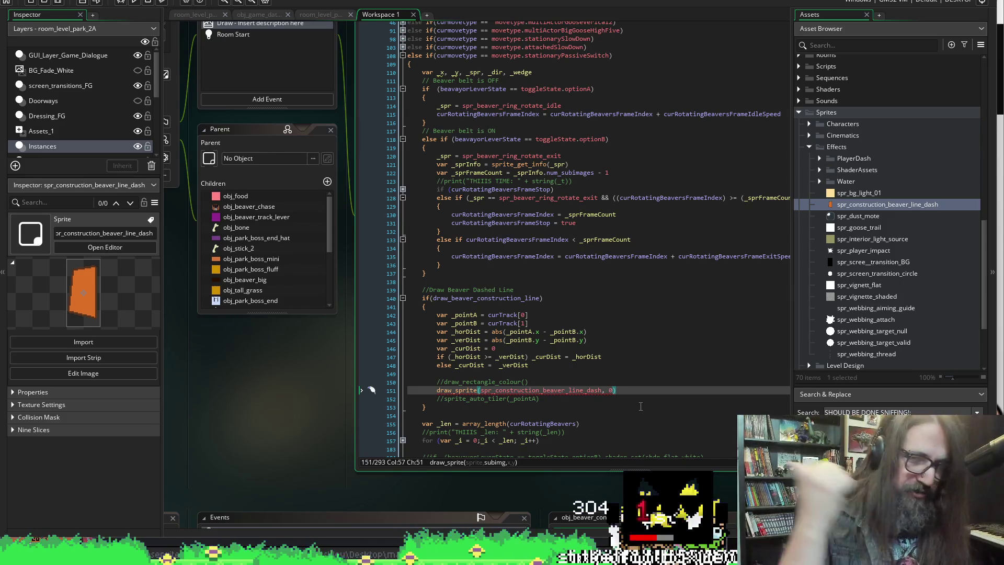
text(,)
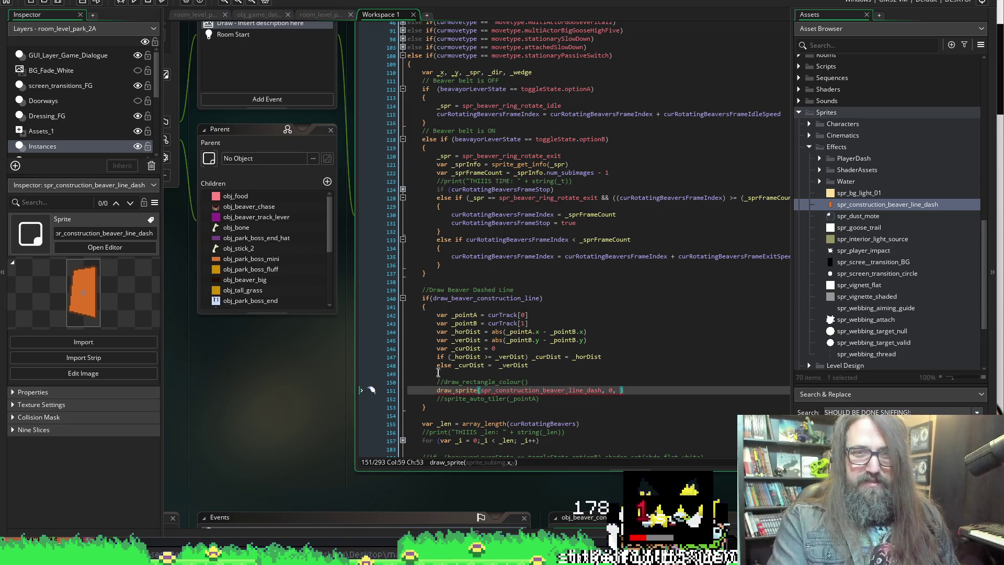
click(465, 373)
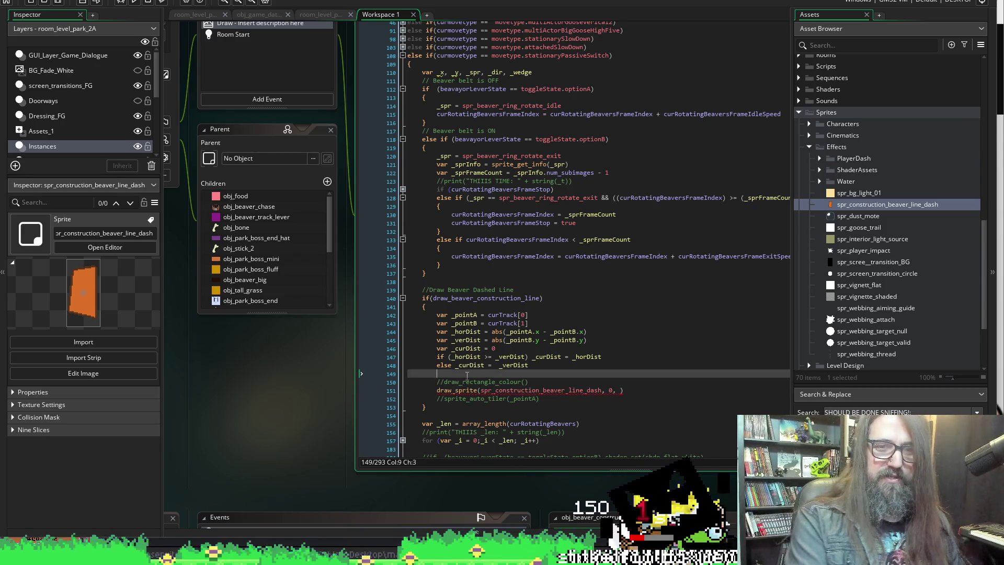
Insert a new line after line 149 and start a var declaration there.
key(Return)
text(divi)
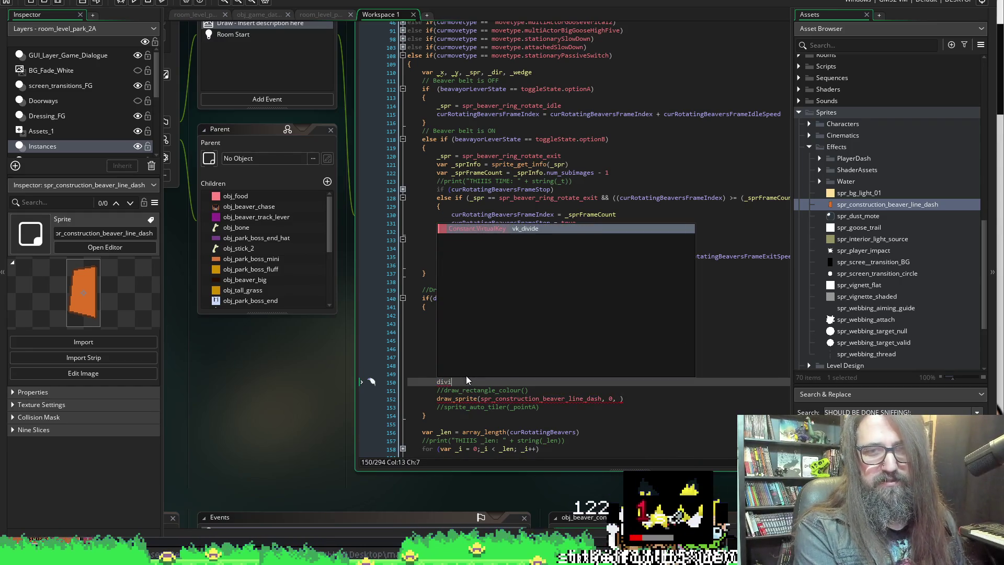
key(BackSpace)
key(BackSpace)
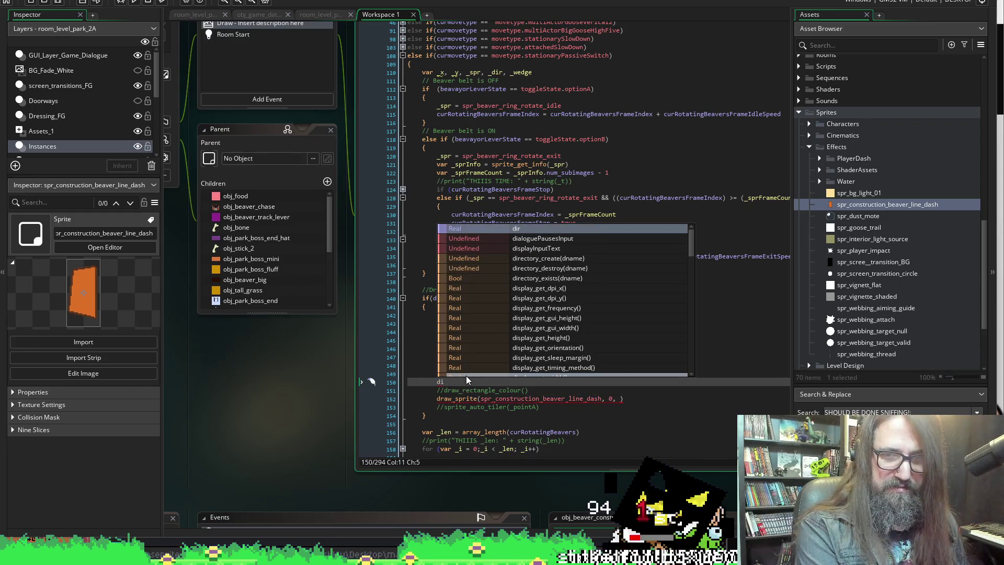
key(BackSpace)
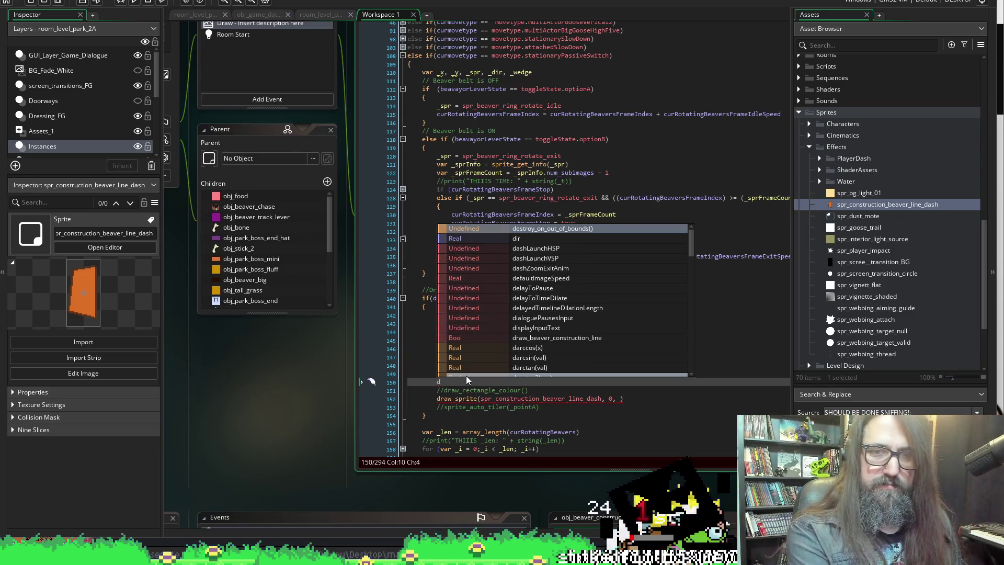
key(BackSpace)
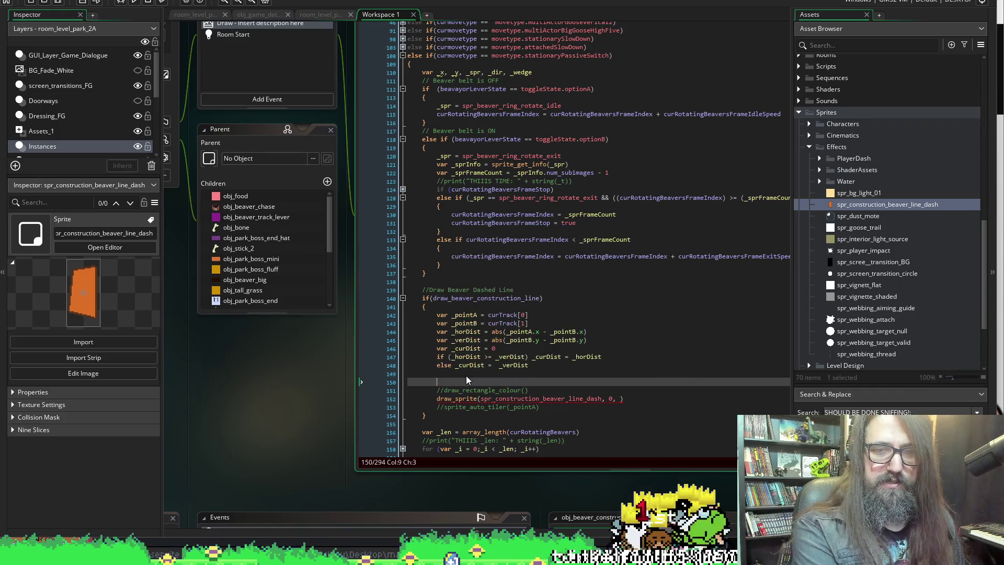
text(var _)
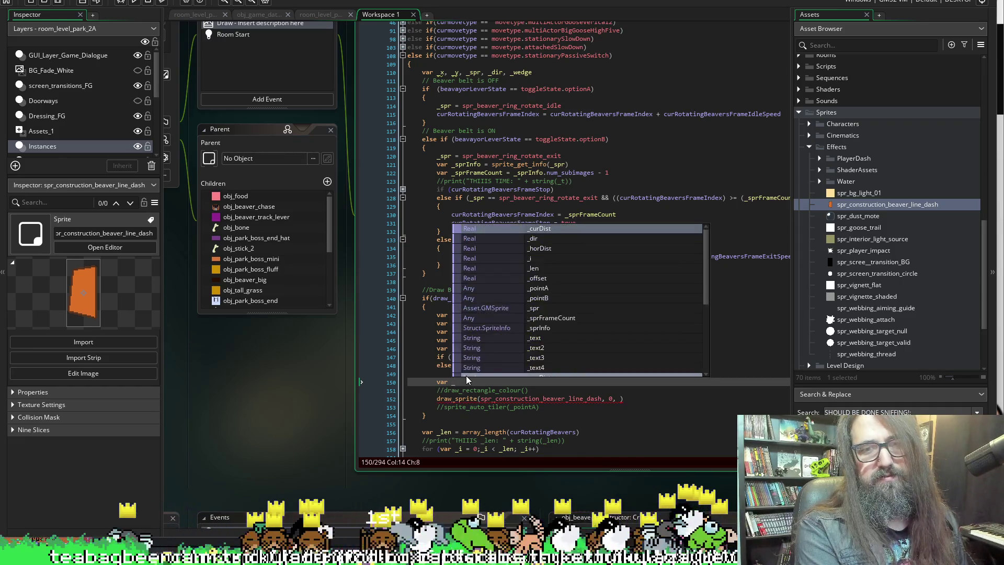
text(d)
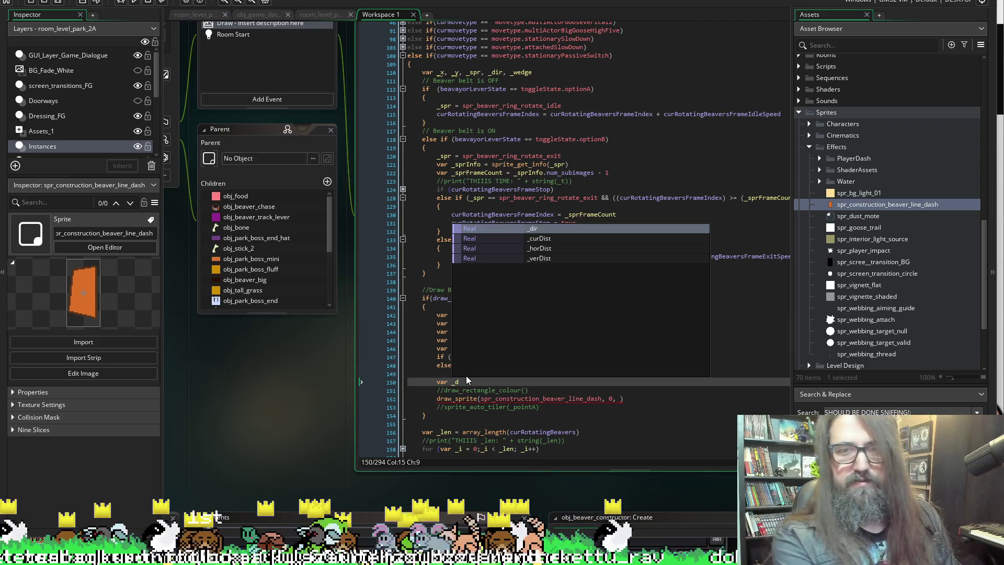
key(Return)
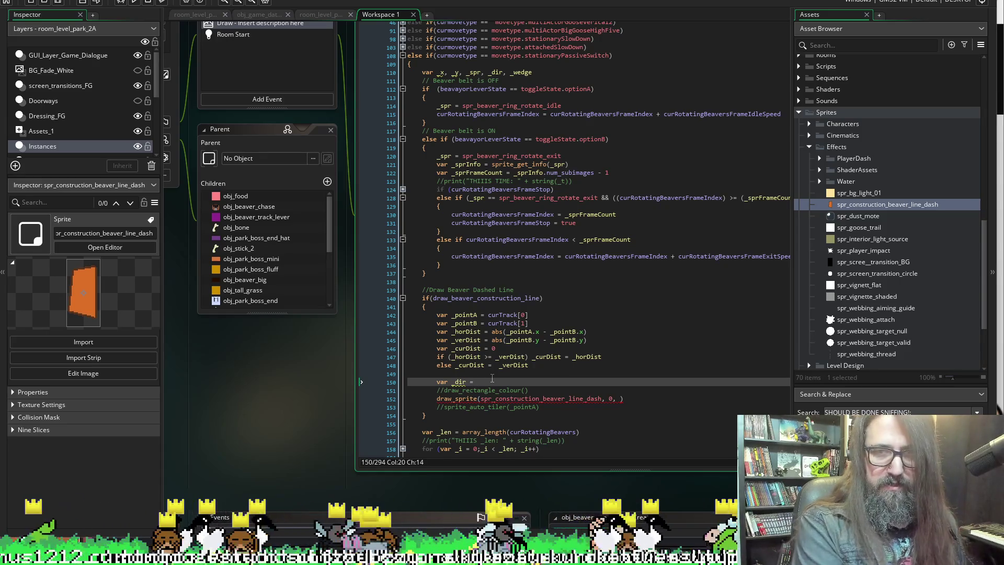
Rename the variable to _segments set to 8, and add an empty line 152.
key(Left)
key(Left)
key(Left)
key(BackSpace)
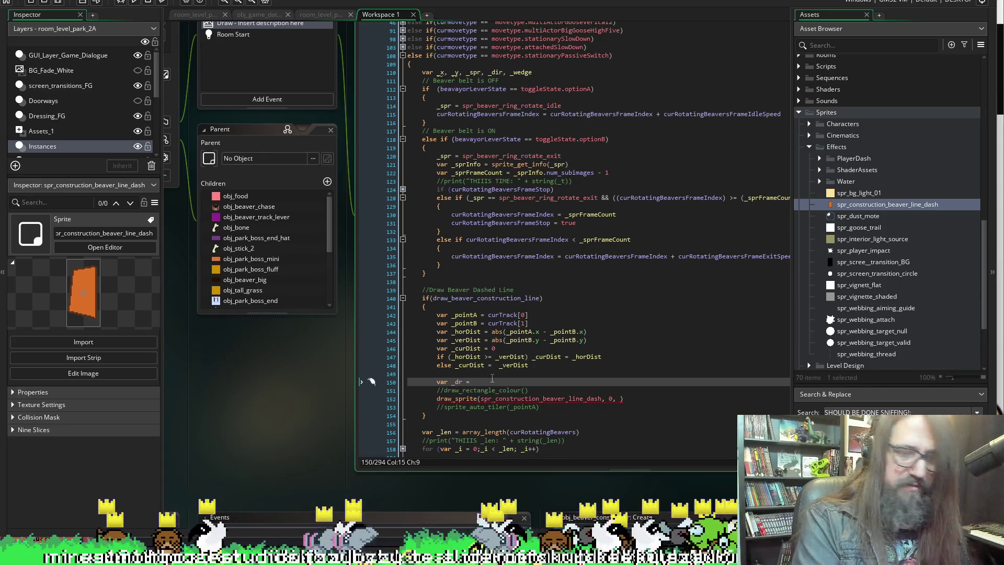
text(i)
key(Right)
text(v)
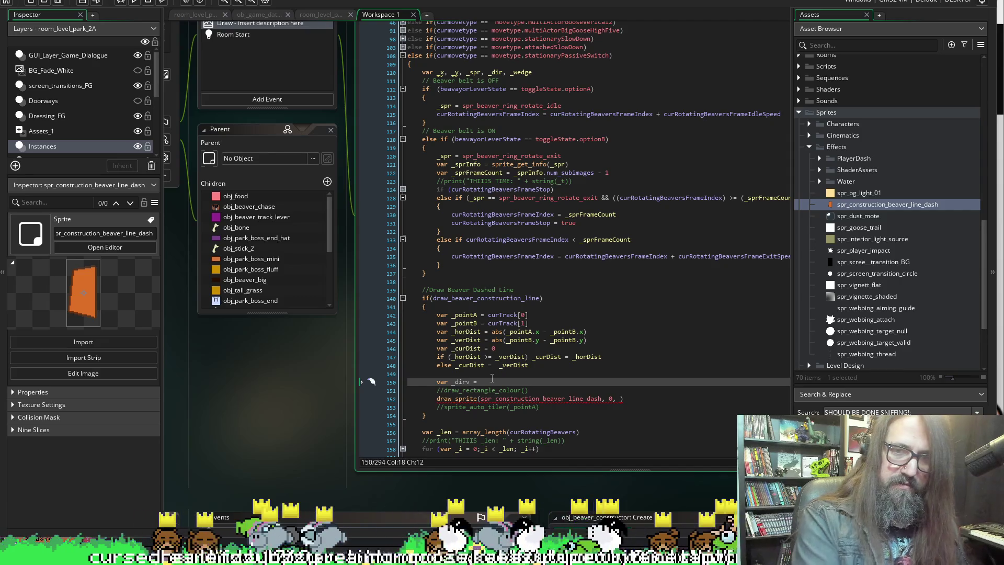
key(BackSpace)
key(BackSpace)
key(BackSpace)
text(segments)
key(End)
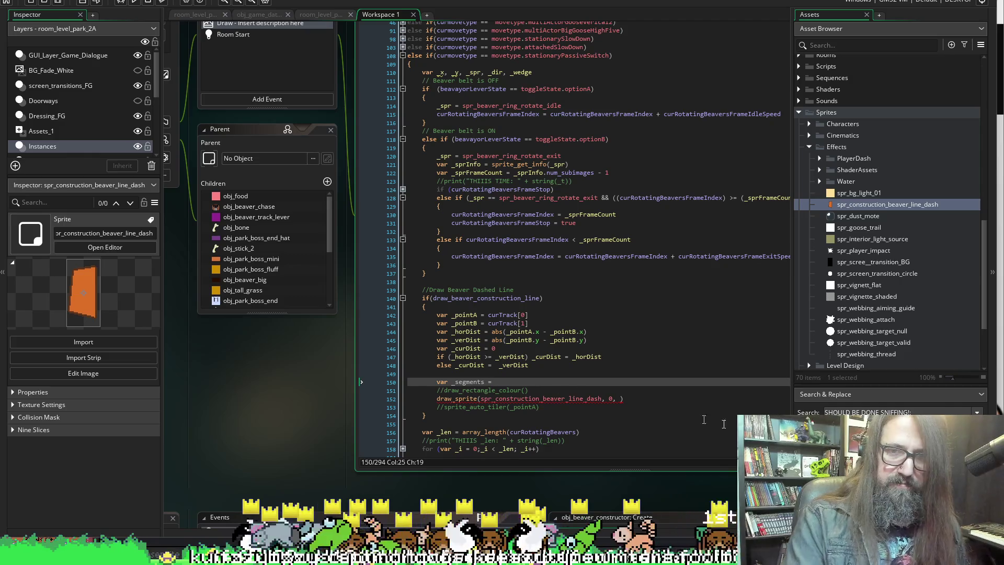
text(8)
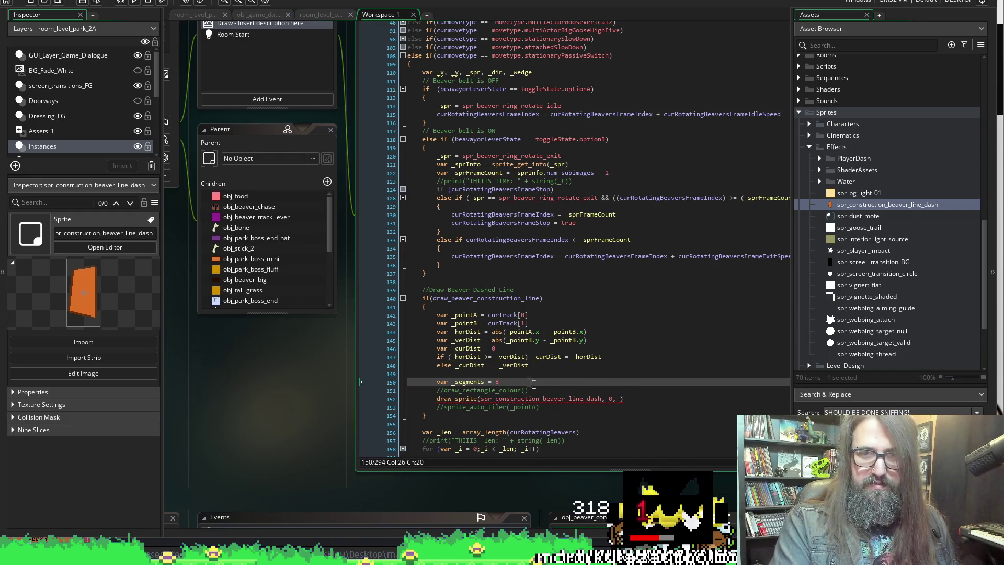
click(560, 391)
key(Return)
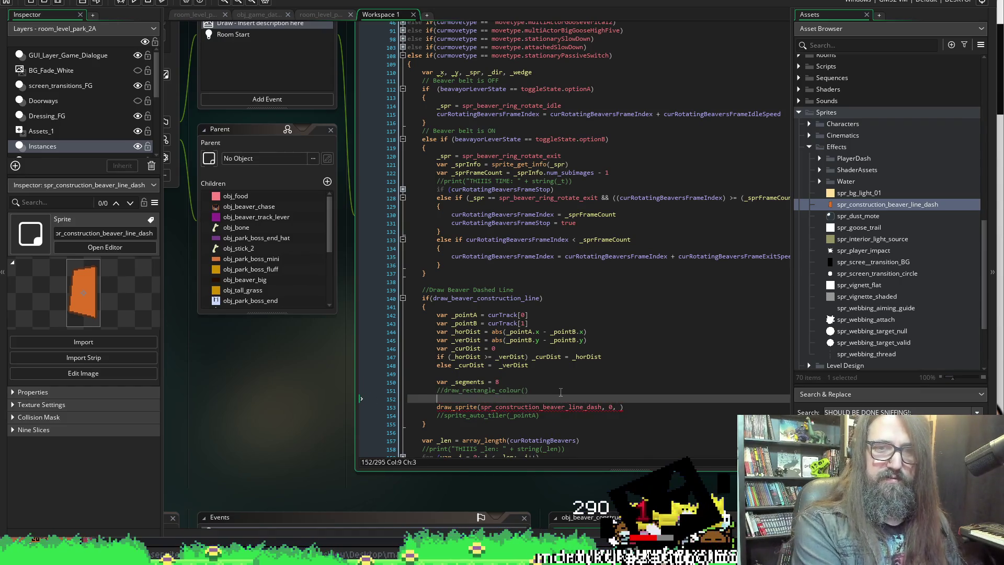
Start the loop header for(var _i = 0; on line 152.
text(for()
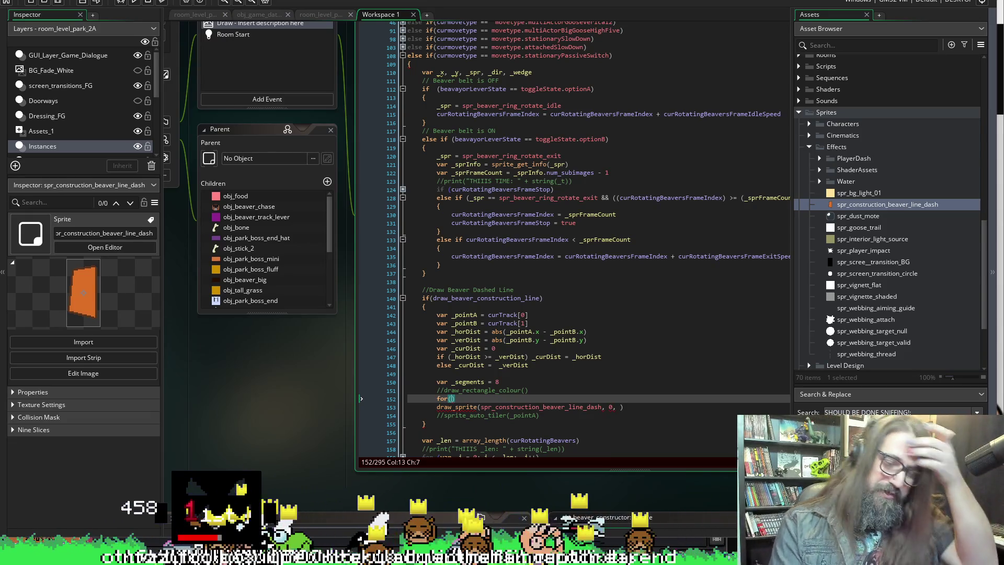
text(v)
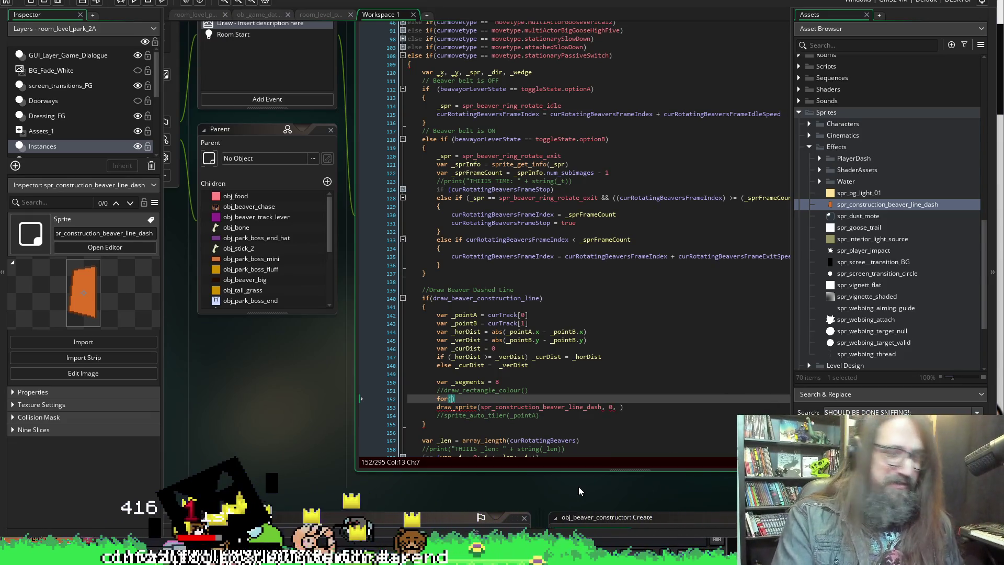
text(ar )
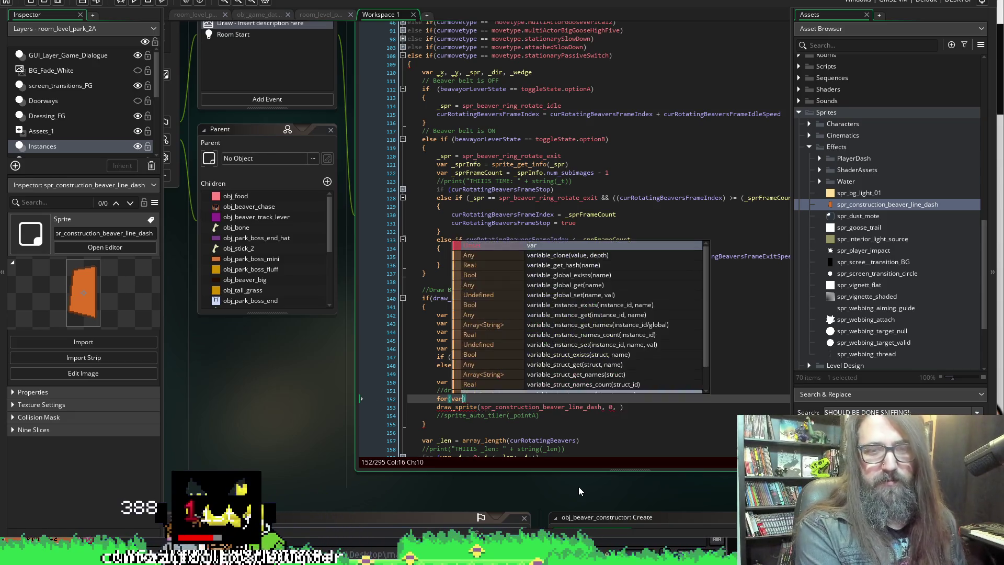
text(_i )
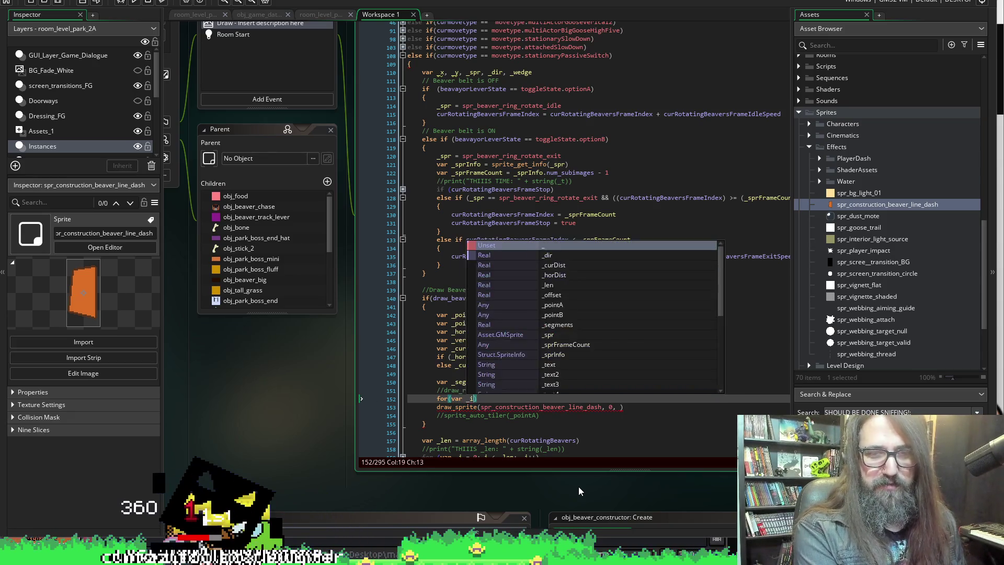
text(=)
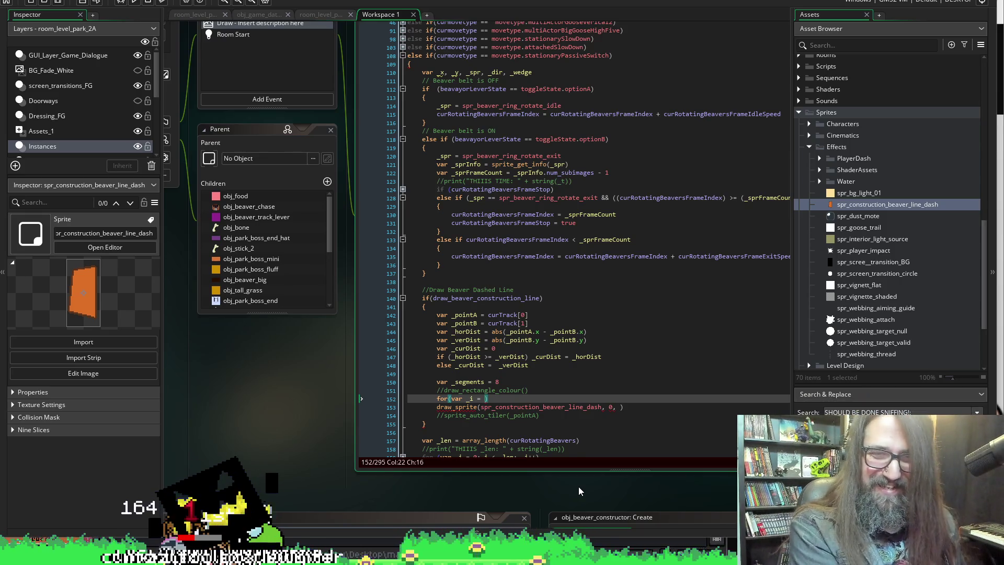
text(0 )
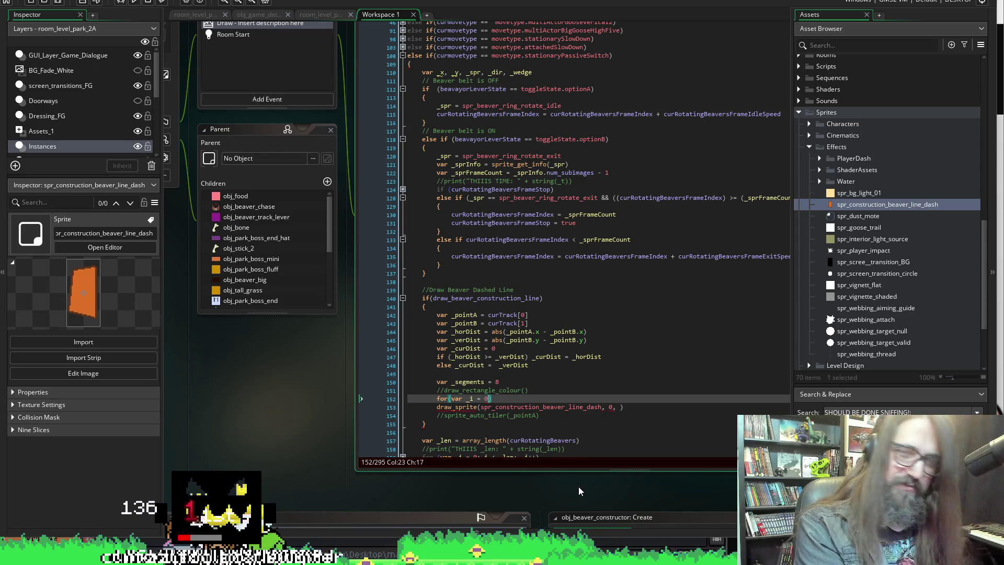
text(; )
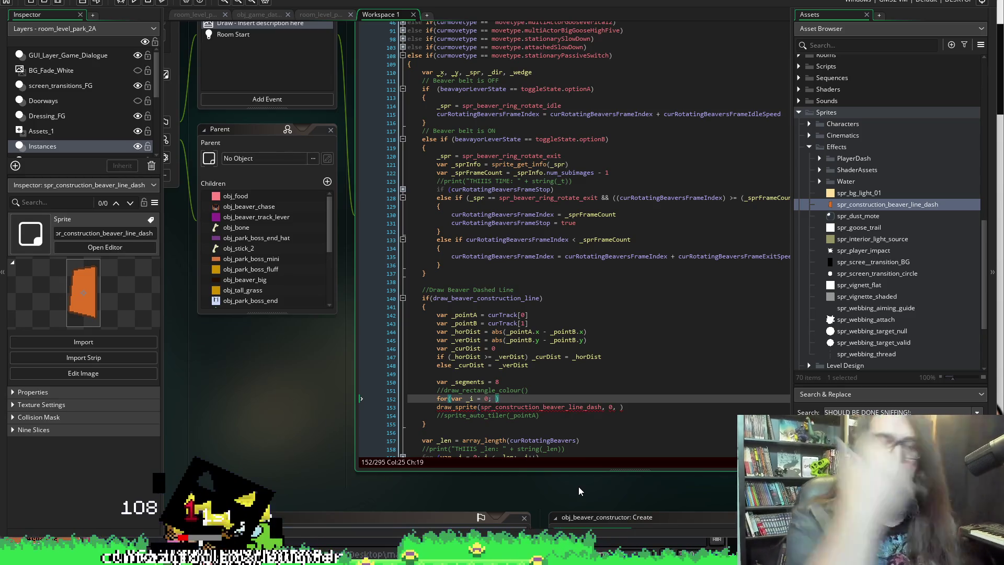
text(_)
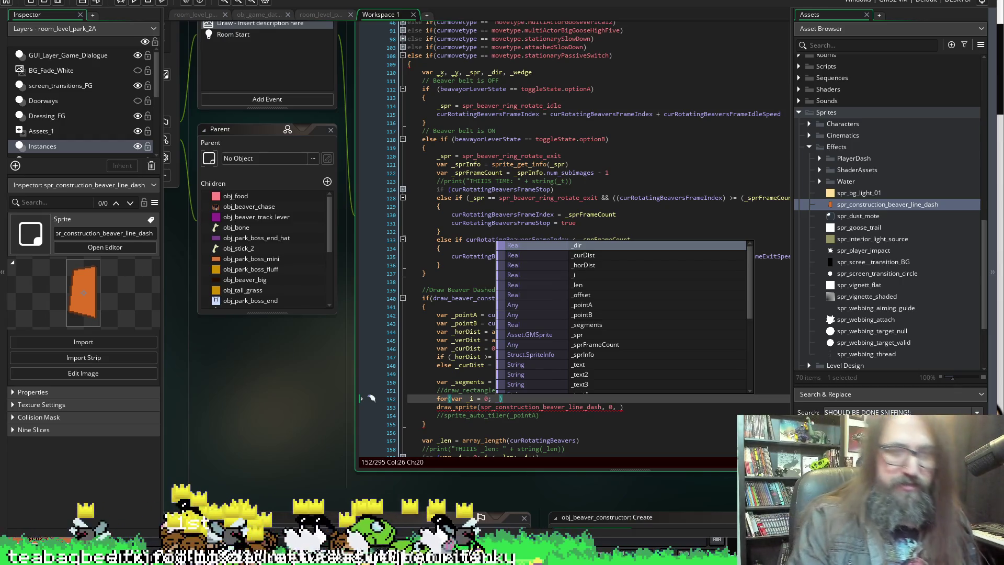
key(BackSpace)
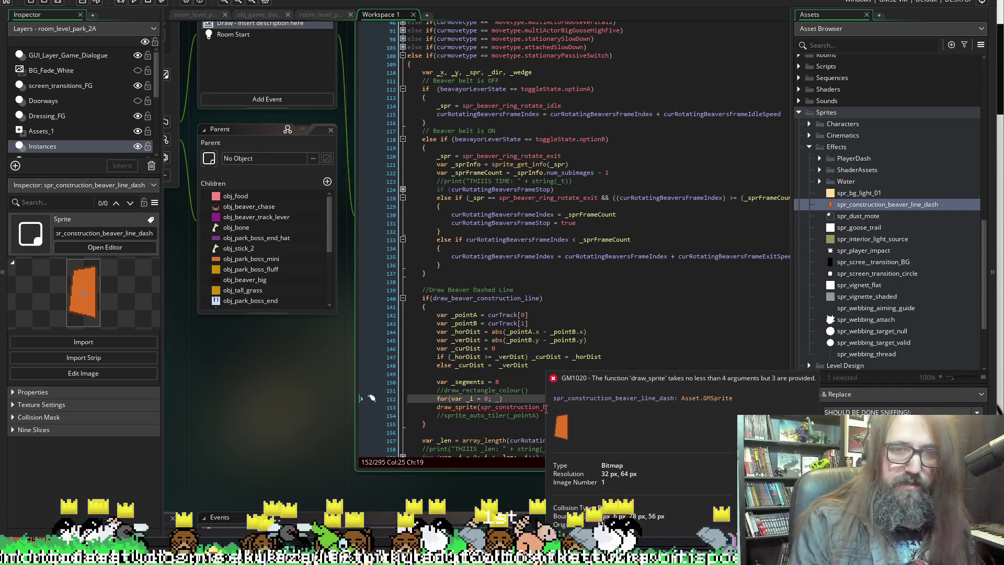
Scroll the code editor sideways to view the full for-loop header.
scroll(300, 425, right, 3)
text(i <)
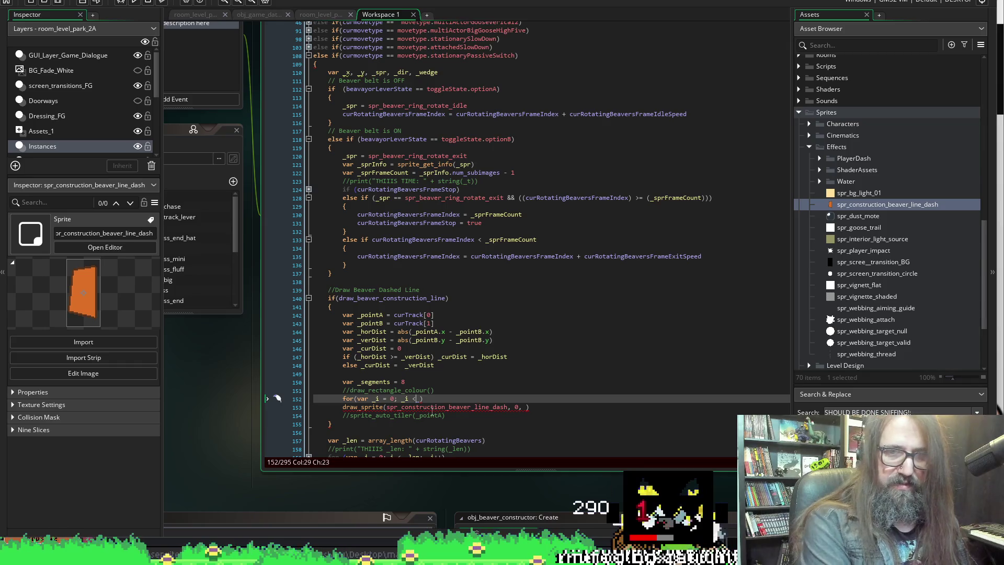
Finish the loop header as _i < _segments; _i++, removing the stray comma.
click(375, 381)
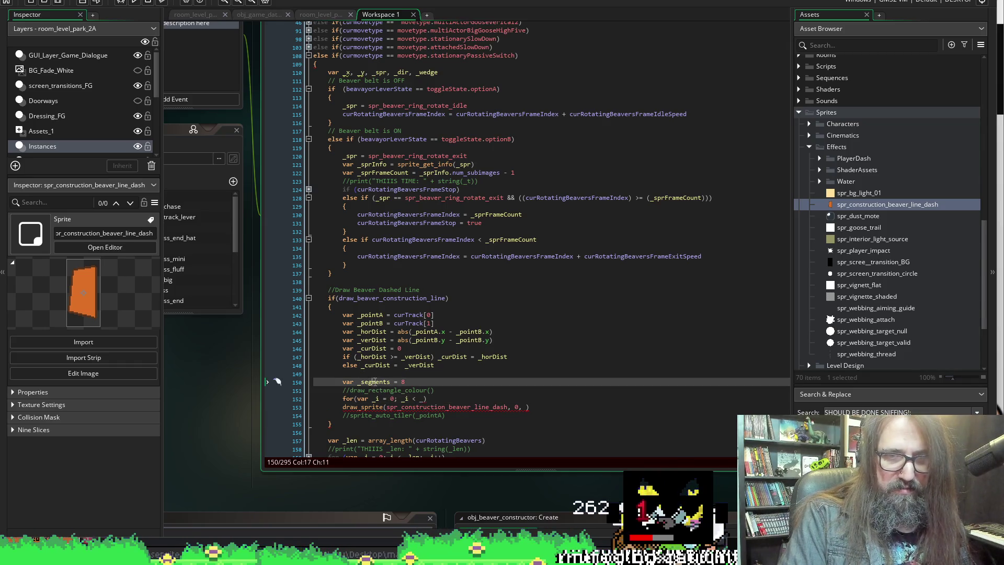
click(425, 399)
text(< _segments)
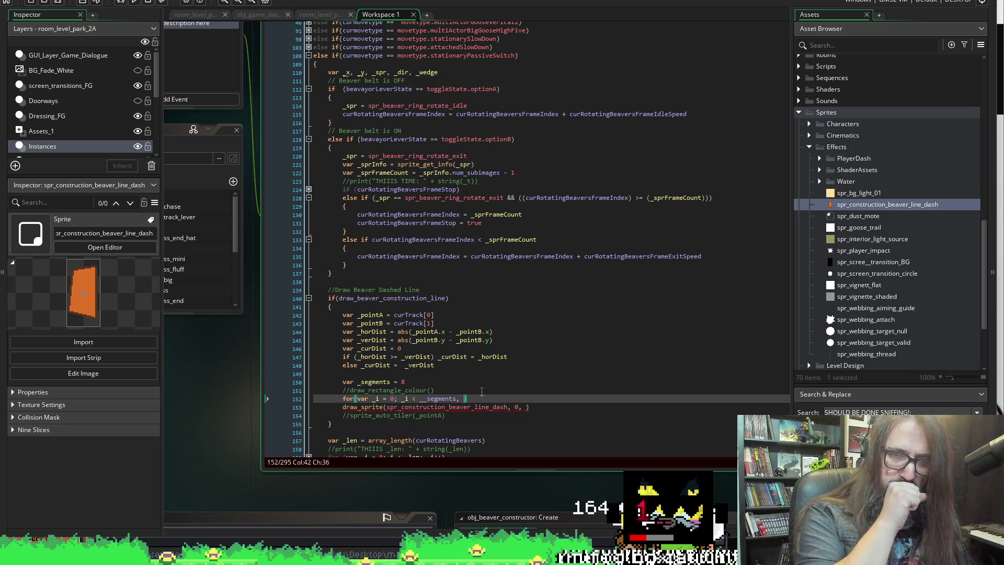
key(Left)
key(BackSpace)
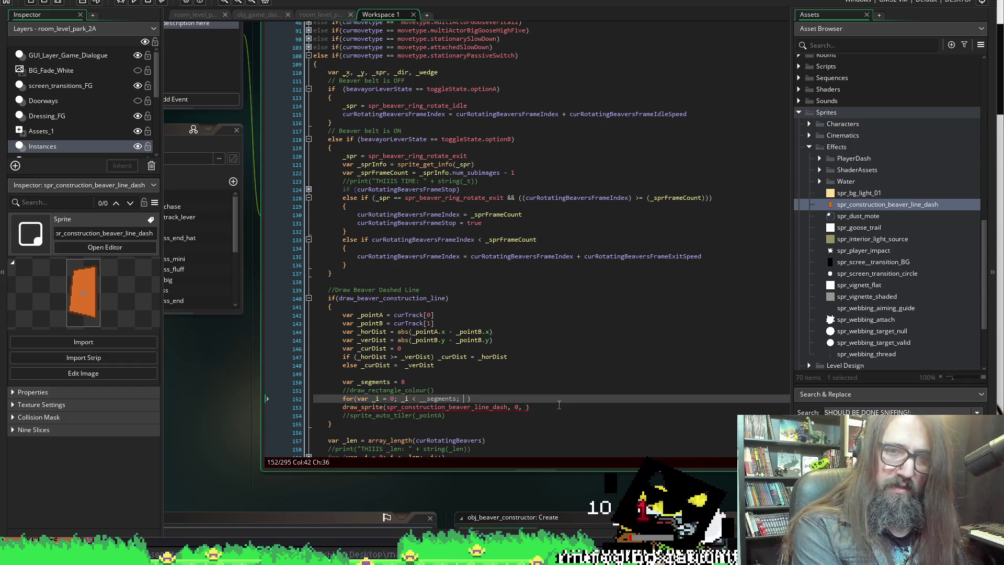
text(_i)
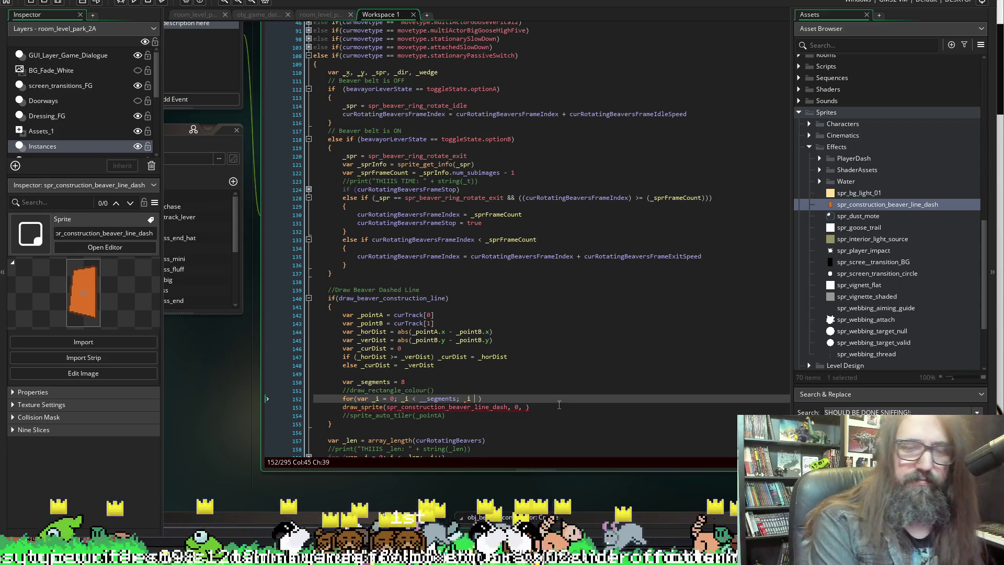
text(++)
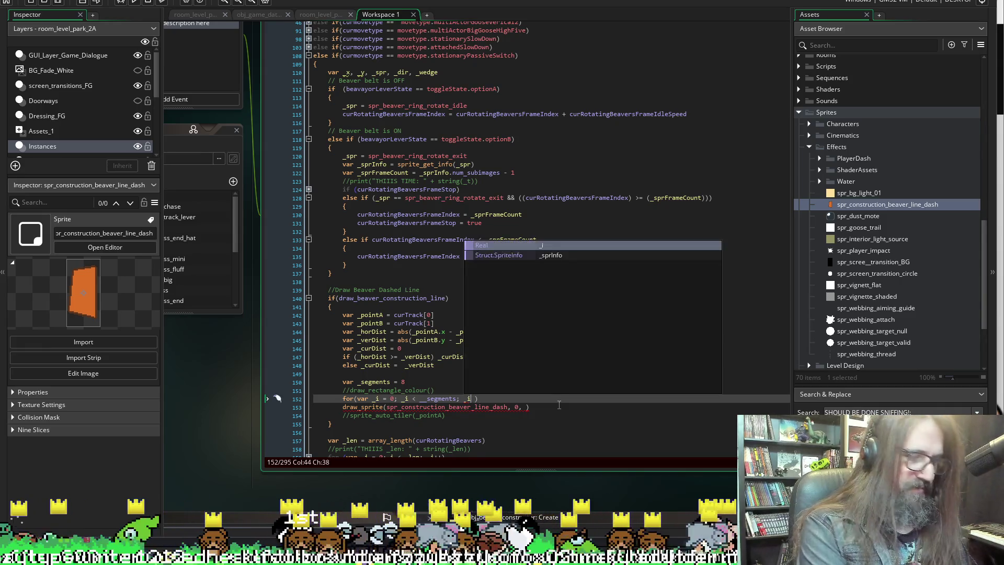
Enclose the draw_sprite call in { } braces as the loop body.
key(Down)
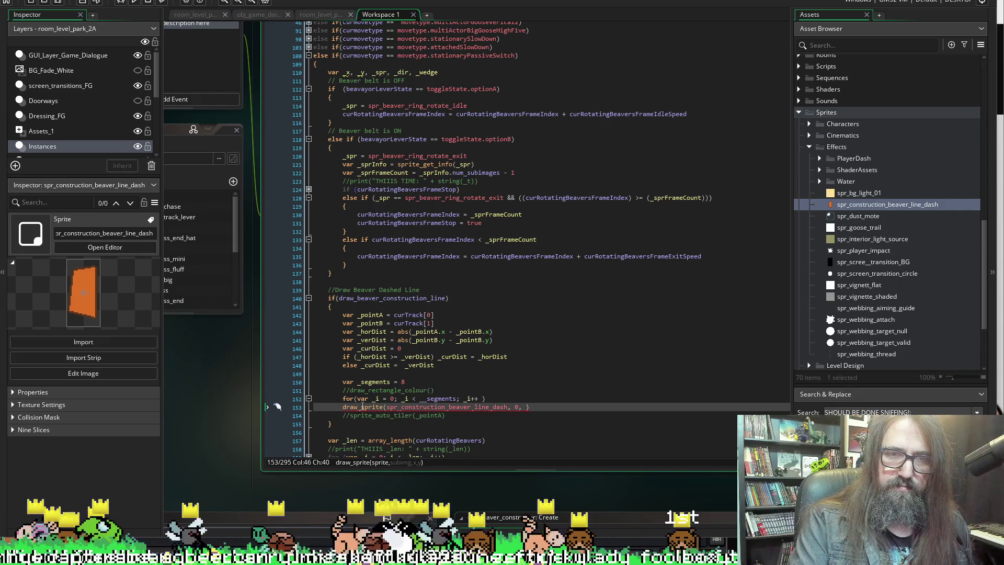
mouse_move(363, 406)
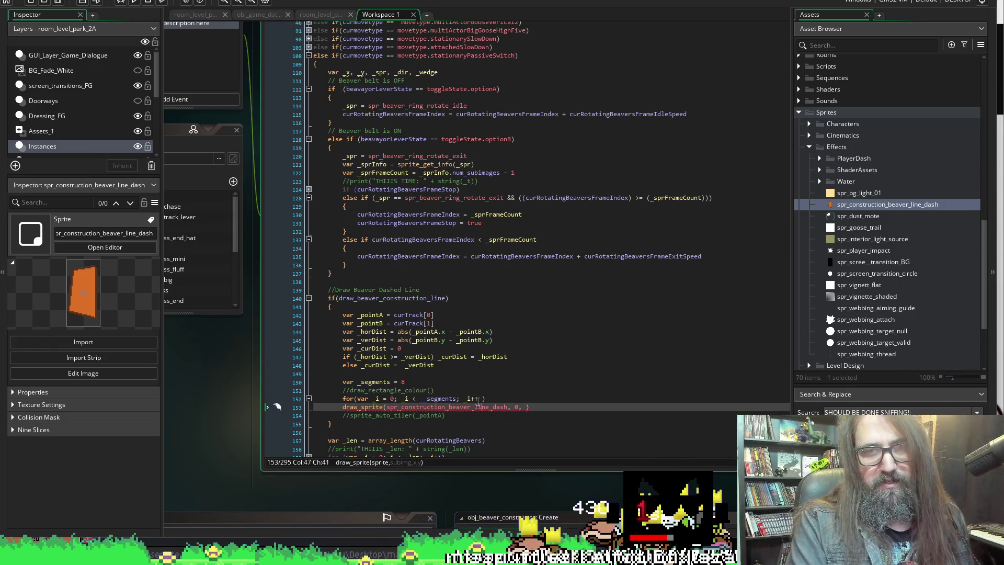
key(Up)
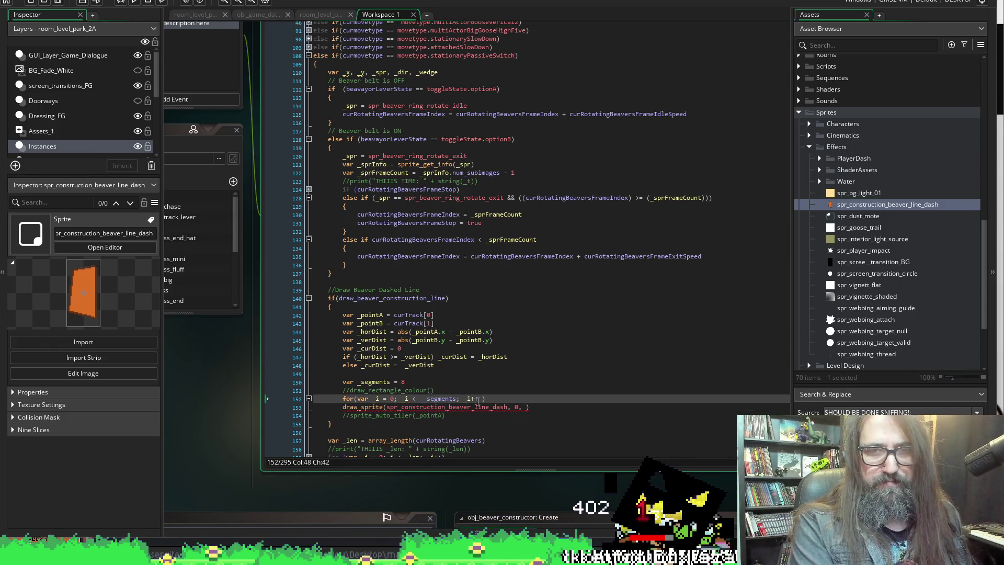
key(Down)
key(Home)
key(Return)
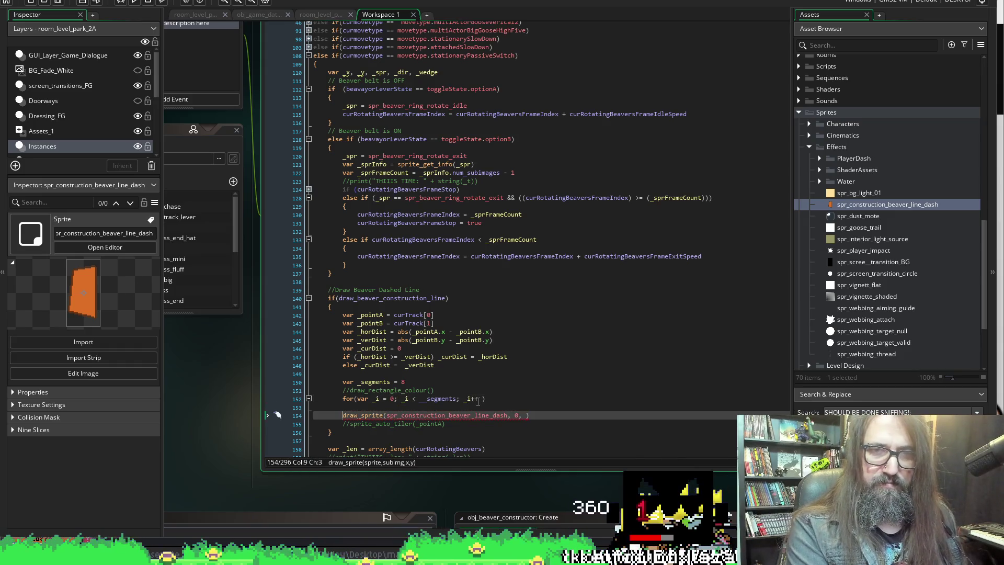
key(BackSpace)
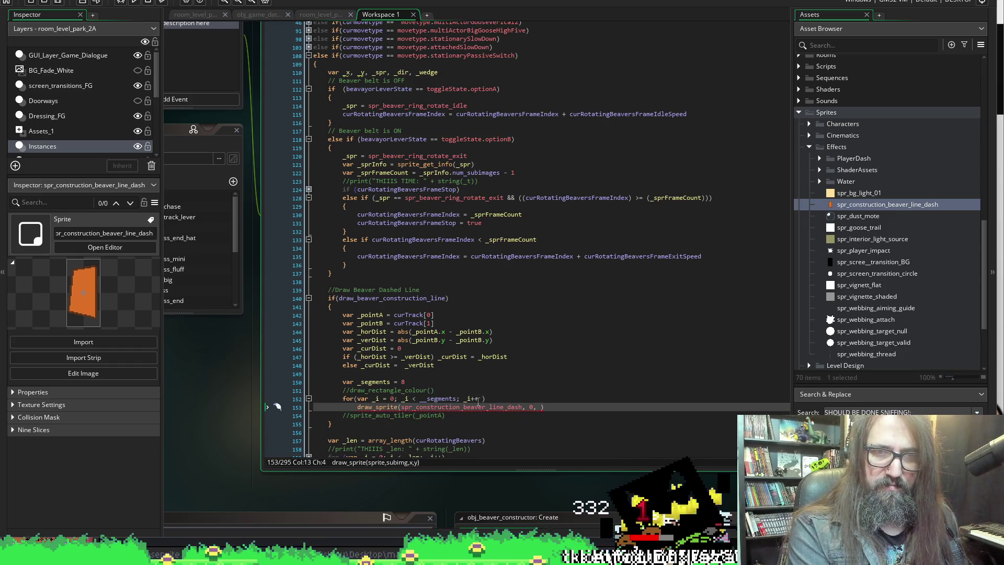
text({)
key(Return)
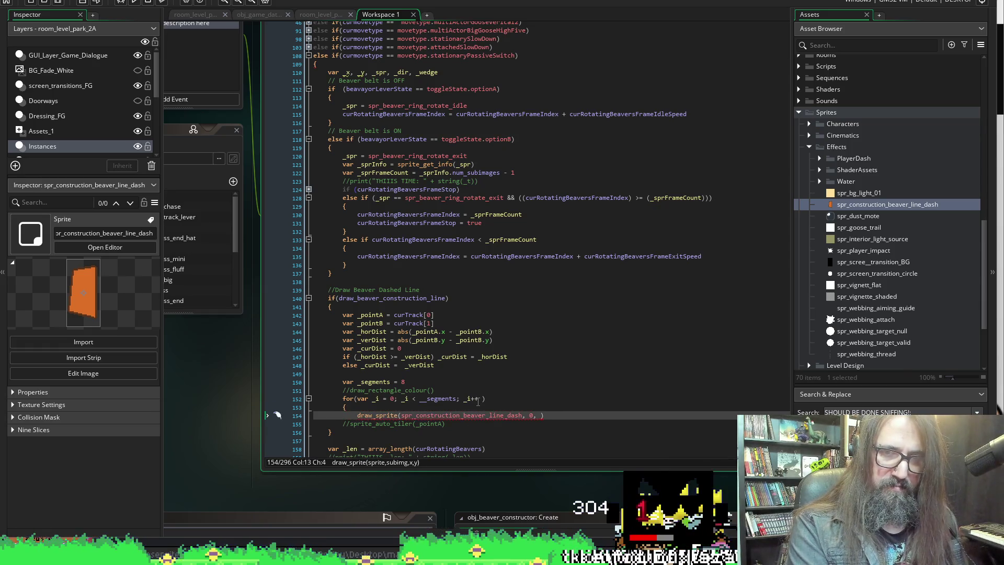
key(End)
key(Return)
key(Up)
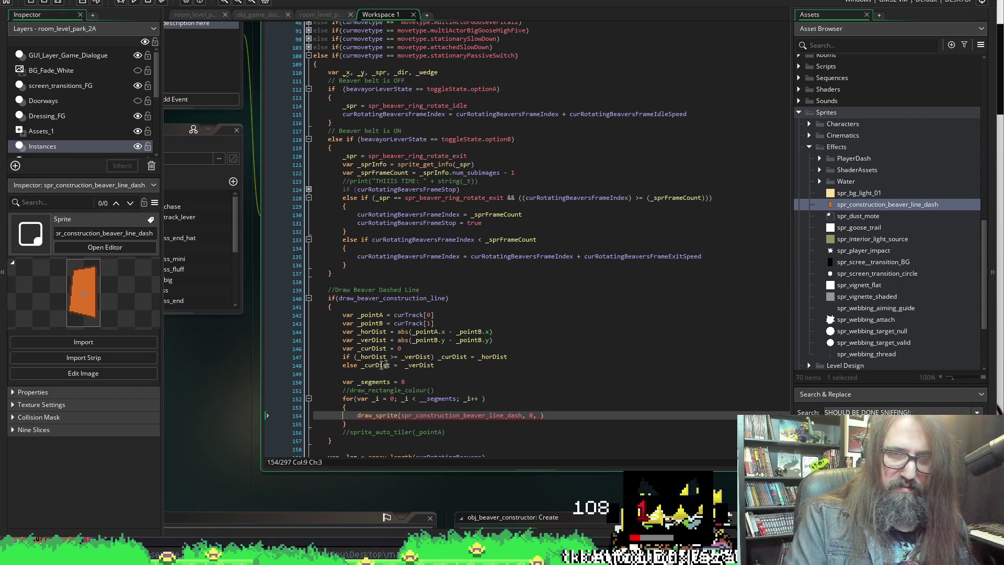
click(418, 381)
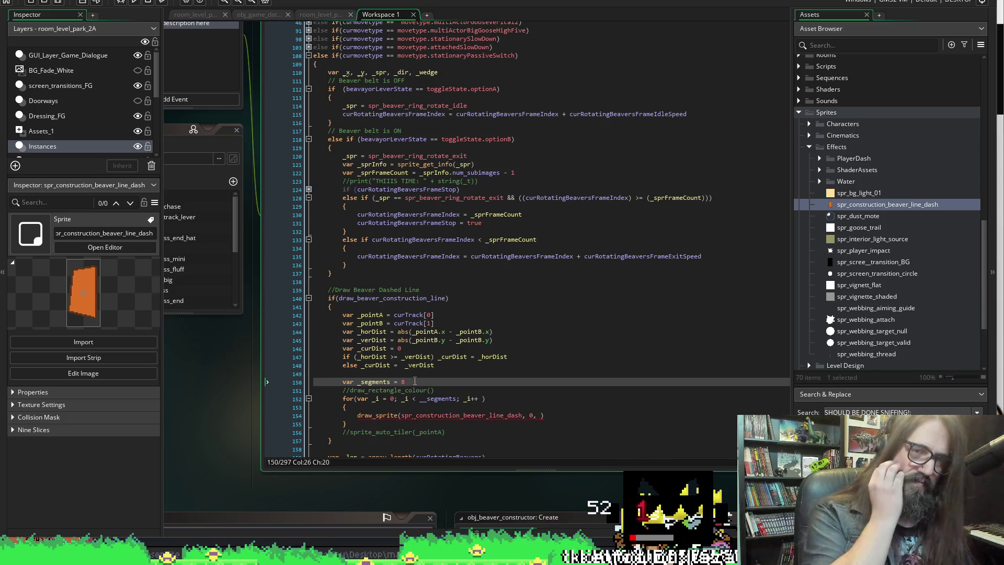
key(Return)
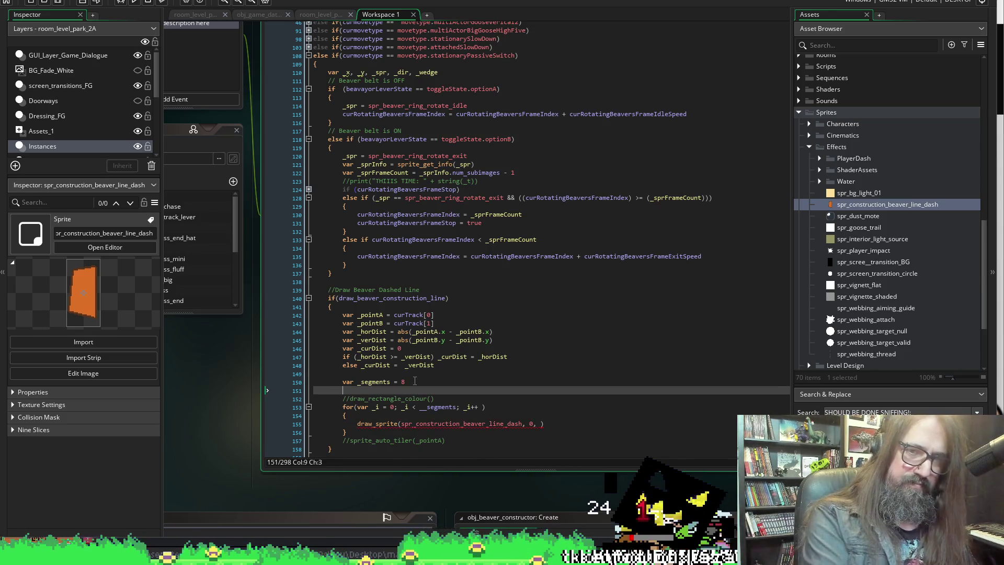
Declare var _div = _curDist / _segments on the line below var _segments.
text(v)
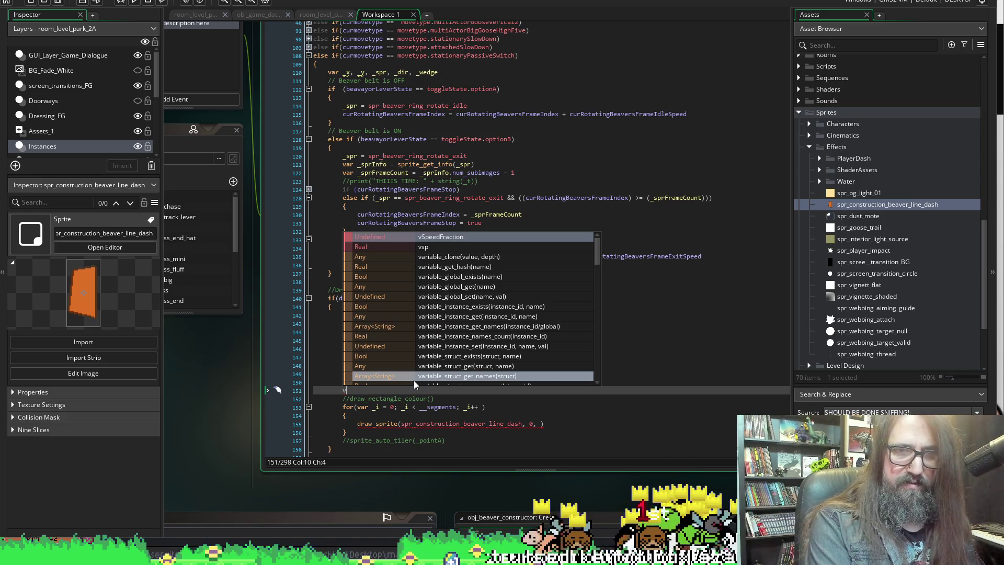
key(BackSpace)
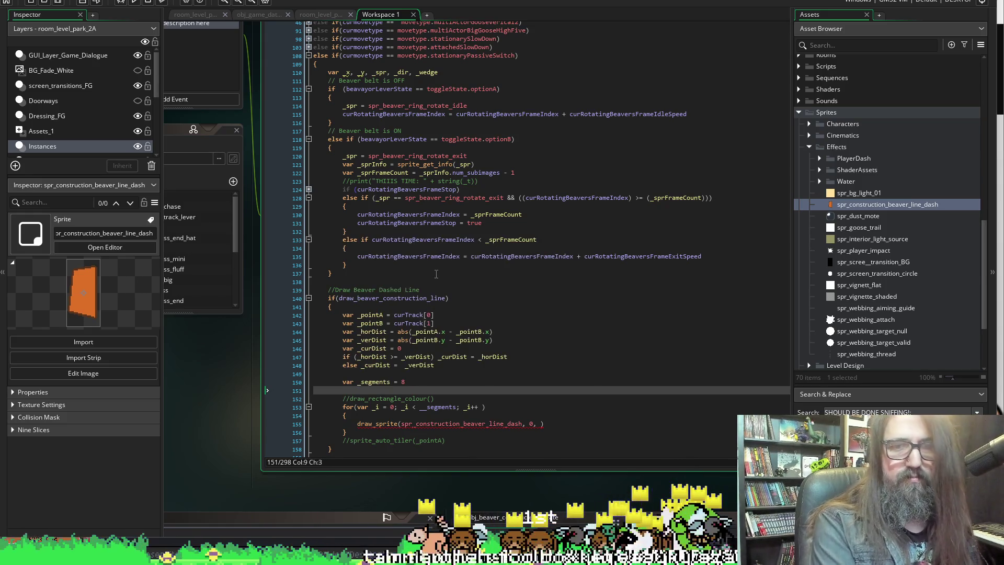
text(var _de)
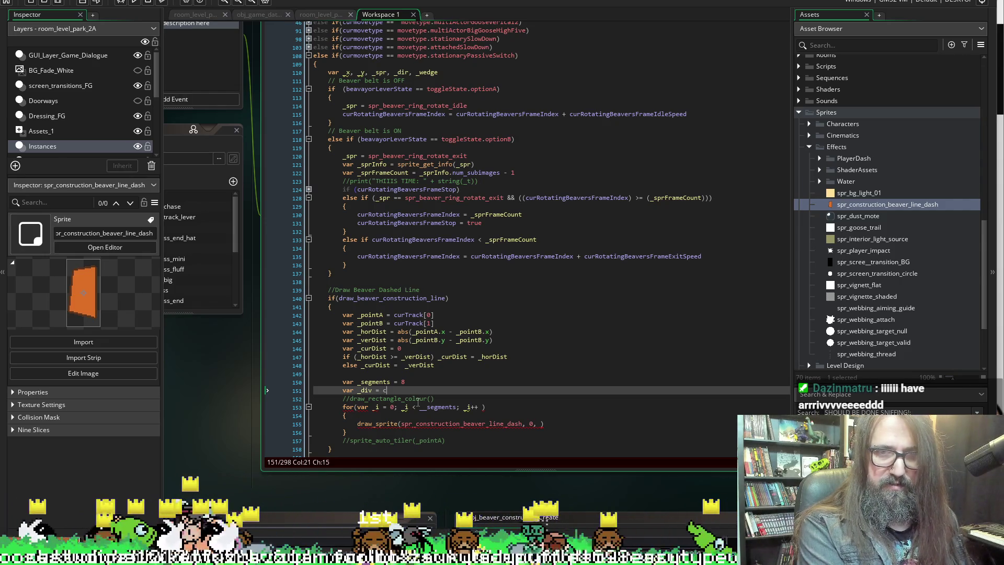
key(BackSpace)
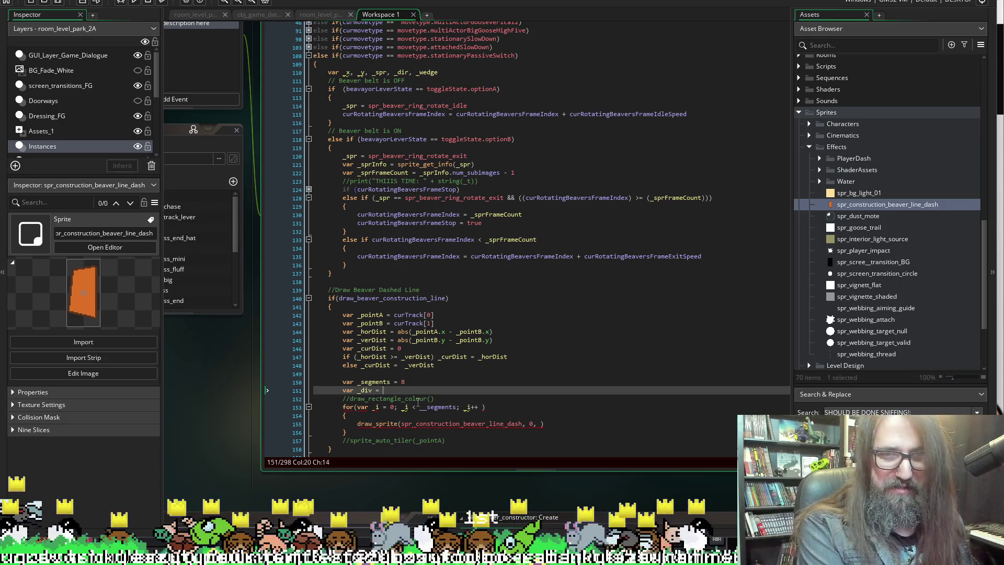
text(_)
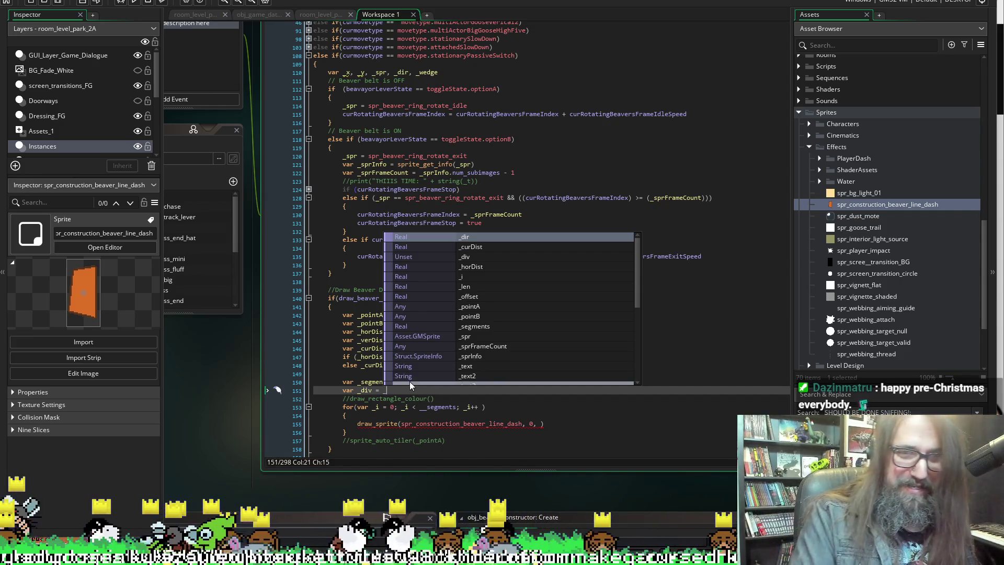
key(Escape)
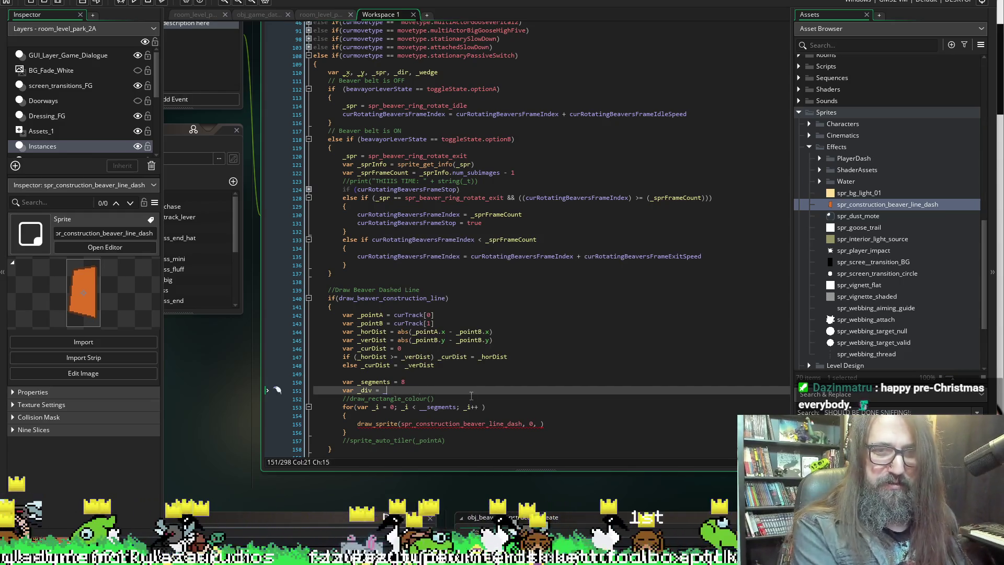
key(BackSpace)
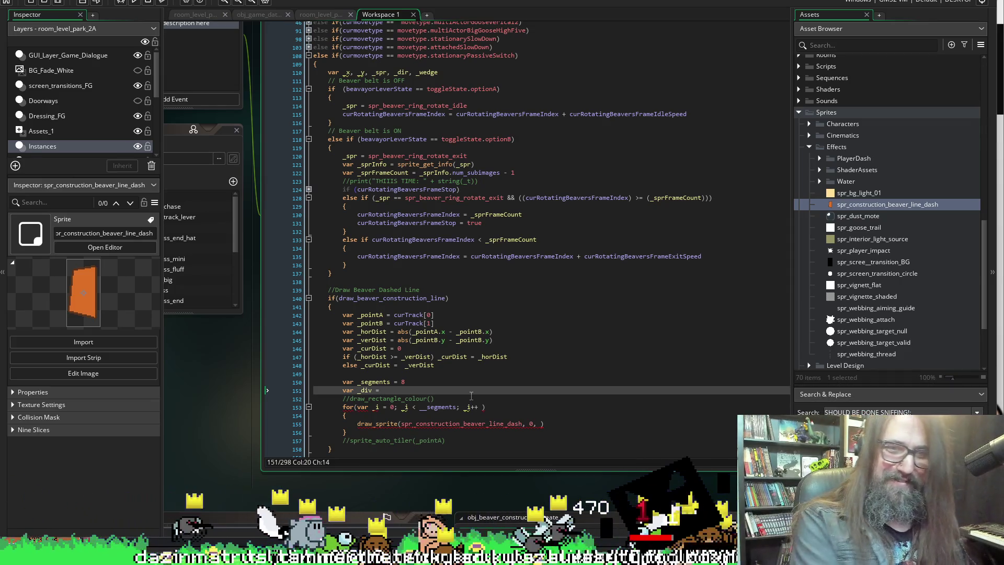
text())
key(BackSpace)
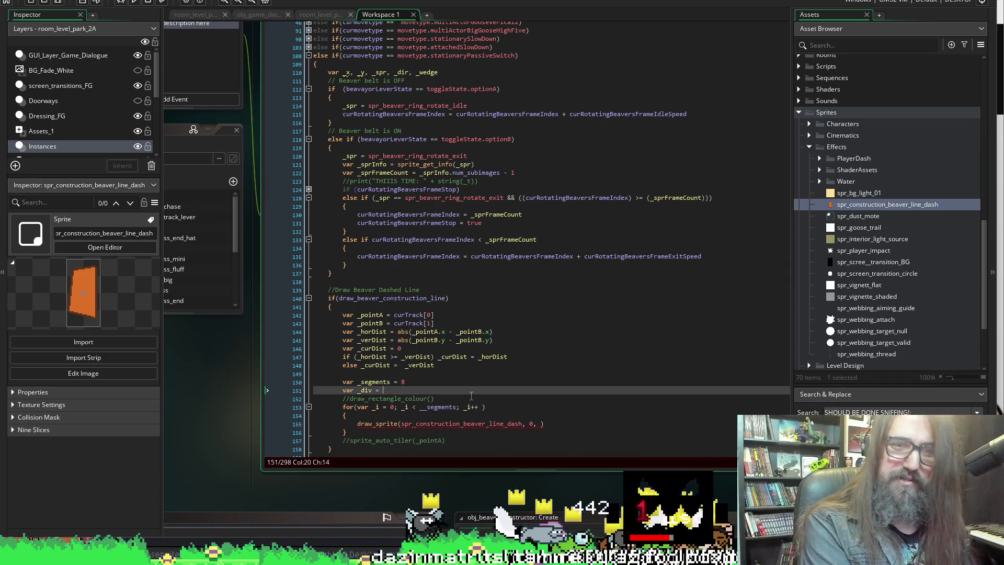
text(_c)
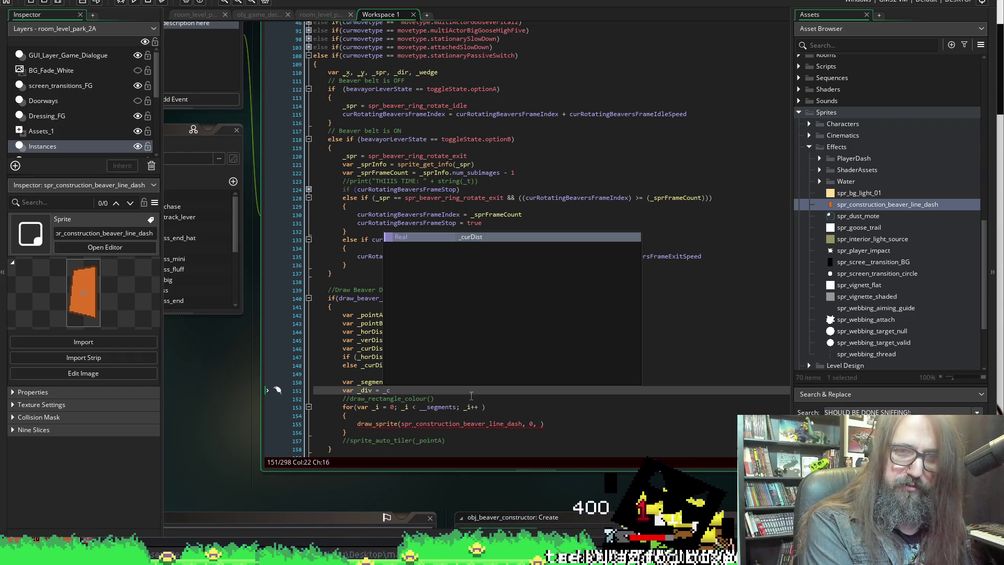
key(Return)
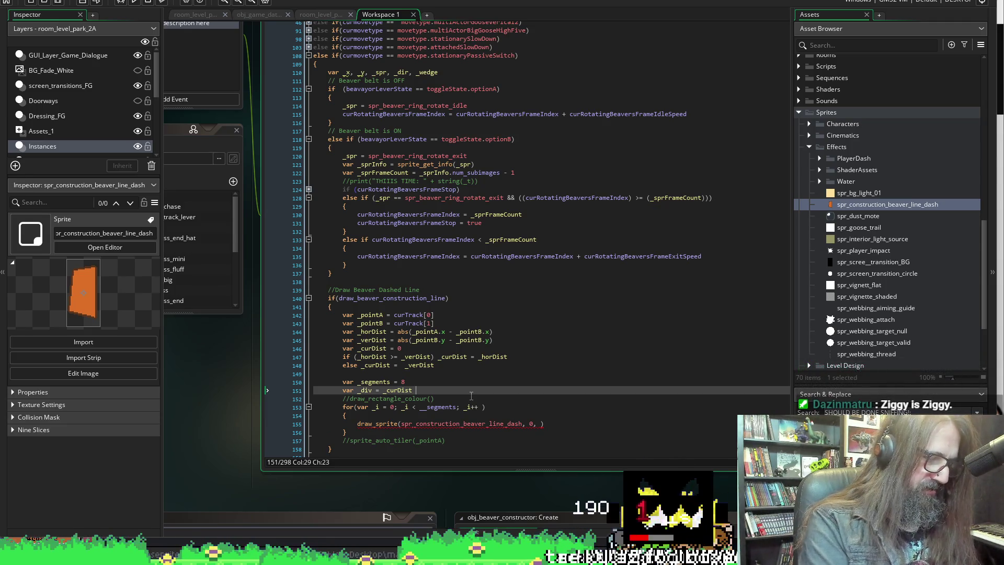
text(/ _segments)
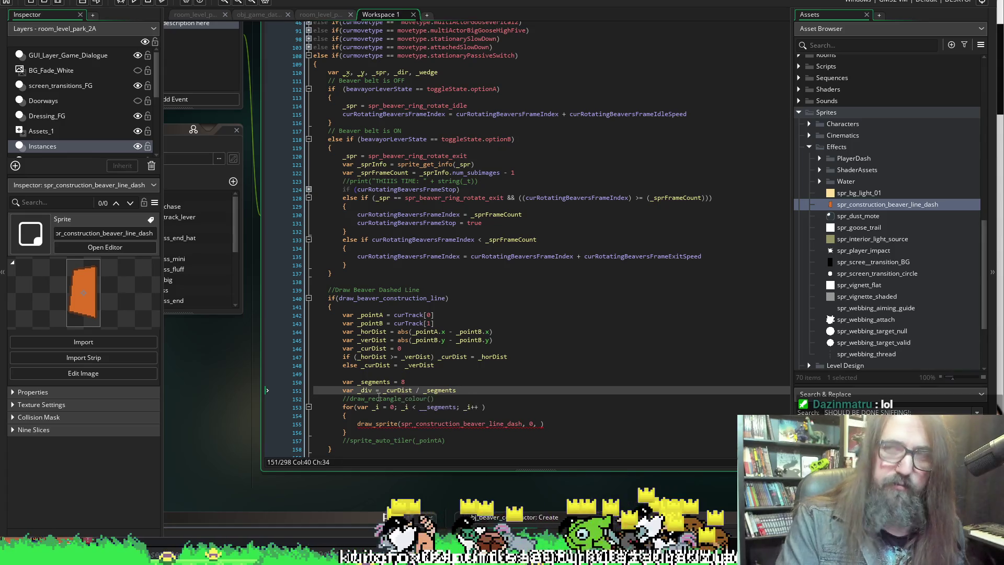
click(362, 391)
Replace draw_sprite's 0 x-argument with _pointA.x.
double_click(362, 391)
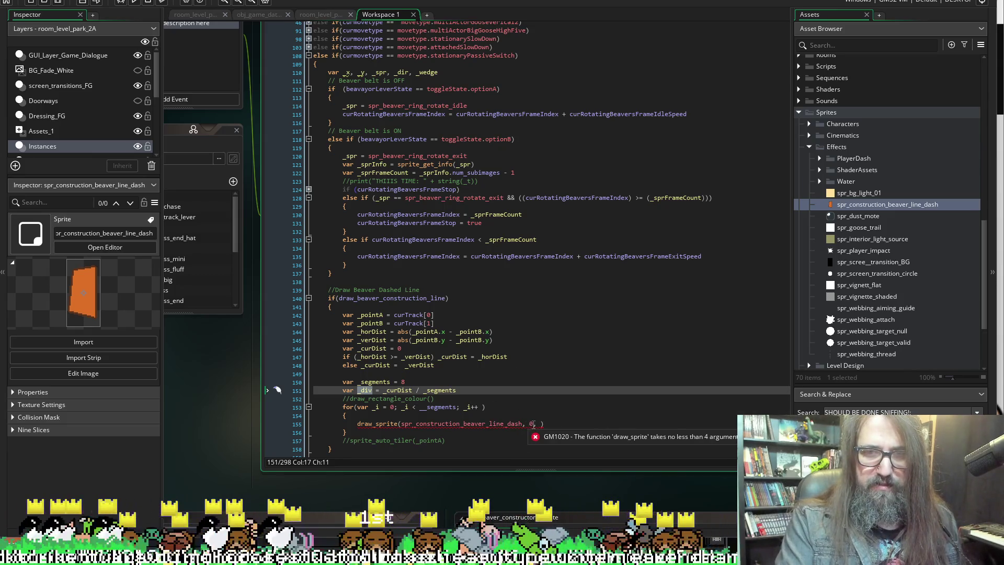
double_click(533, 424)
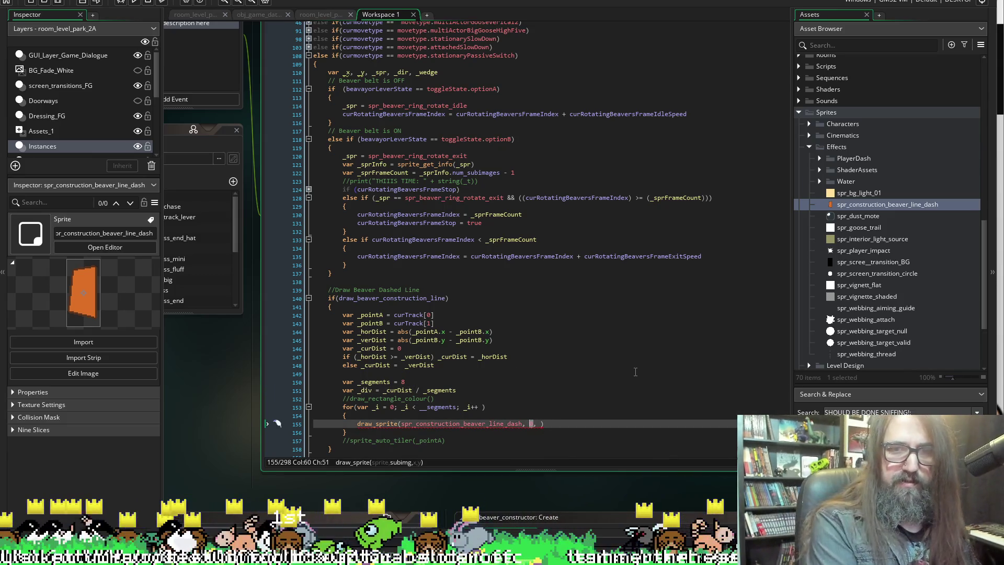
text(_point)
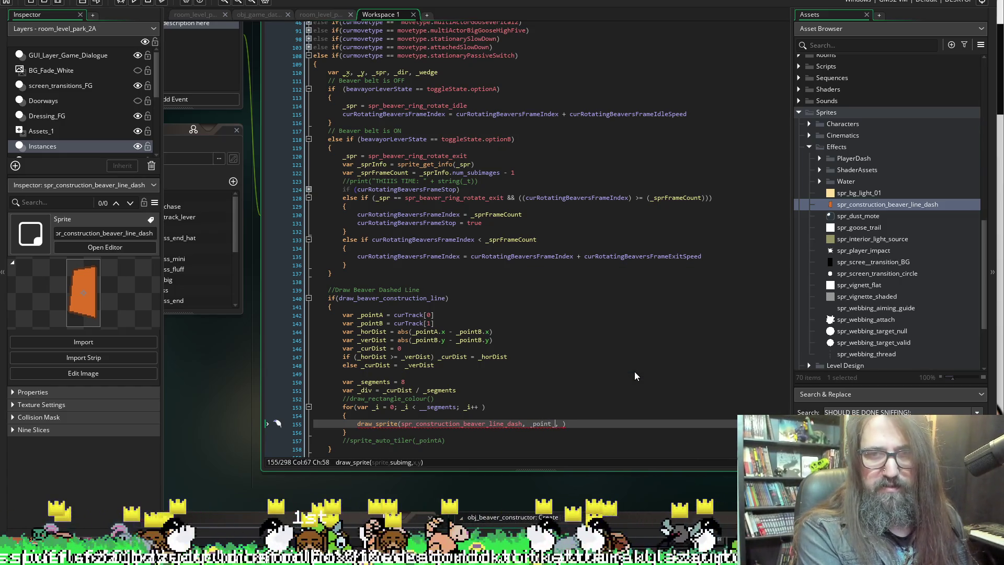
key(BackSpace)
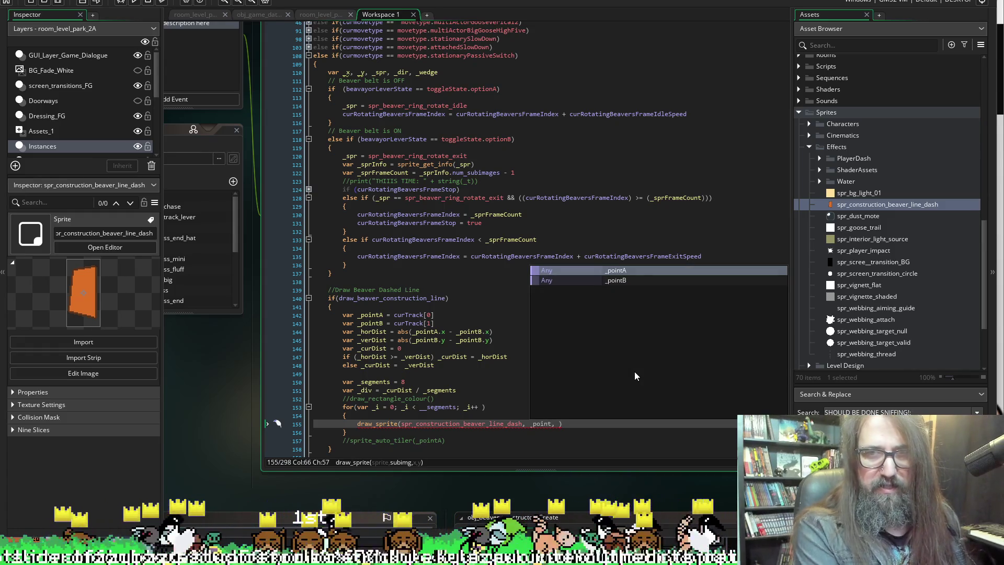
key(Return)
text(.x,)
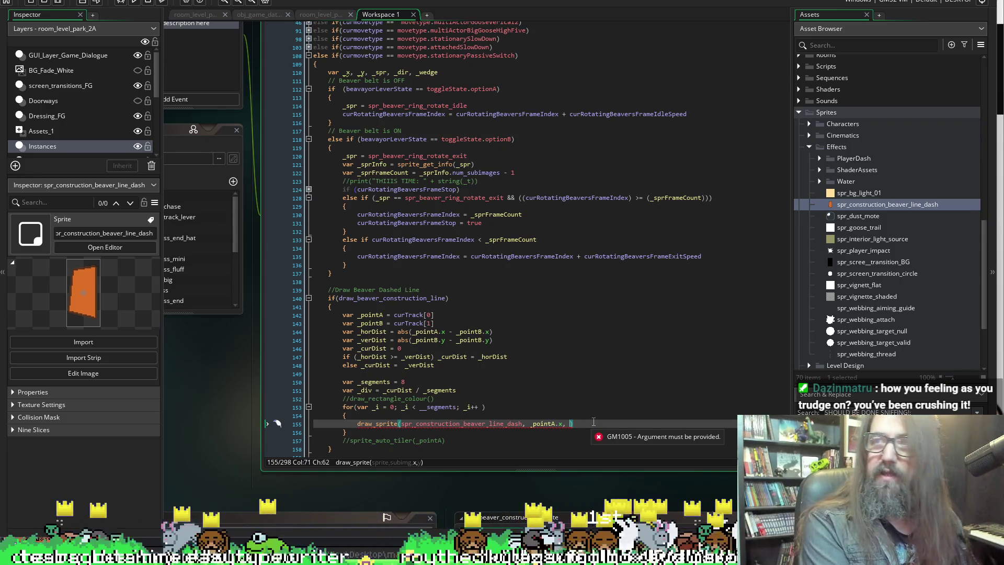
Add _pointA.y as the next draw_sprite argument, followed by a trailing comma.
text(_)
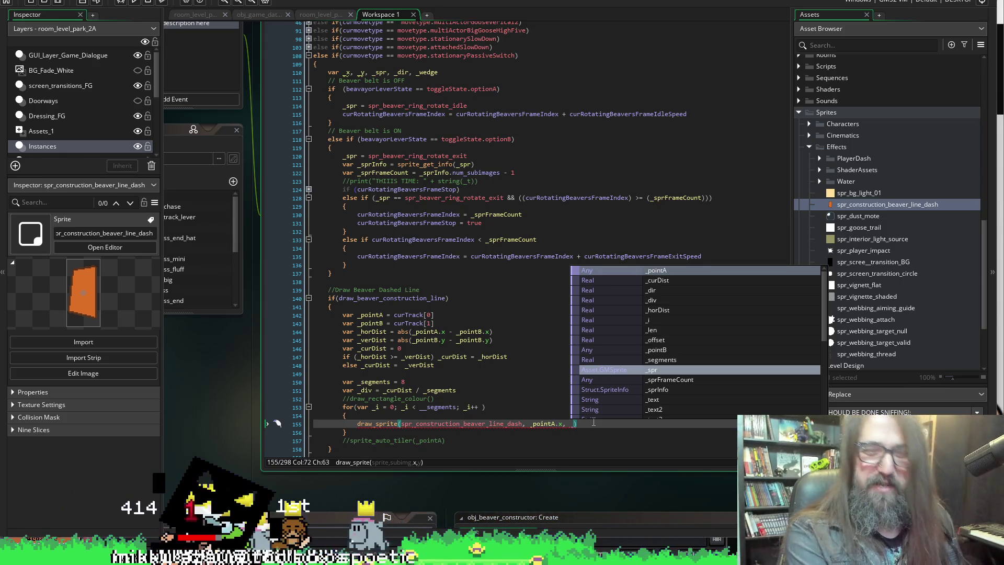
key(BackSpace)
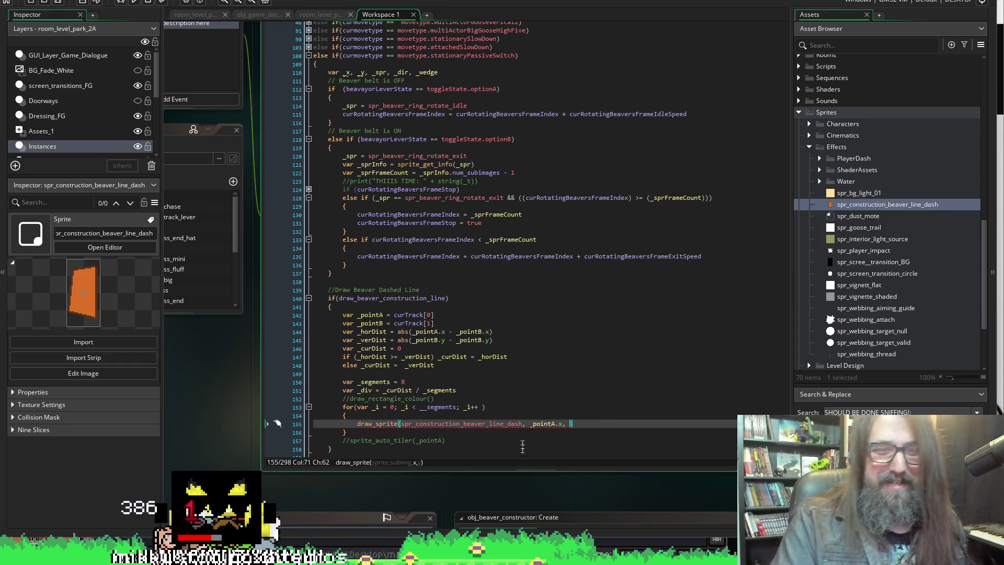
click(563, 424)
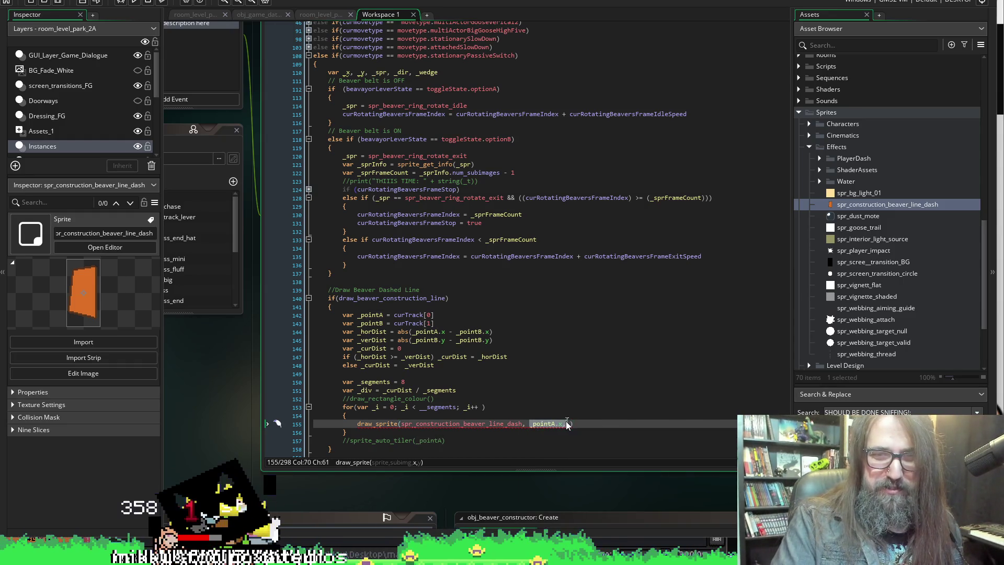
key(Right)
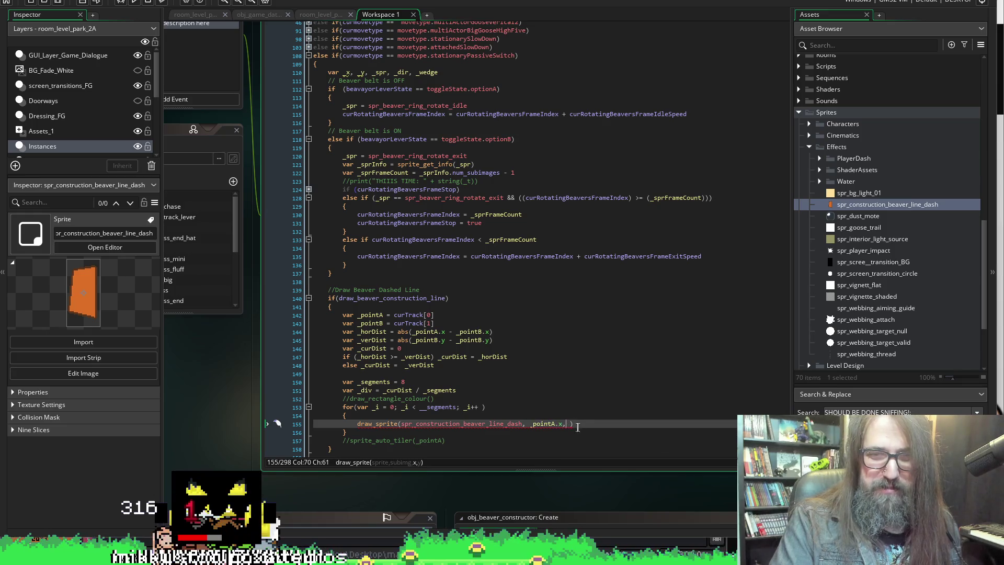
text(_pointA.)
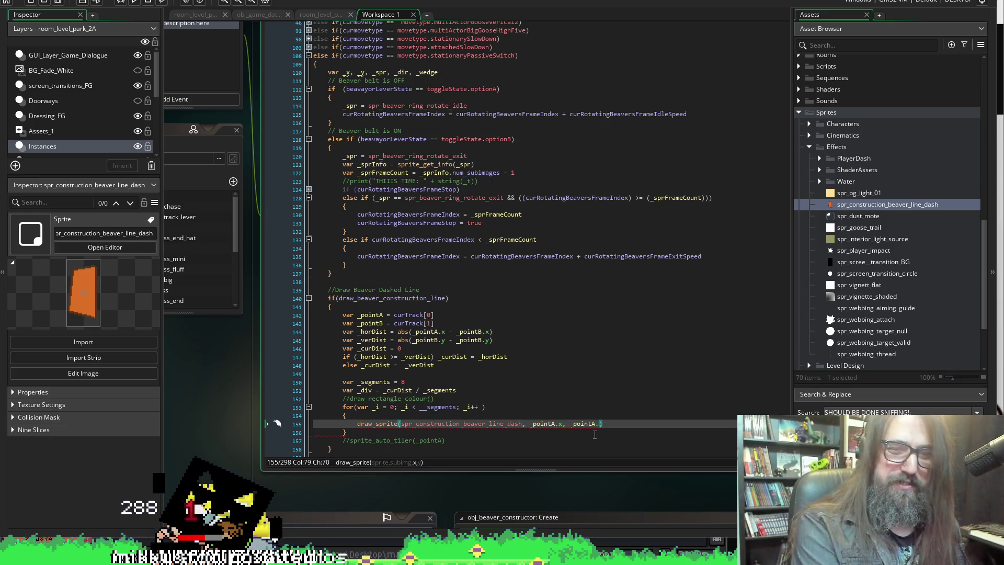
text(y)
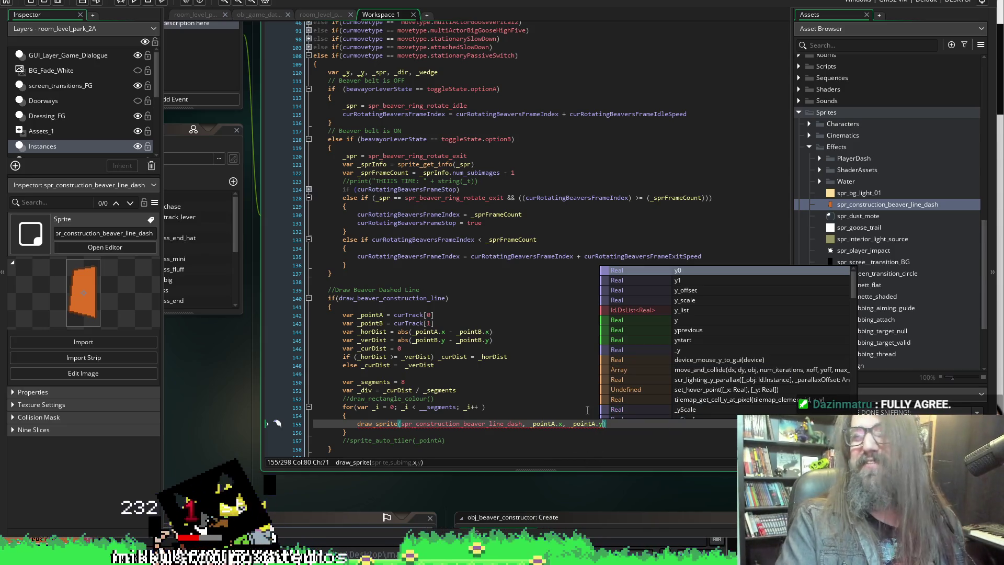
click(561, 415)
click(609, 426)
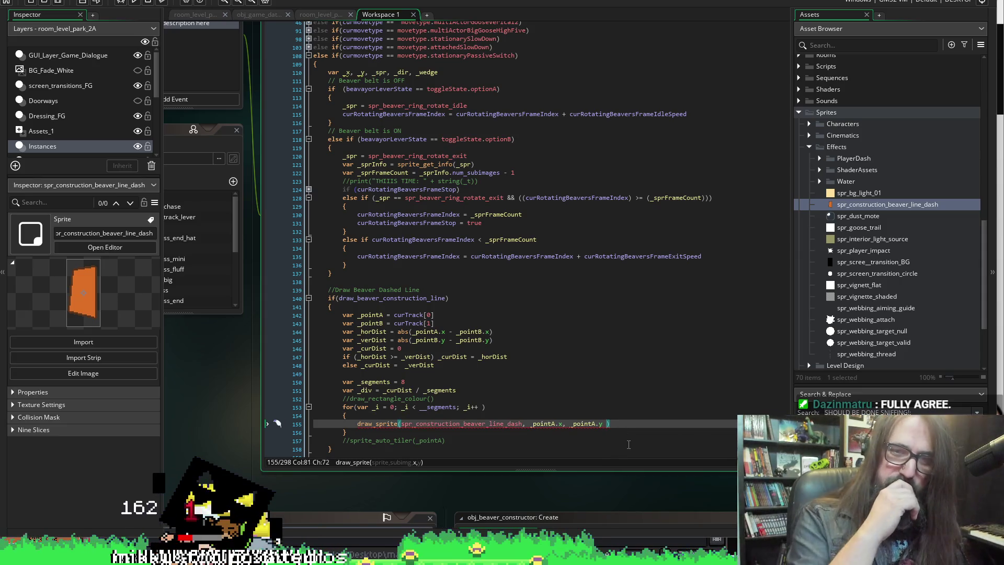
text(,)
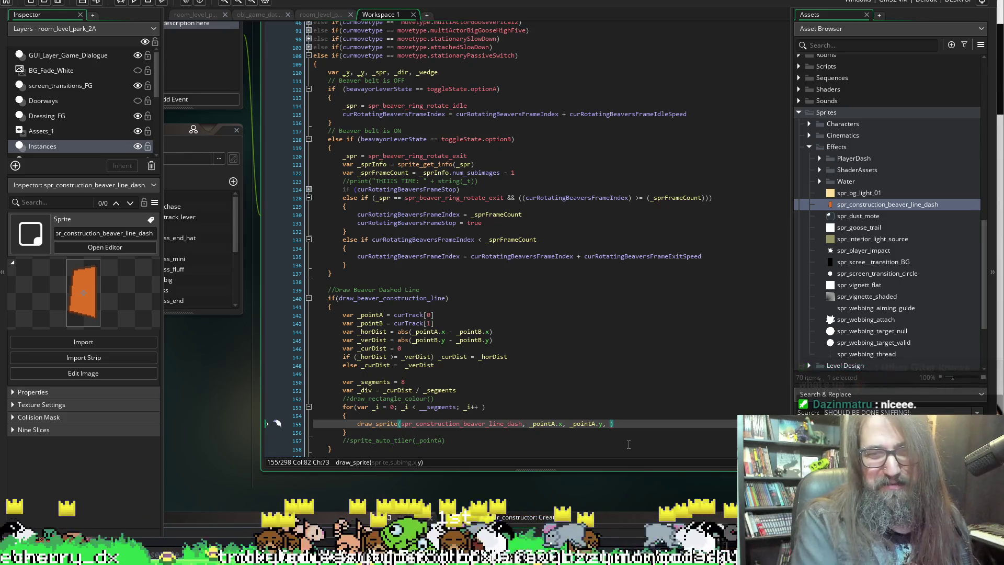
Make the y argument _pointA.y + (_i * _div), pasting _div from its declaration.
key(BackSpace)
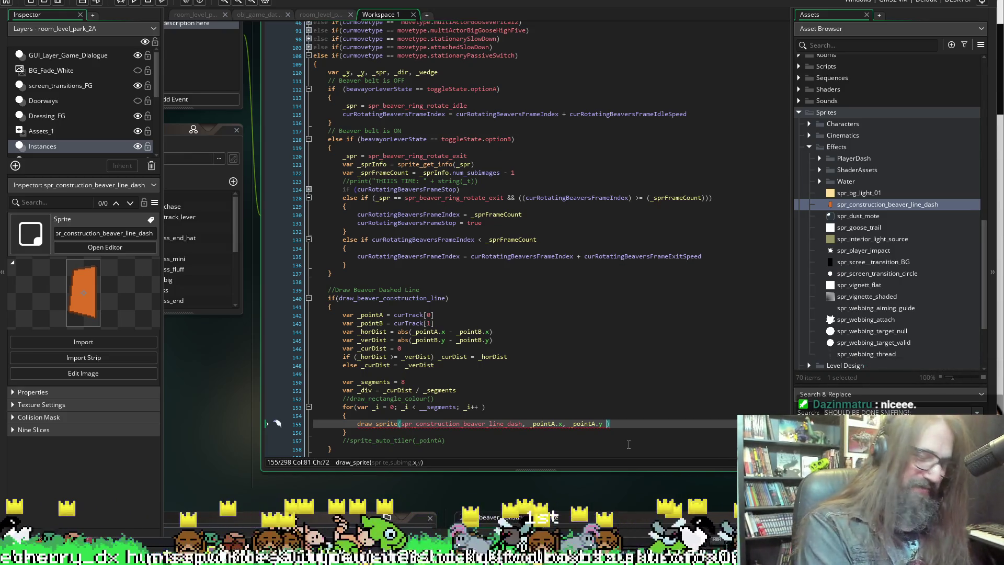
text(+ )
text((_)
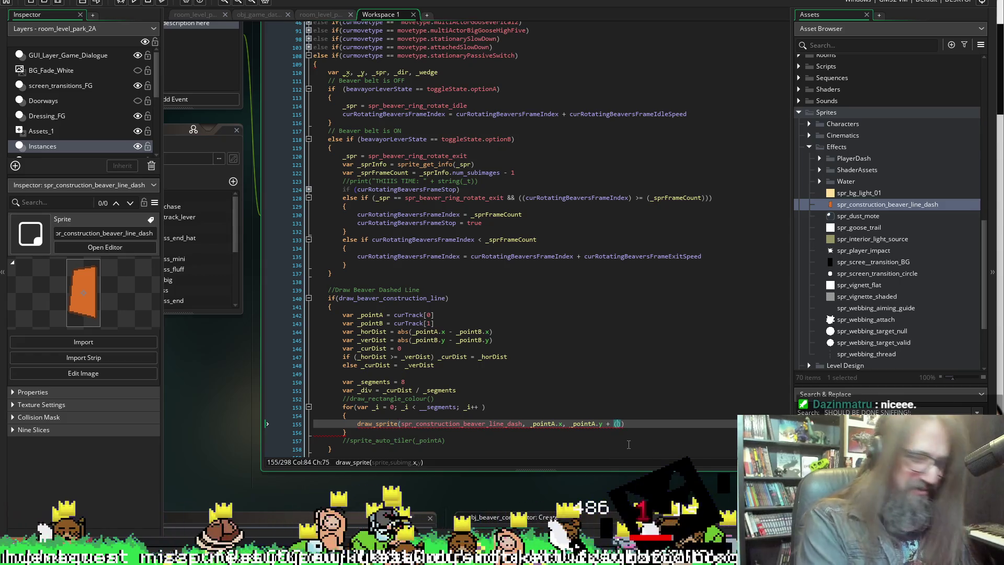
text(i)
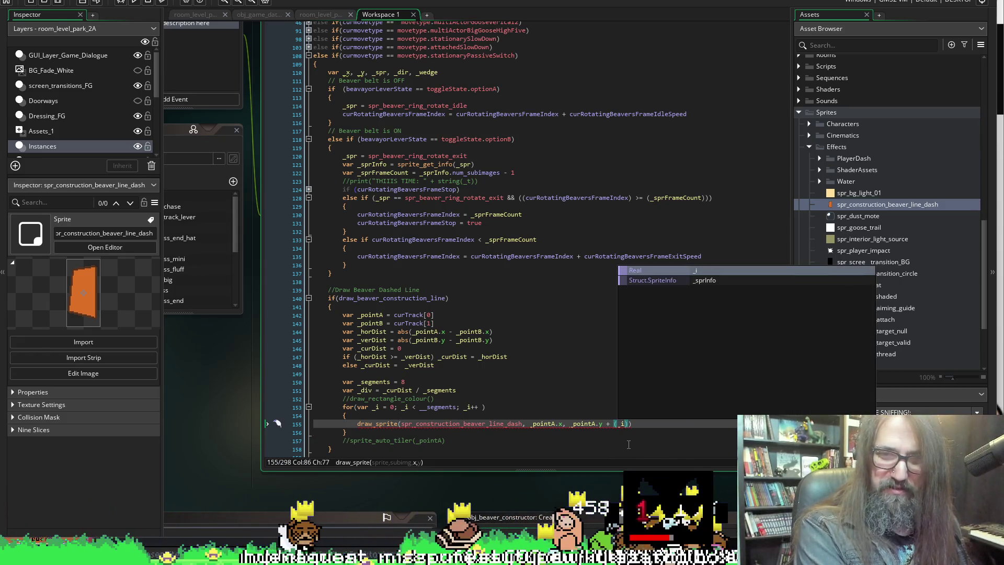
text( * )
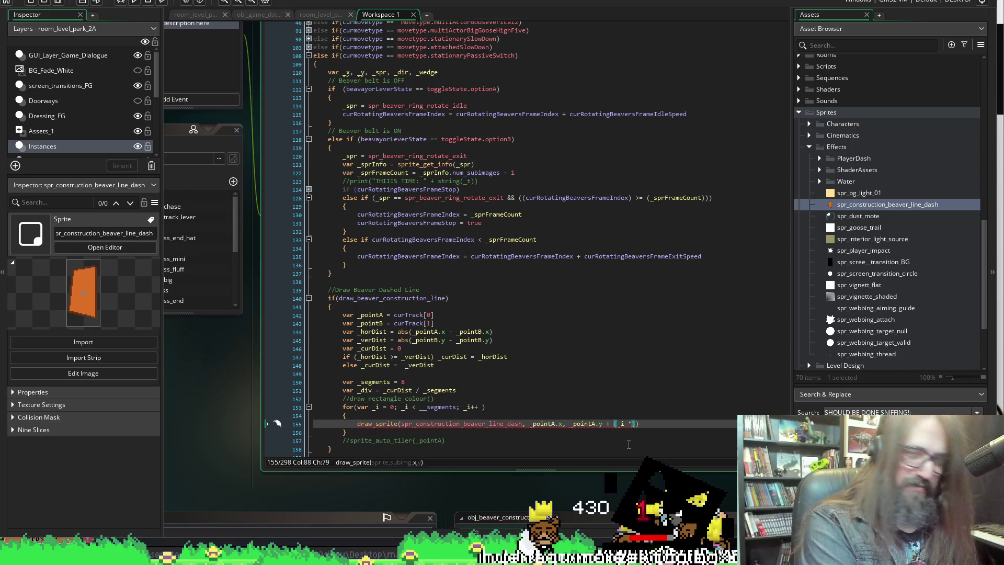
text(_pointA.x)
key(BackSpace)
key(BackSpace)
key(BackSpace)
double_click(365, 390)
key(ctrl+c)
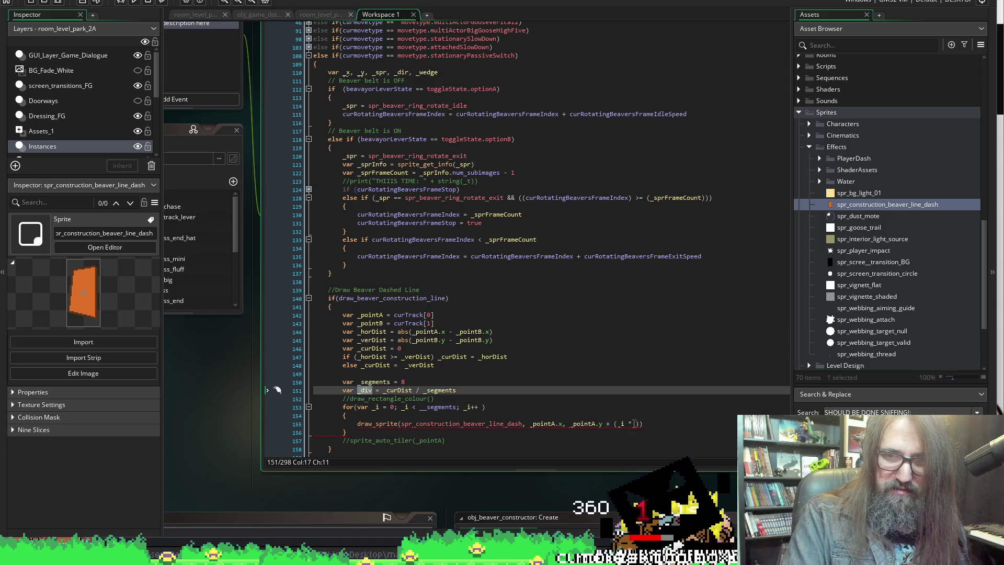
click(634, 424)
key(ctrl+v)
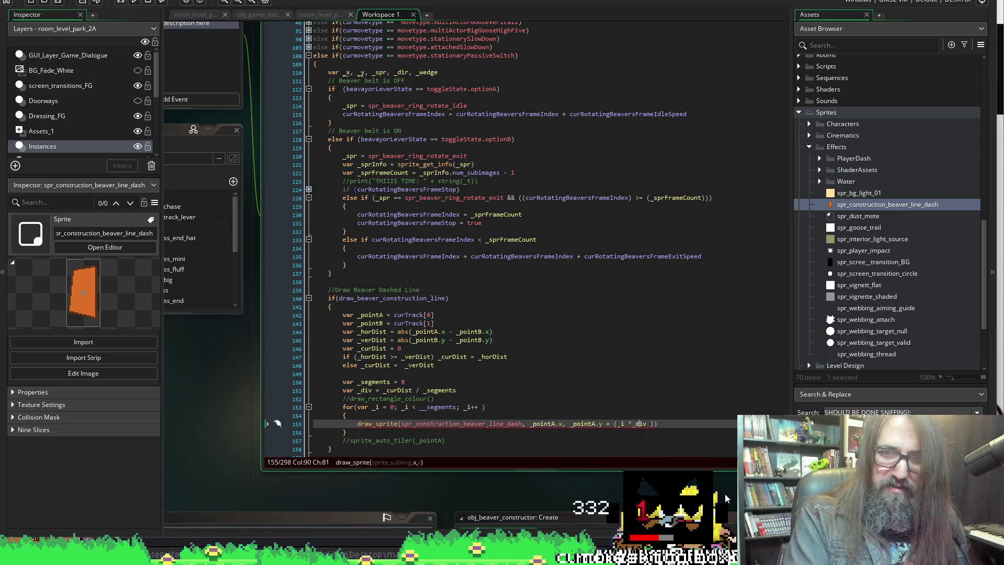
key(Delete)
key(Right)
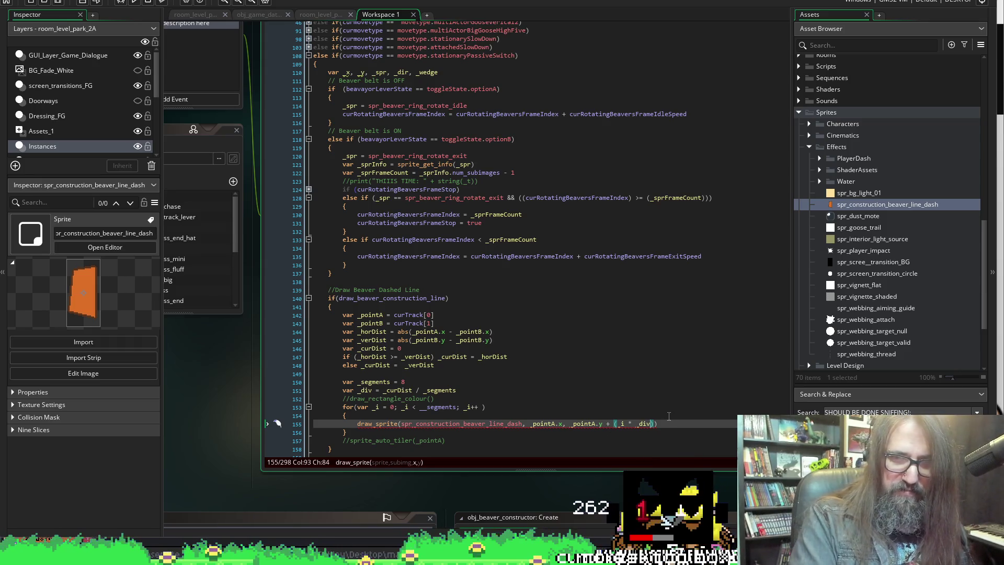
key(Right)
key(BackSpace)
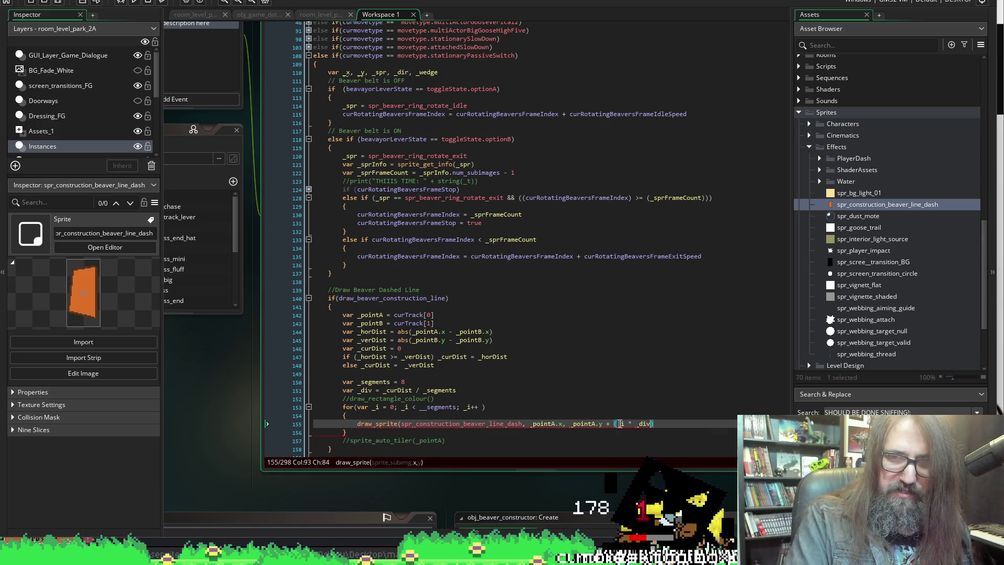
Insert subimage 0 after the sprite name and close draw_sprite with a parenthesis.
click(370, 422)
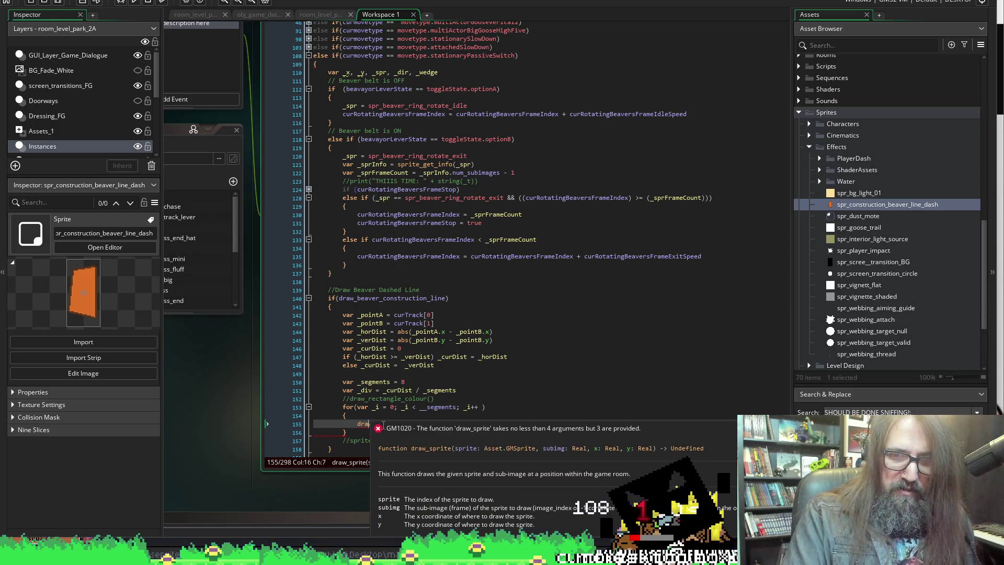
click(523, 424)
text(, 0)
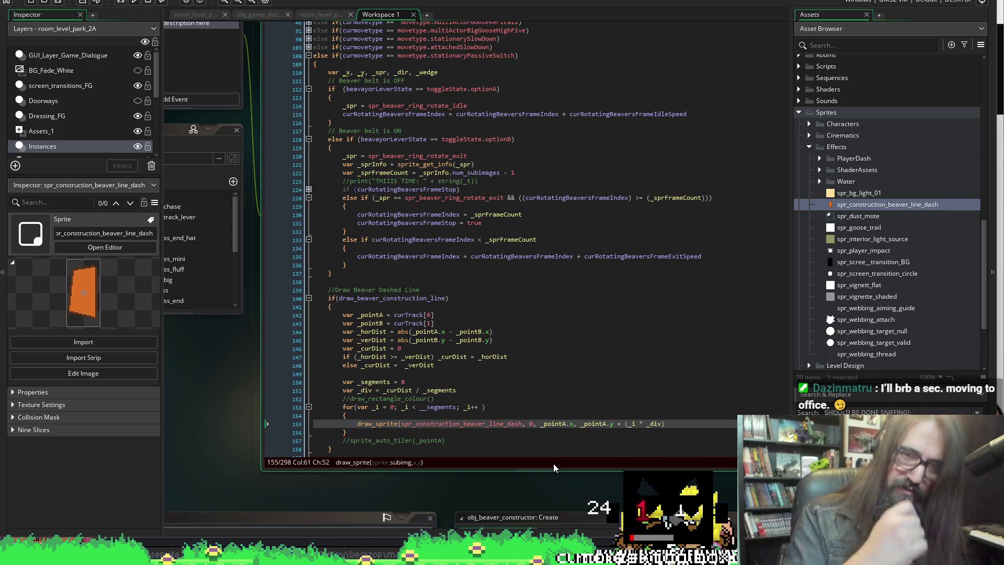
click(681, 422)
text())
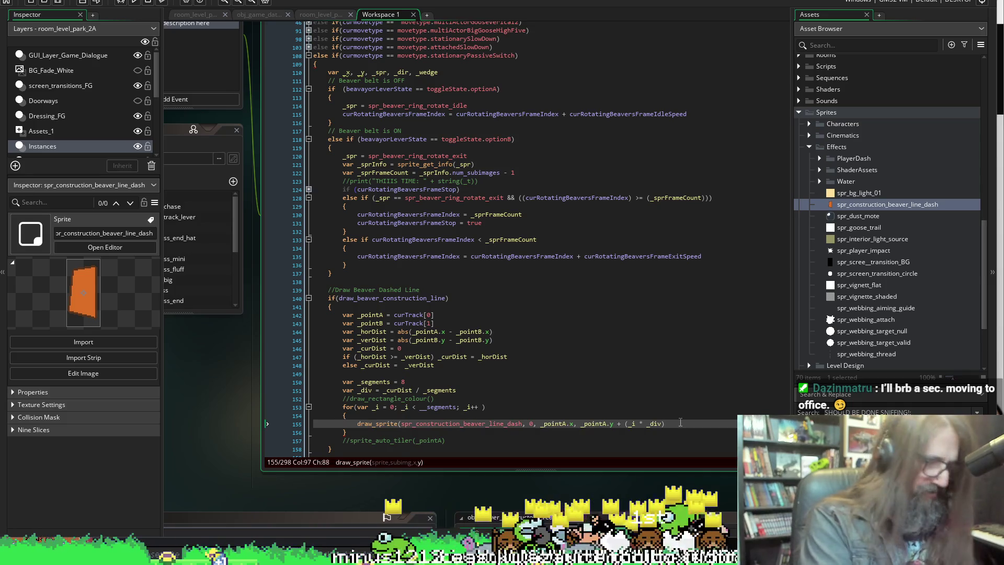
scroll(515, 397, down, 3)
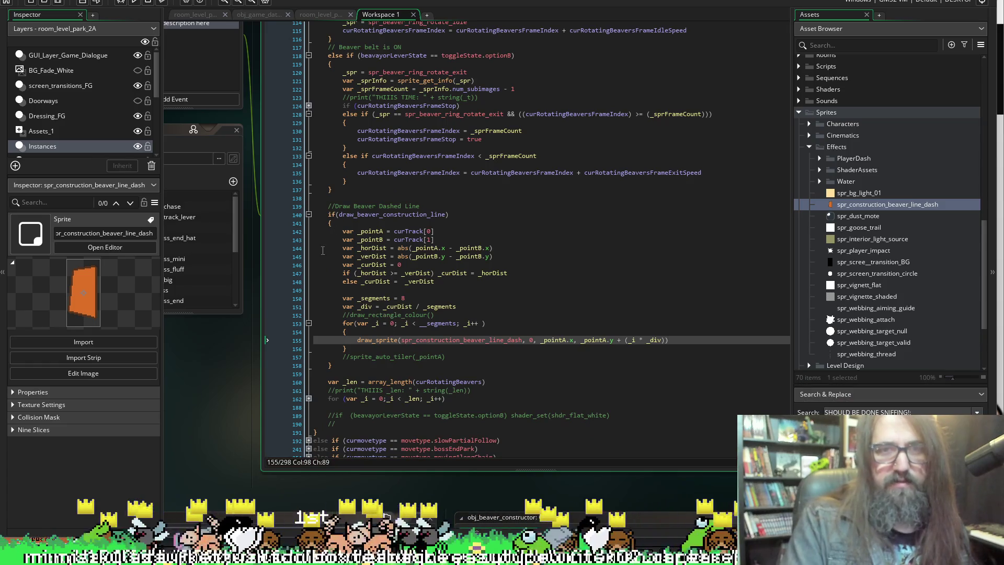
Run the game in debug mode and continue into the level until it halts.
click(126, 3)
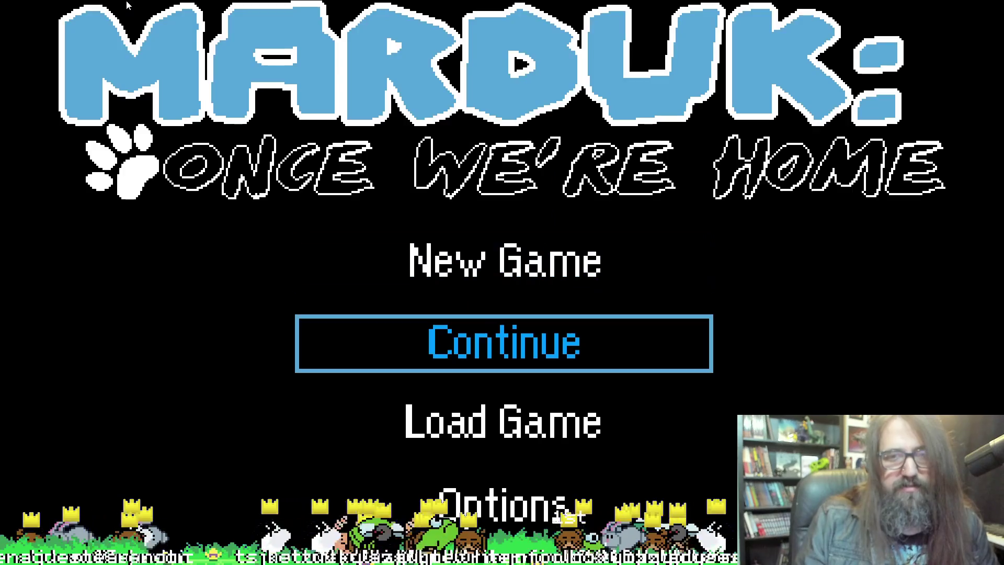
key(Return)
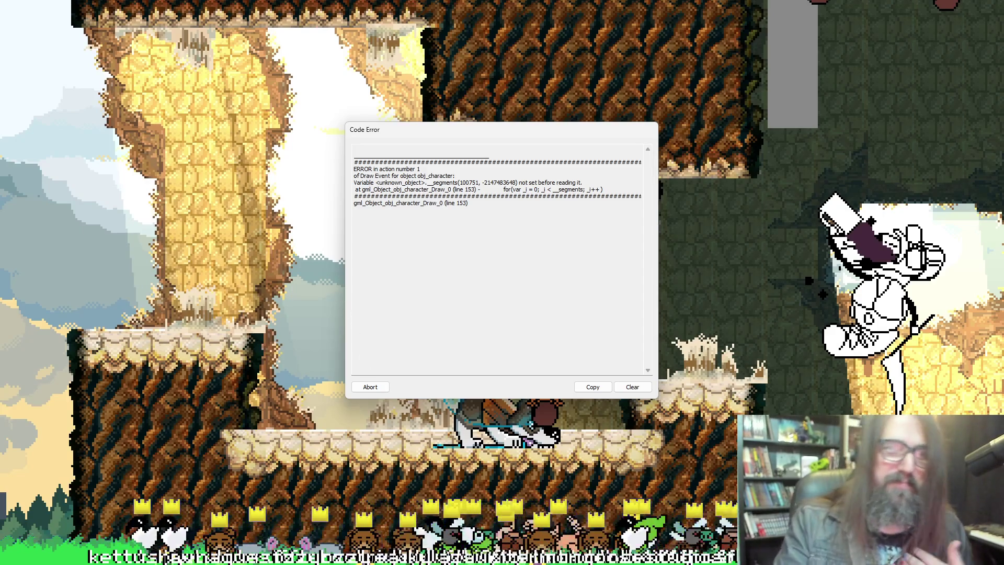
Abort the crashed run and correct __segments to _segments in the loop condition on line 153.
click(370, 387)
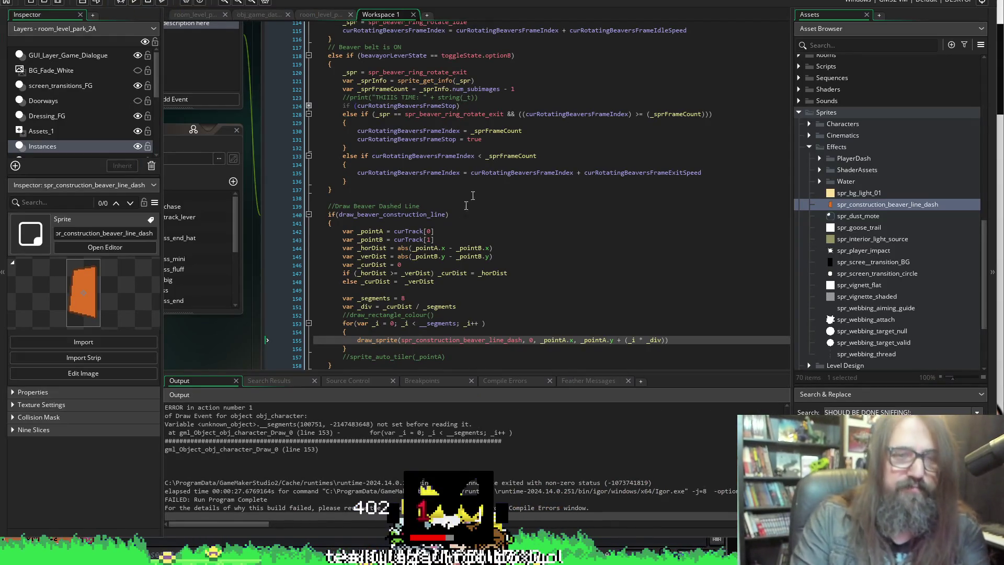
click(391, 298)
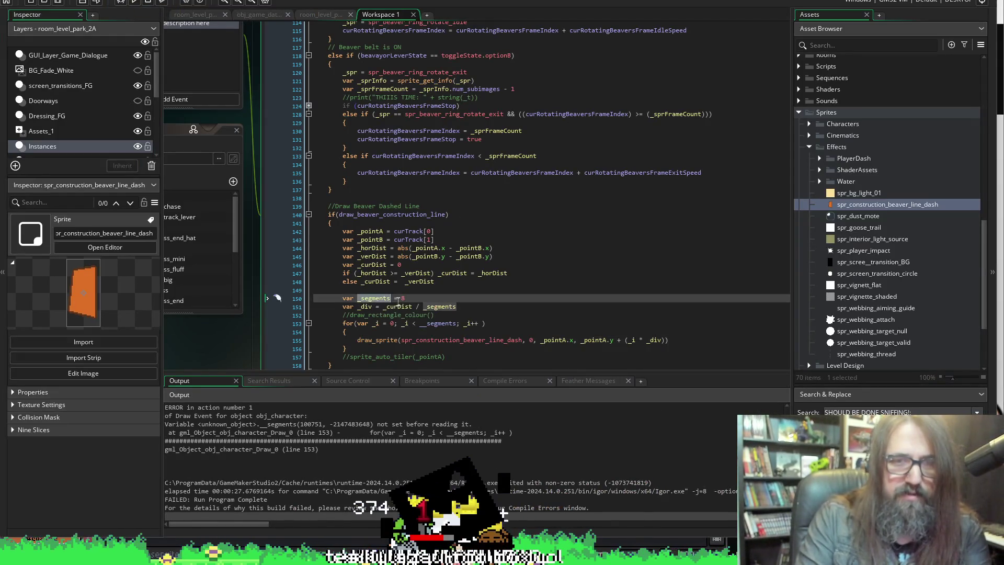
click(423, 323)
key(BackSpace)
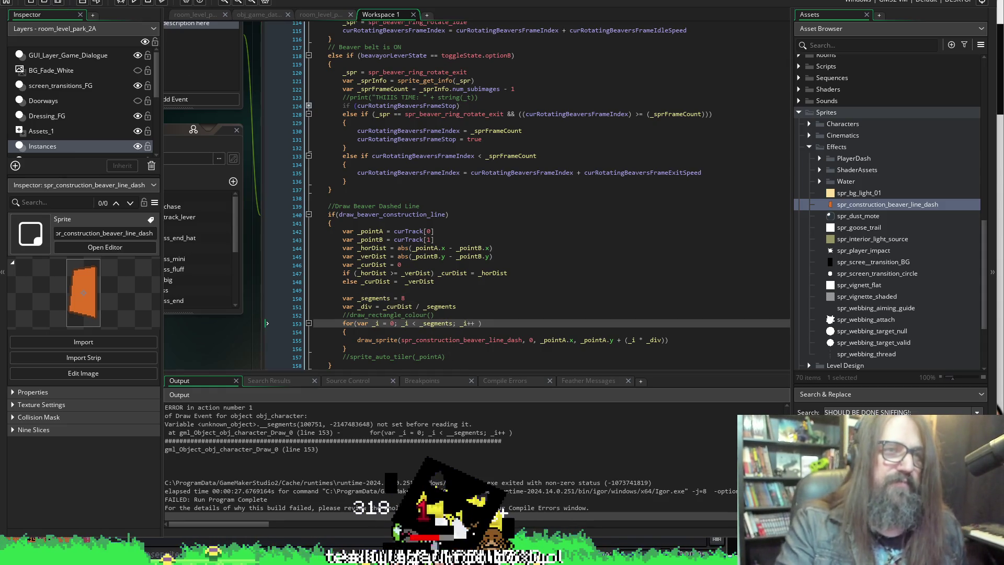
Relaunch the game, continue into the level, and take it out of fullscreen.
click(129, 2)
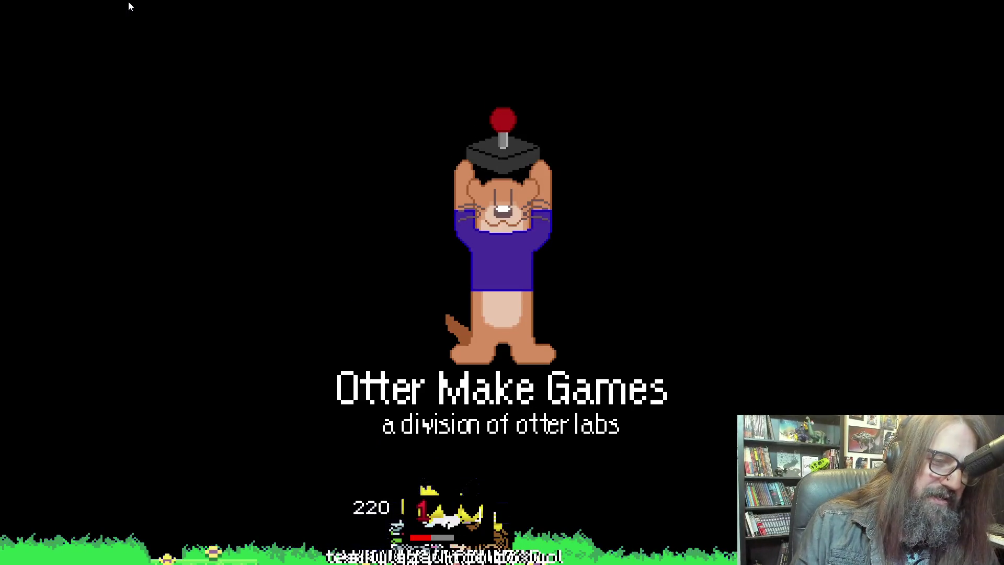
key(Down)
key(Return)
key(Right)
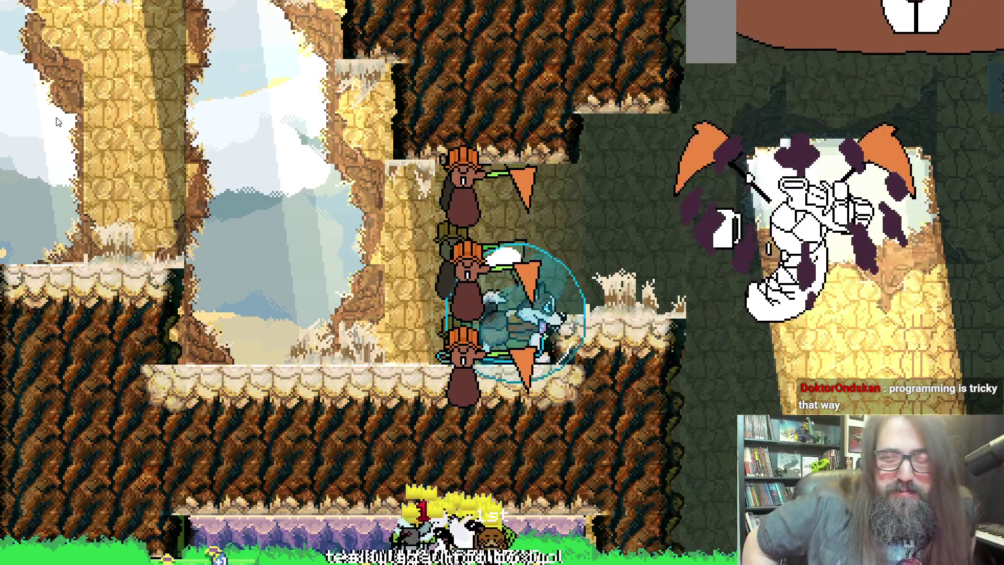
key(F11)
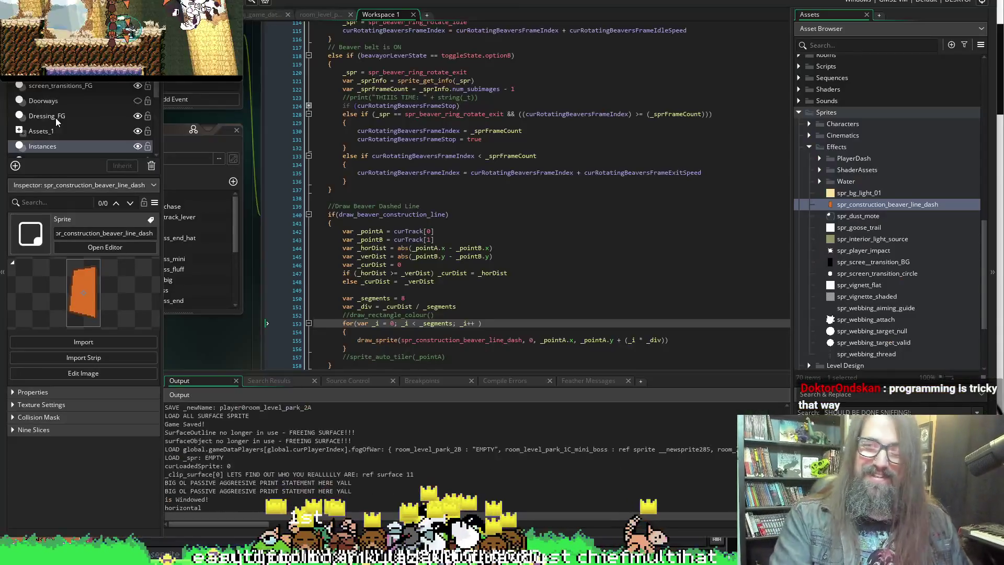
click(150, 2)
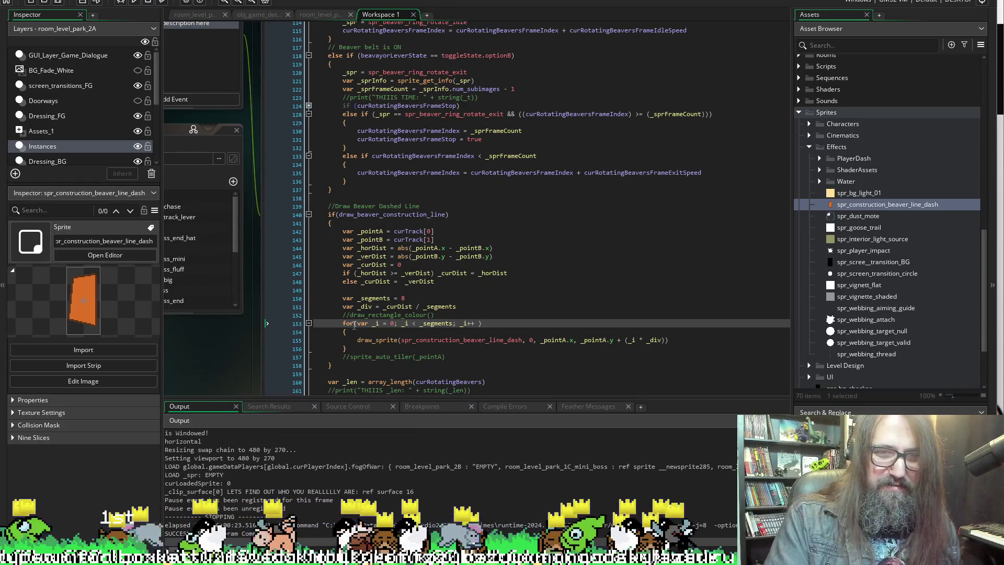
double_click(430, 324)
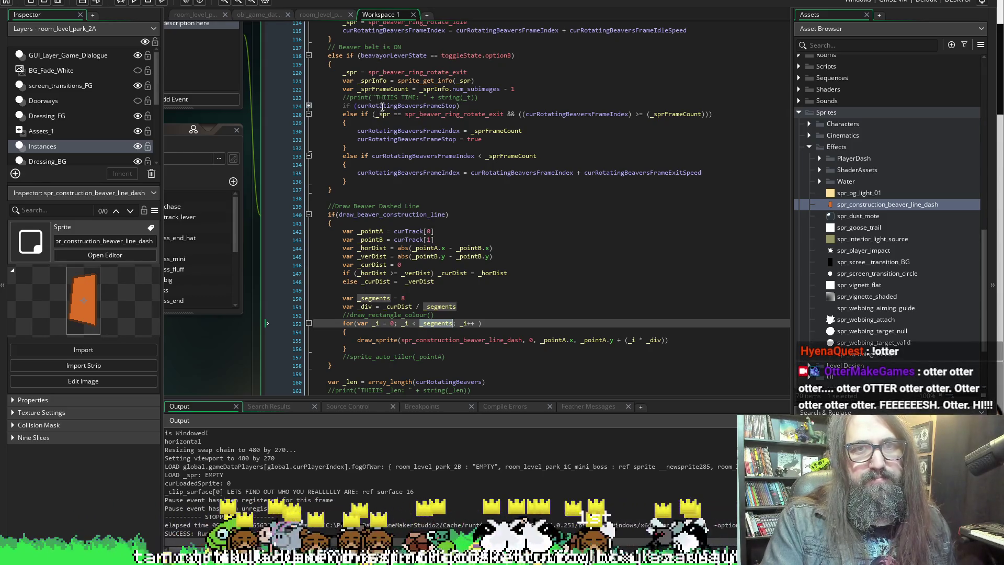
scroll(376, 67, up, 2)
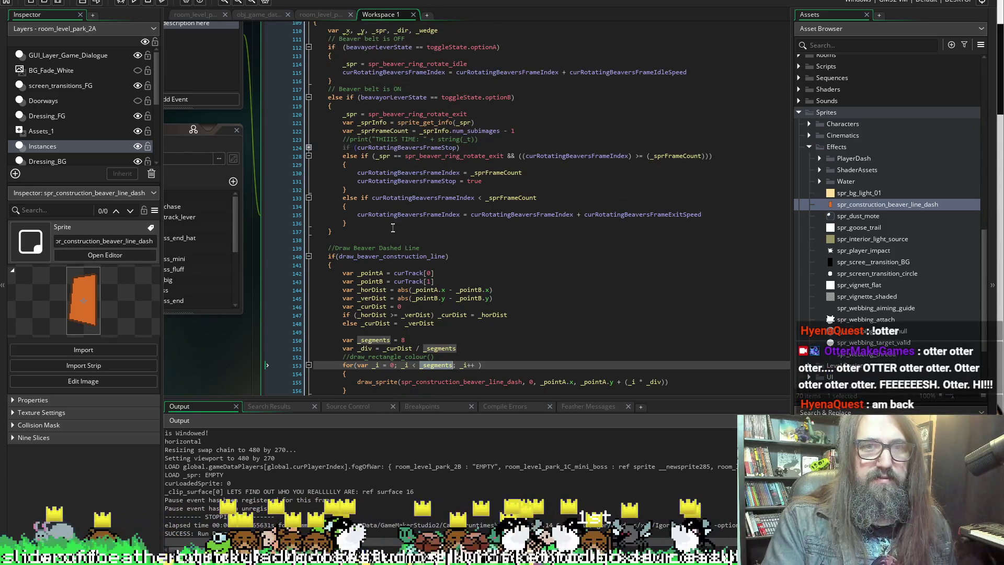
scroll(394, 188, up, 4)
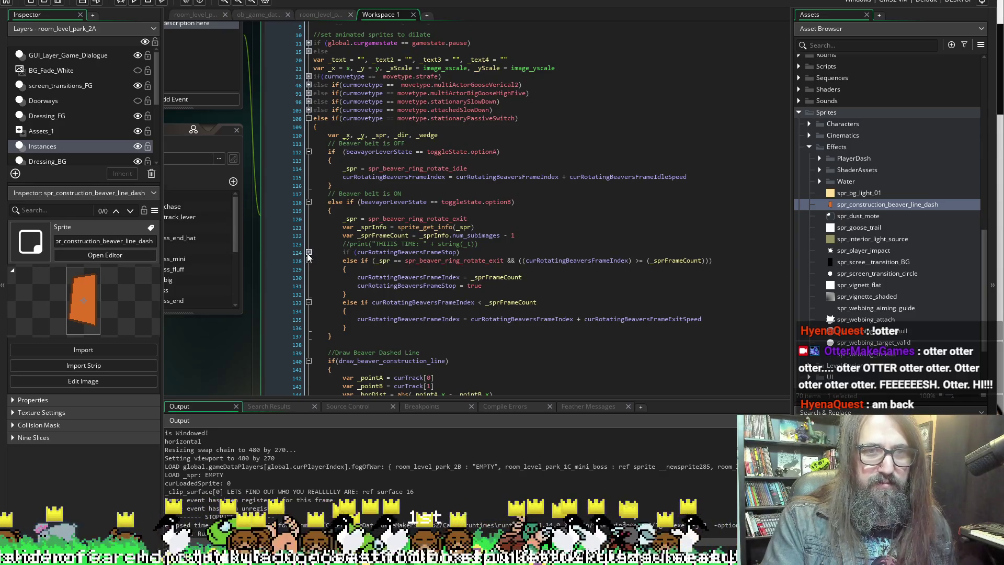
scroll(309, 257, down, 3)
click(311, 181)
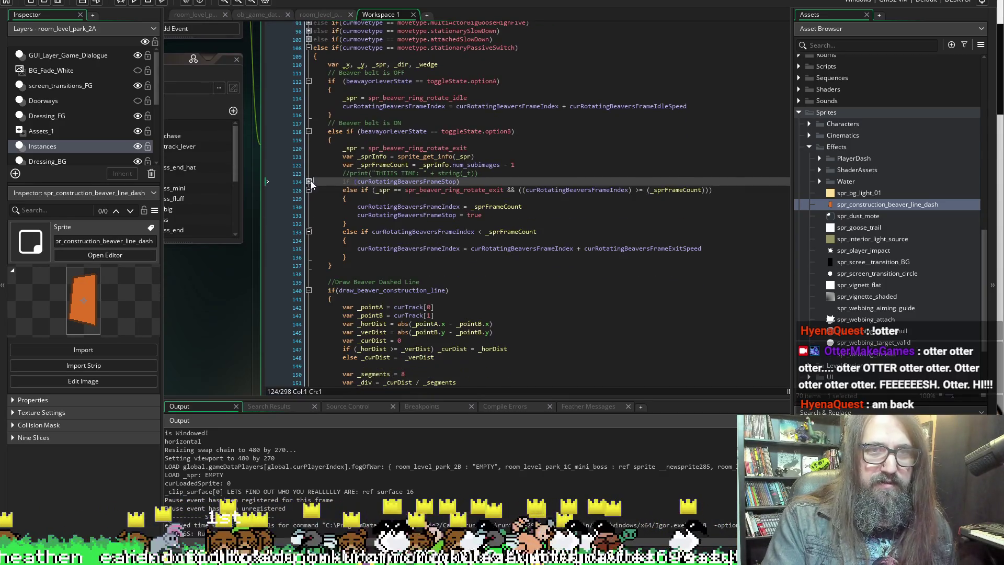
mouse_move(383, 178)
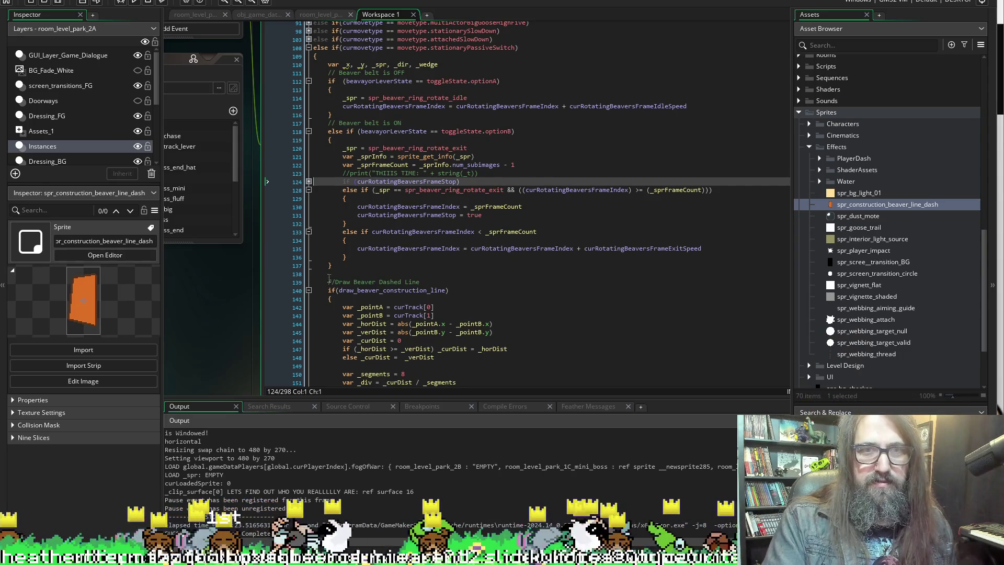
scroll(350, 261, down, 4)
scroll(345, 360, down, 3)
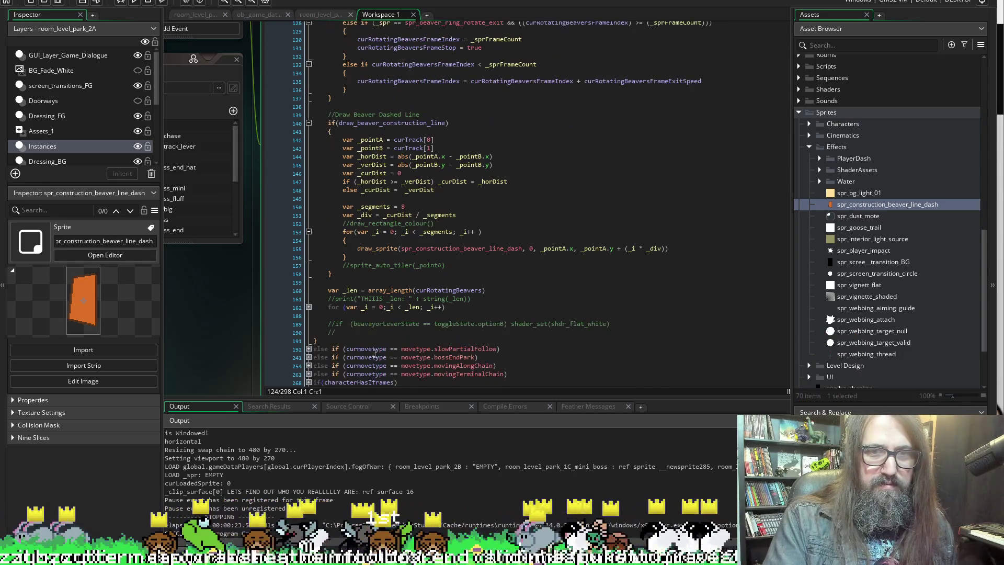
scroll(316, 56, up, 3)
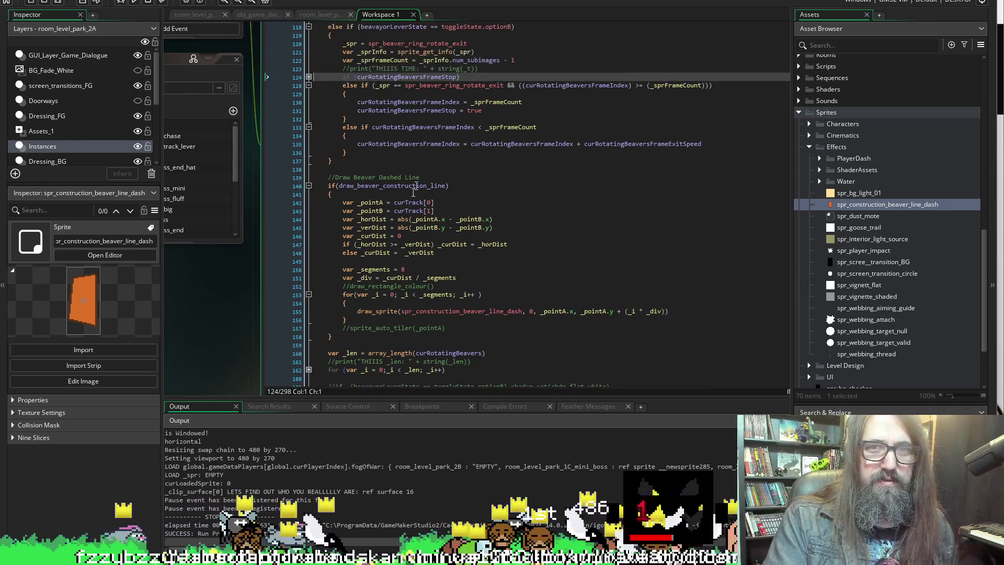
click(309, 77)
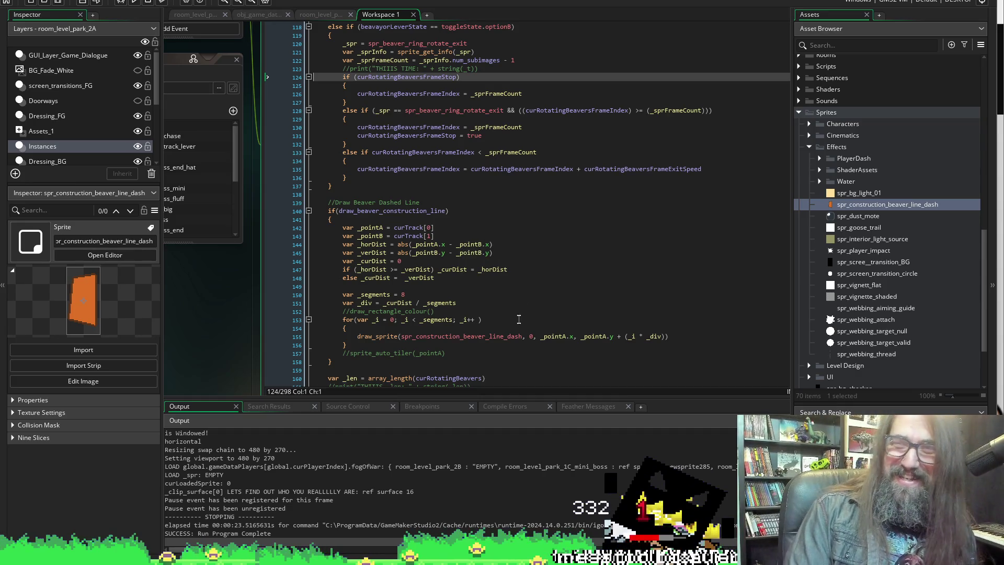
scroll(449, 274, down, 2)
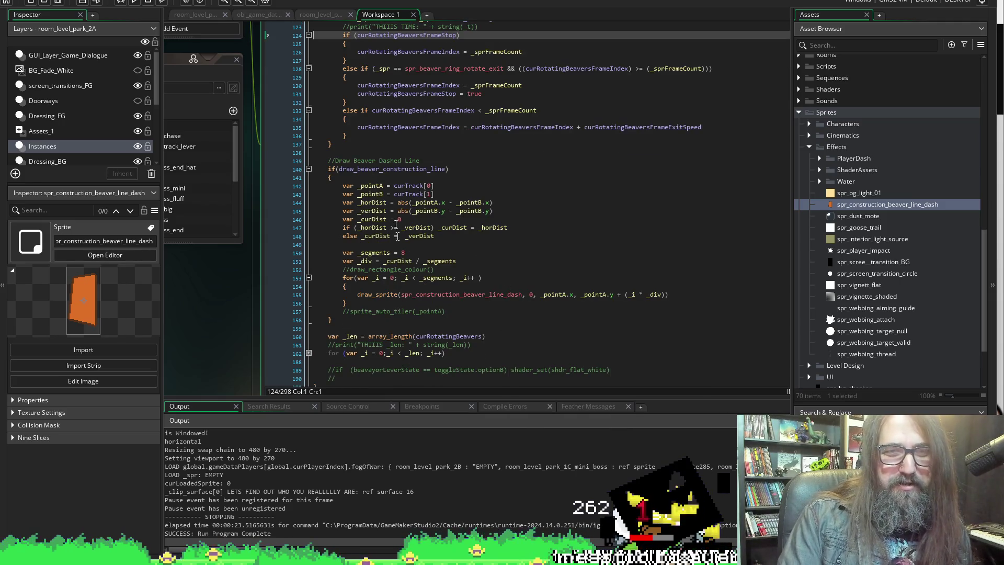
scroll(361, 222, up, 7)
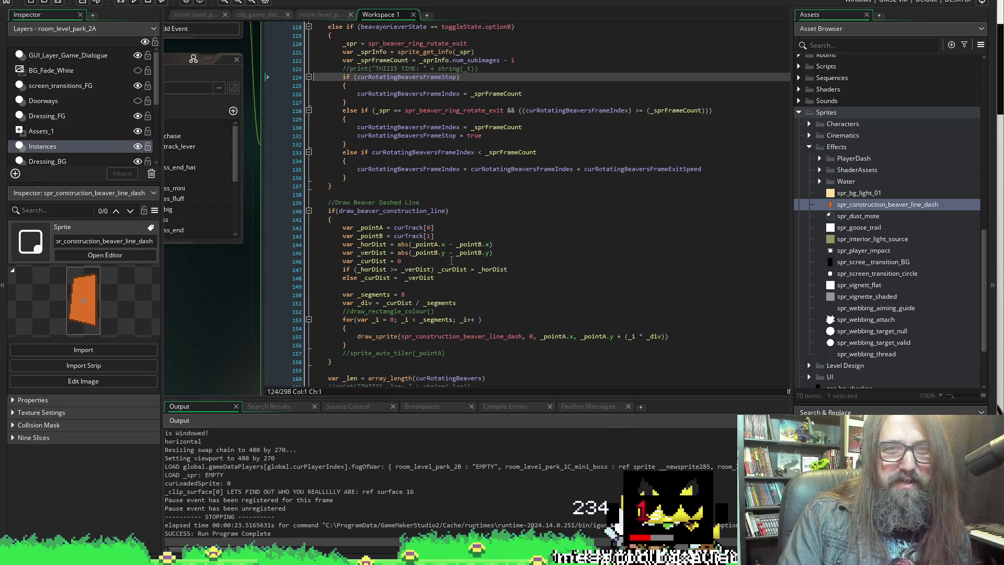
scroll(368, 216, down, 3)
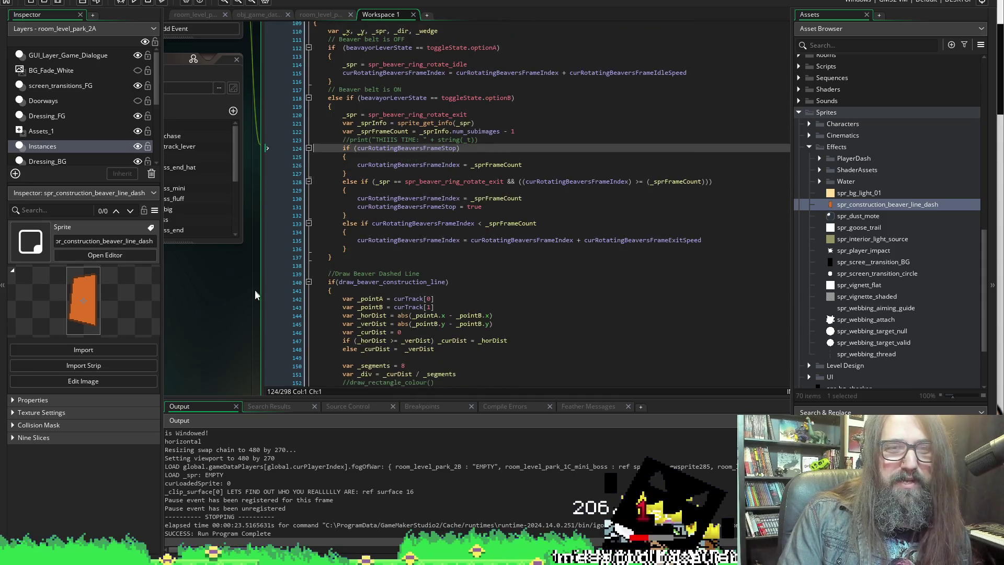
Expand the lever-off, exit-countdown and line 1033 folds in obj_character's Step event, selecting curConstructionBeaver.
click(288, 64)
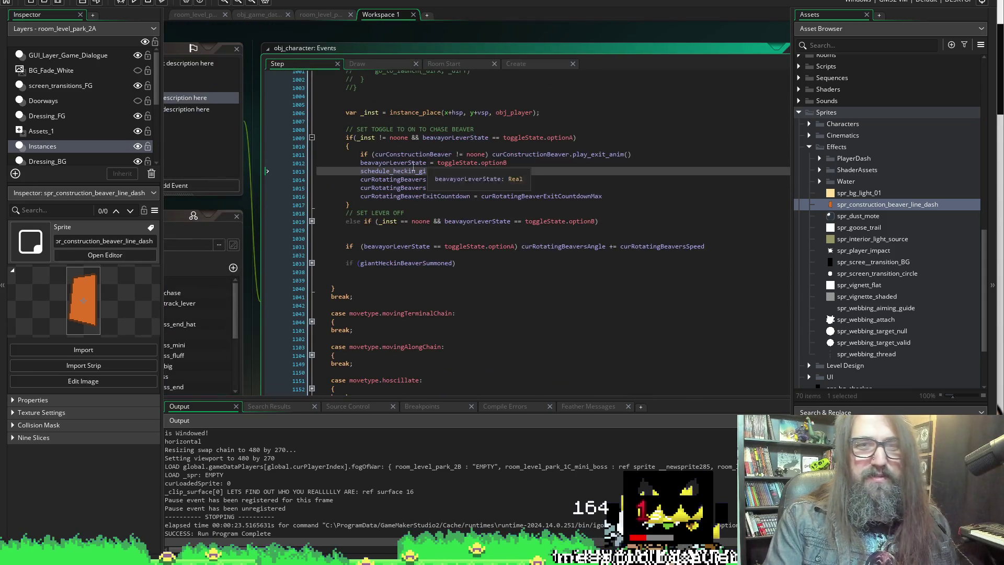
scroll(370, 271, up, 3)
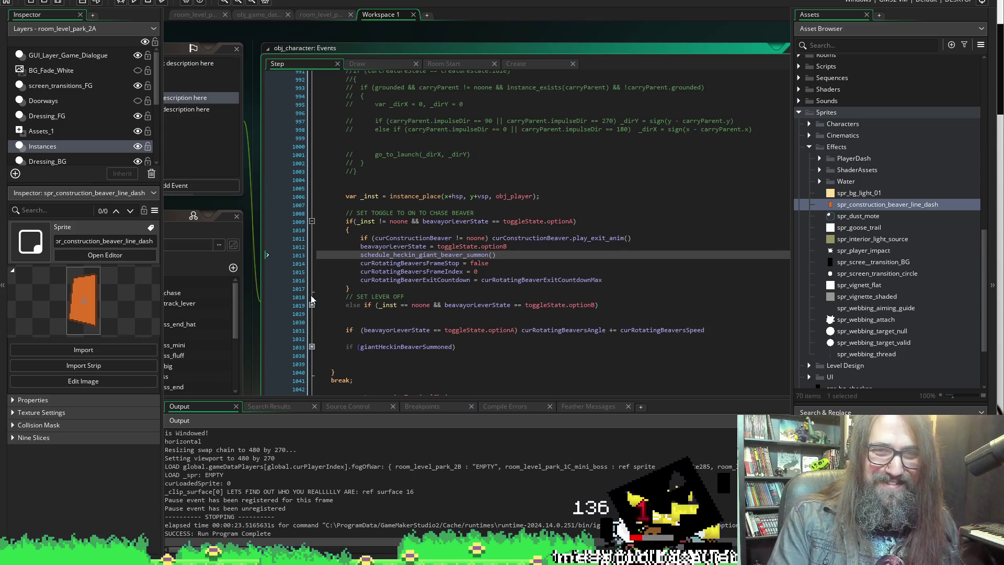
click(312, 347)
click(312, 305)
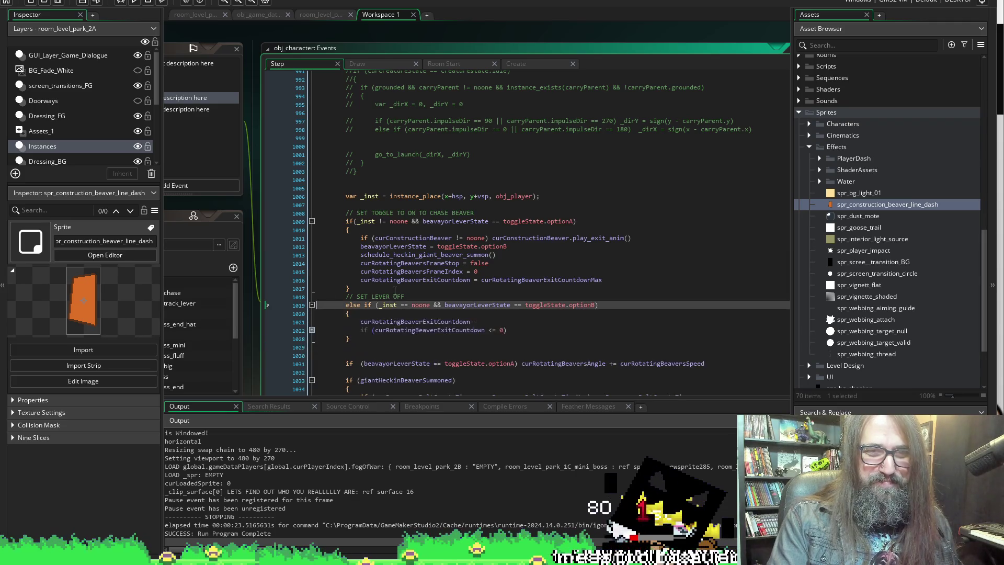
click(312, 330)
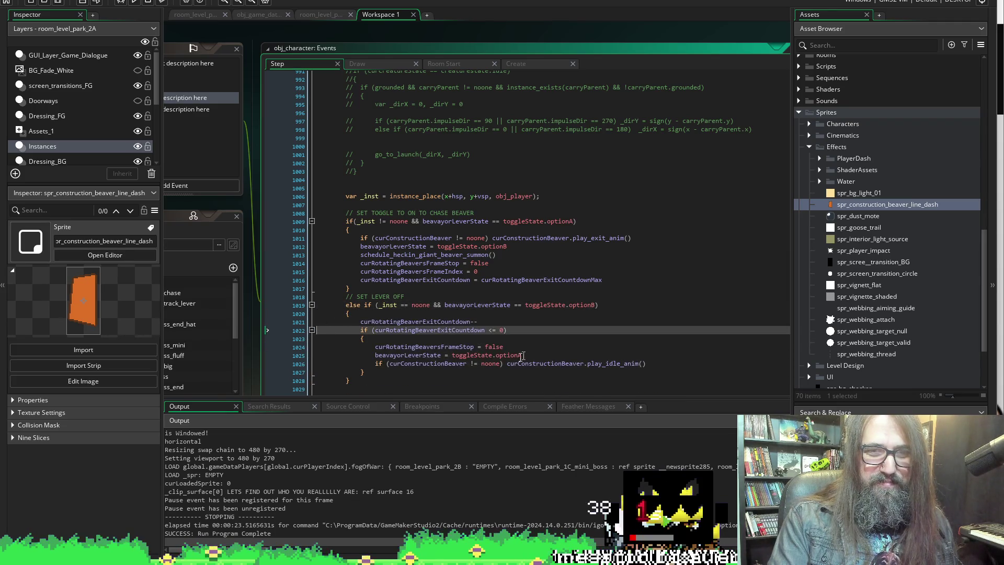
double_click(415, 362)
Find the dashed-line loop in the Draw event and select _pointA in draw_sprite's x argument.
click(391, 60)
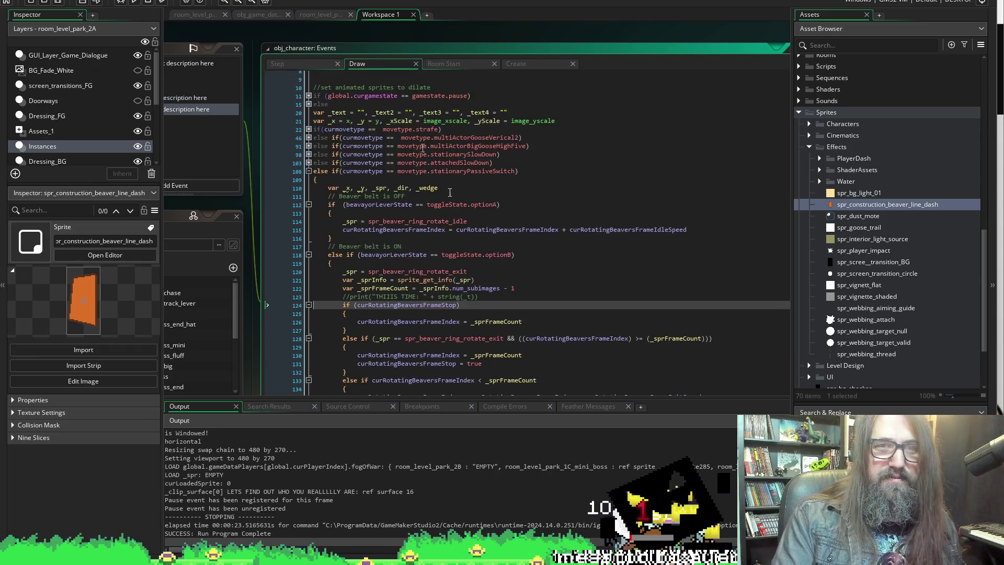
click(316, 312)
scroll(317, 272, down, 4)
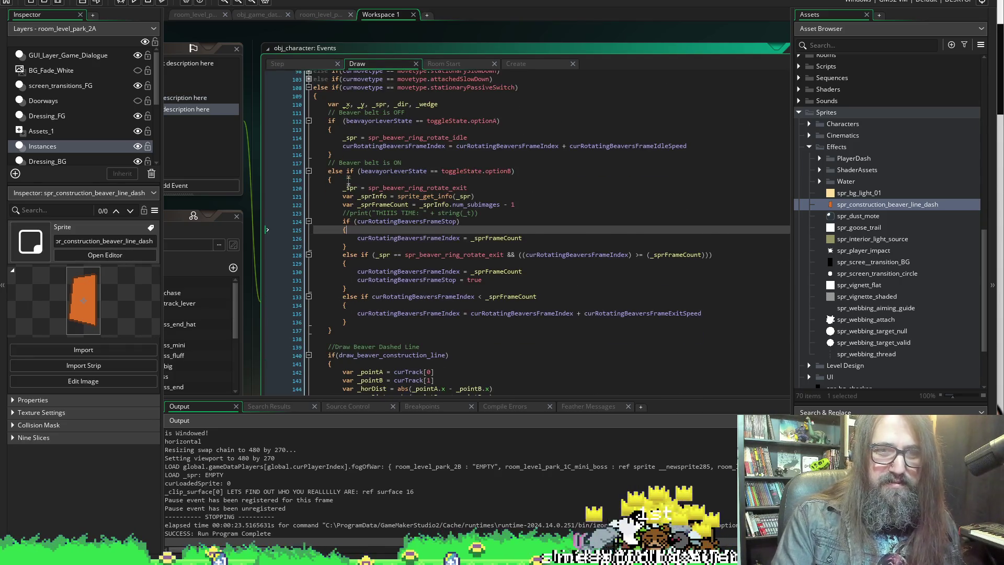
scroll(335, 251, down, 10)
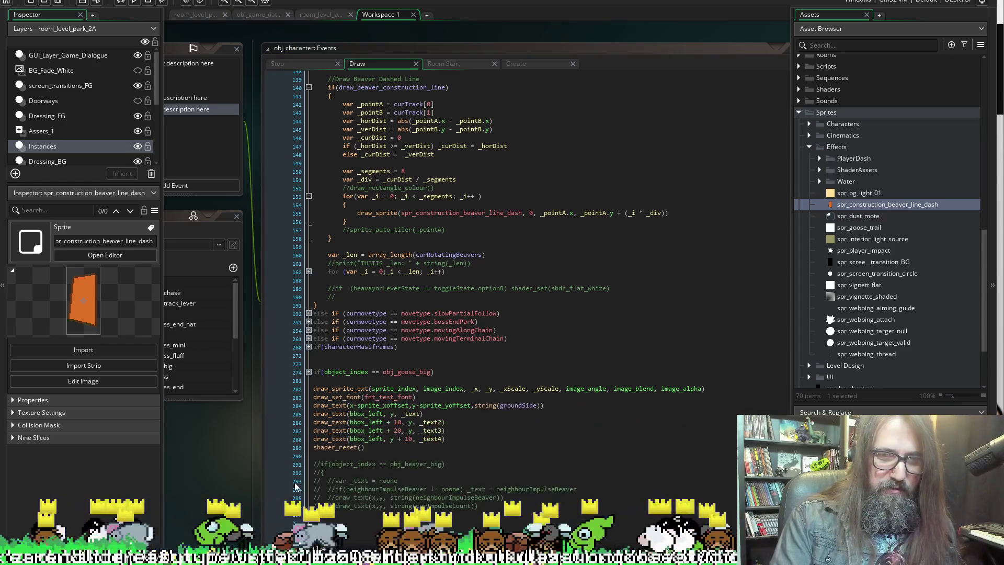
scroll(453, 338, up, 2)
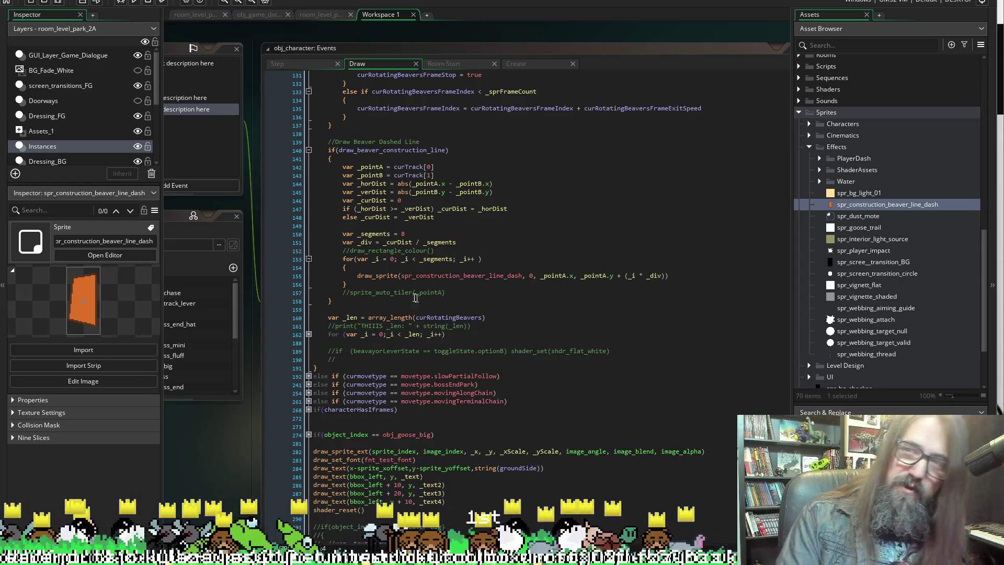
click(447, 294)
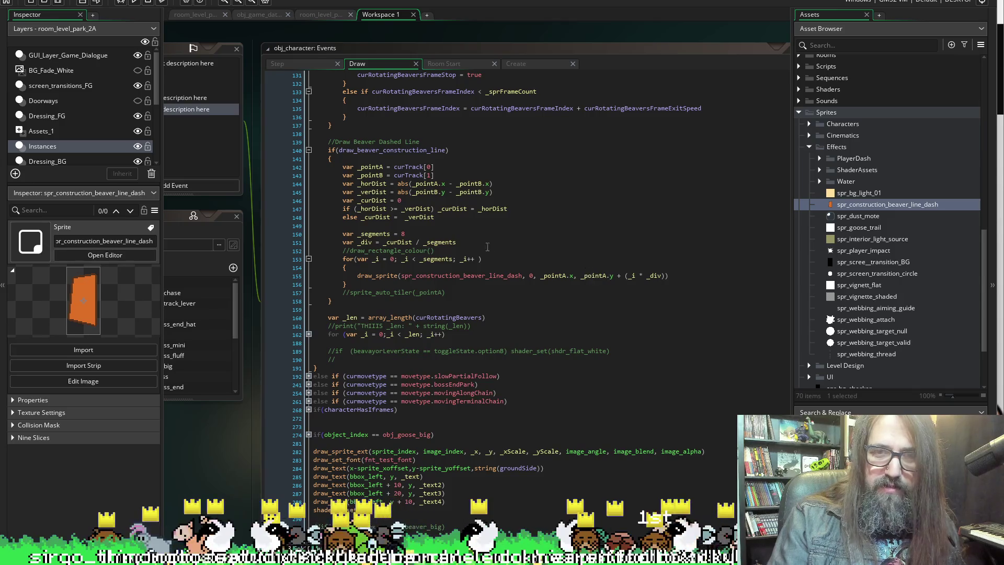
double_click(552, 275)
Replace _pointA with curConstructionBeaver in draw_sprite's x and y arguments, save, and test-run the game.
text(curConstructionBeaver)
double_click(653, 275)
text(curConstructionBeaver)
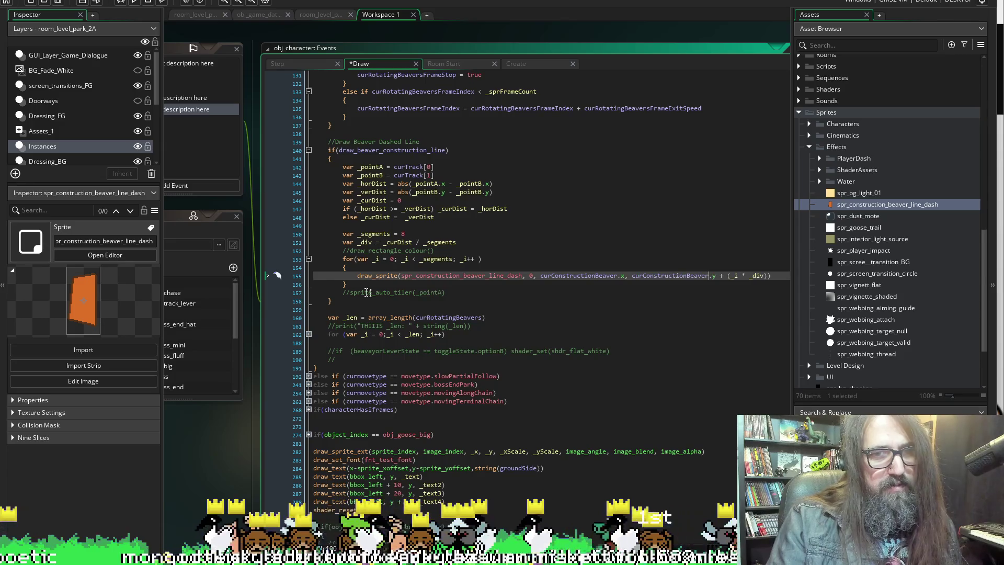
key(ctrl+s)
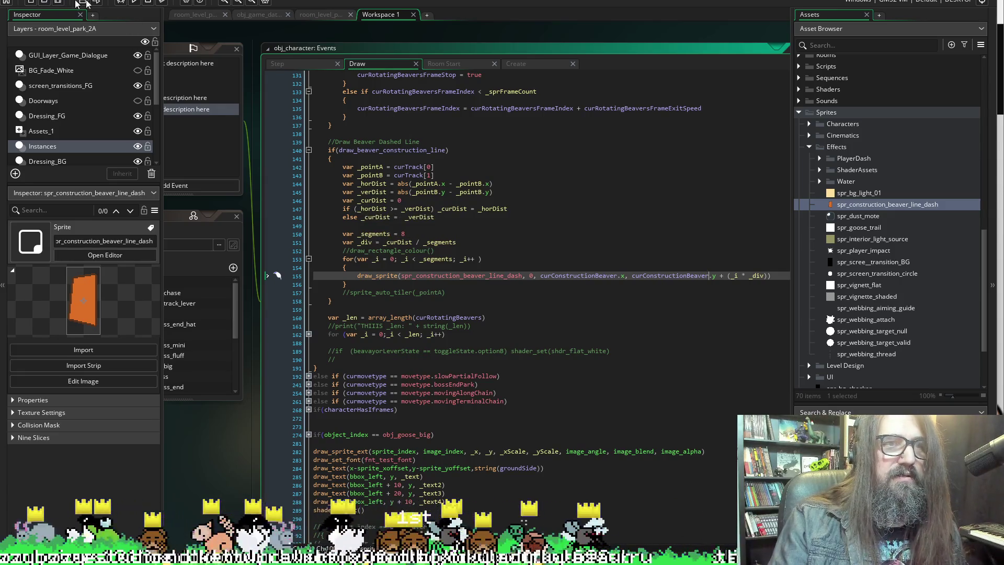
click(135, 2)
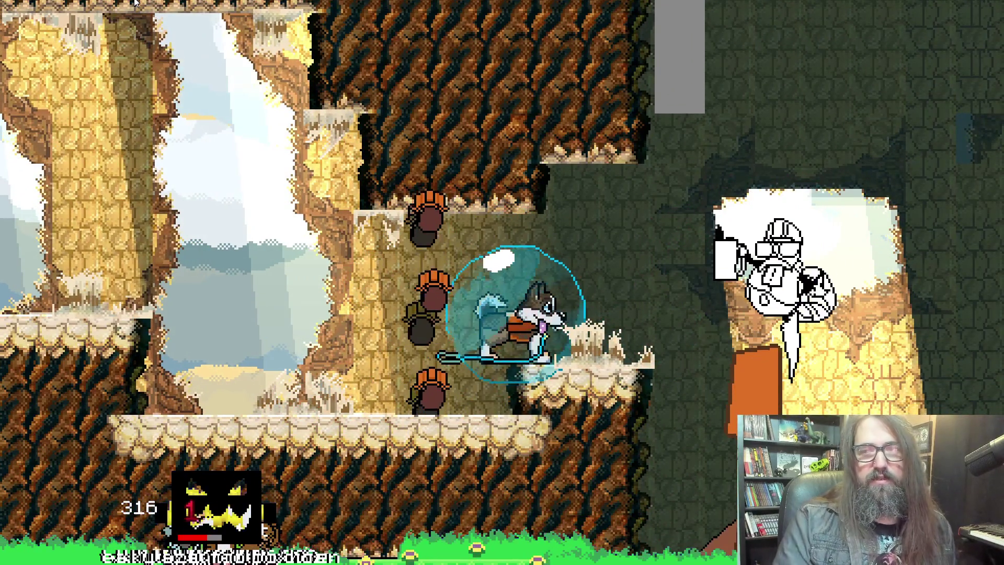
key(Escape)
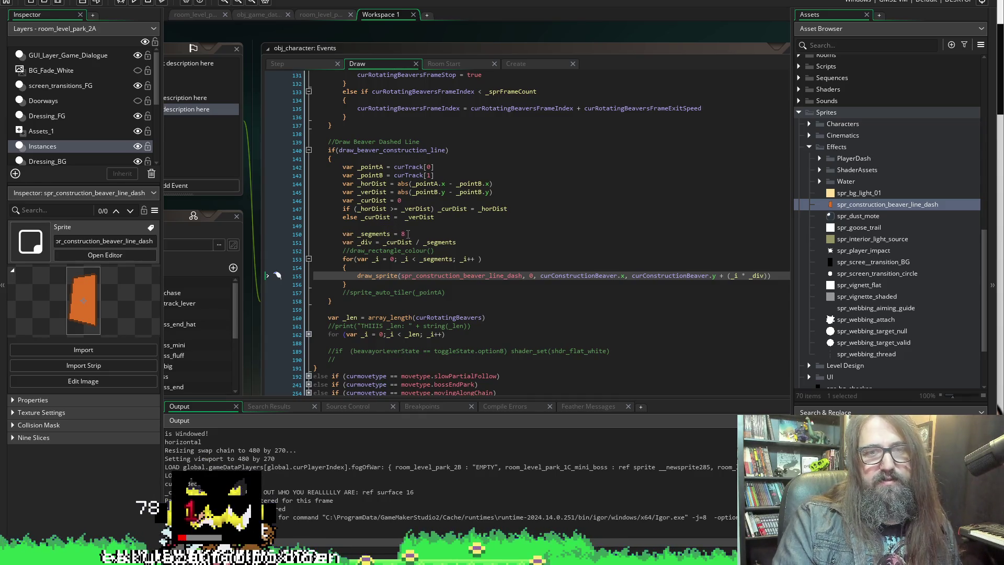
Change var _segments on line 150 from 8 to 64.
click(389, 233)
key(End)
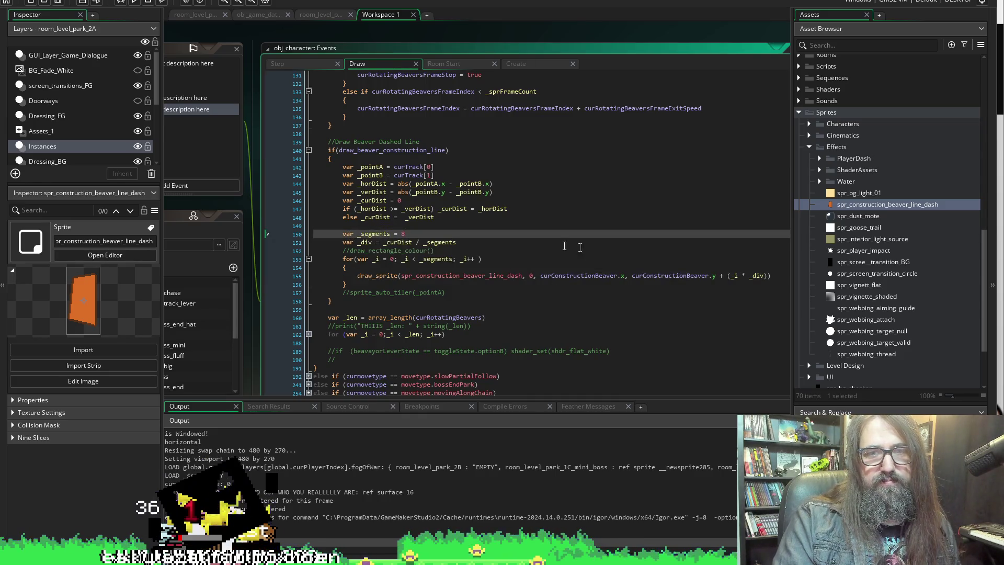
mouse_move(368, 280)
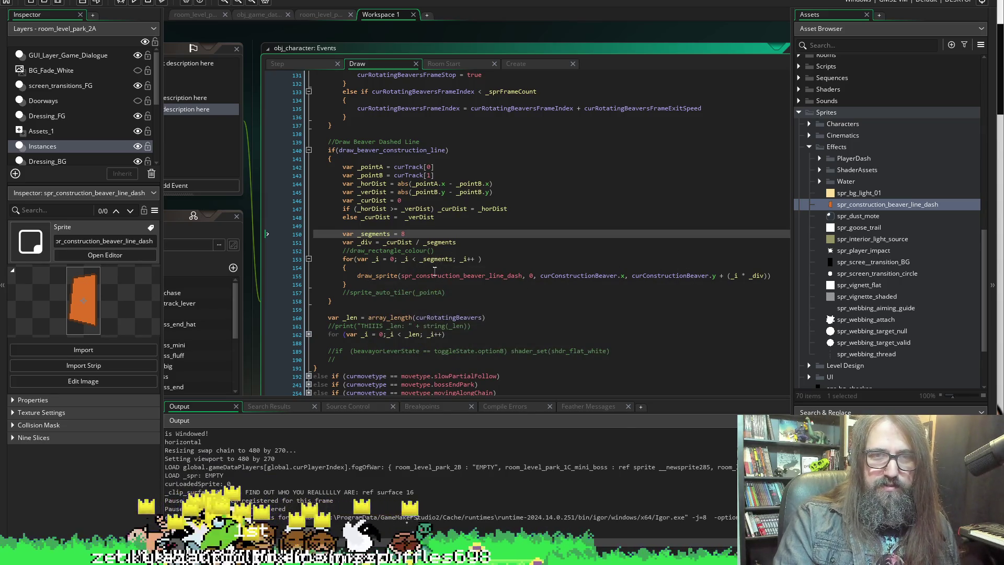
double_click(435, 272)
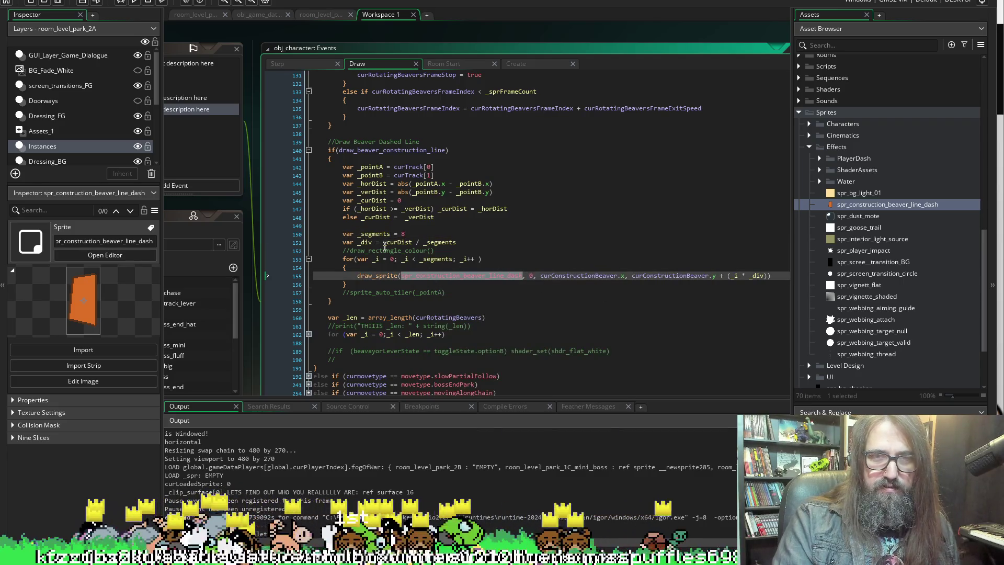
click(465, 233)
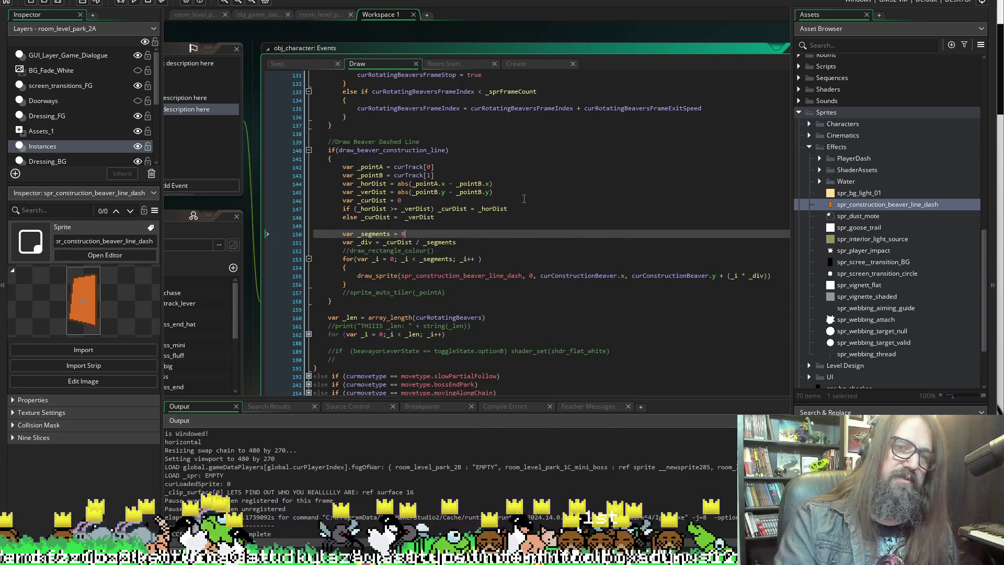
text(64)
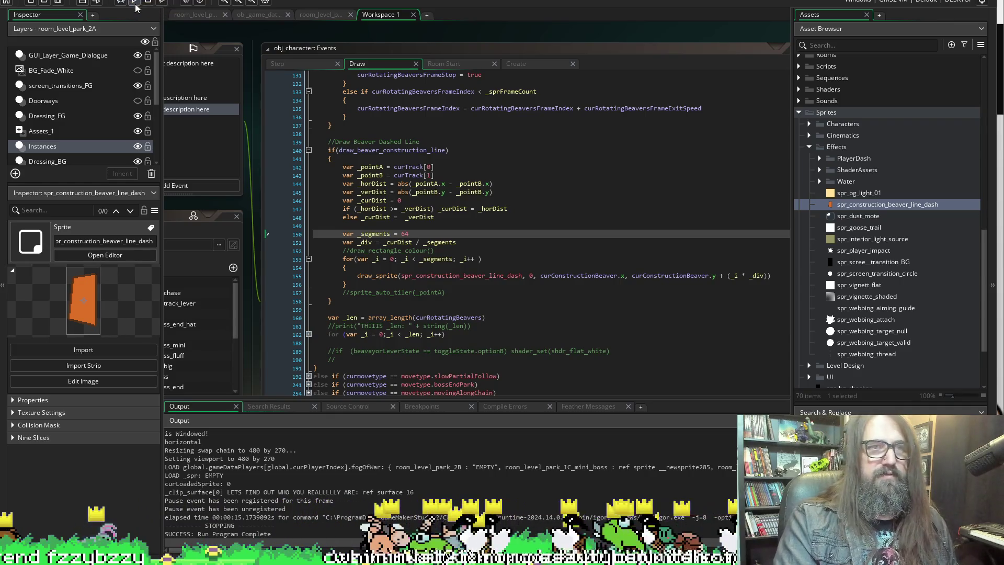
Test-run the game into the level, then return to the draw_sprite code.
click(134, 2)
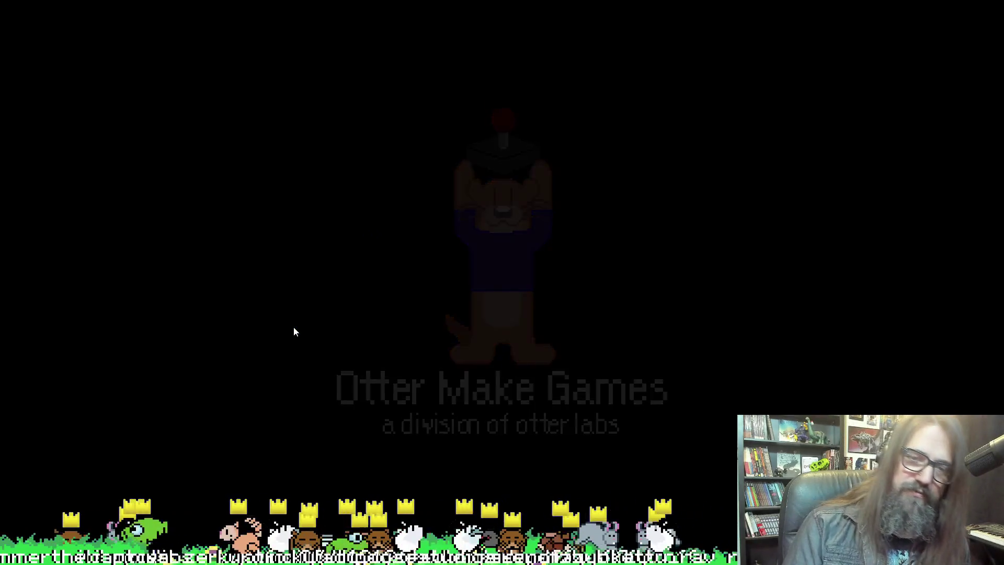
key(Return)
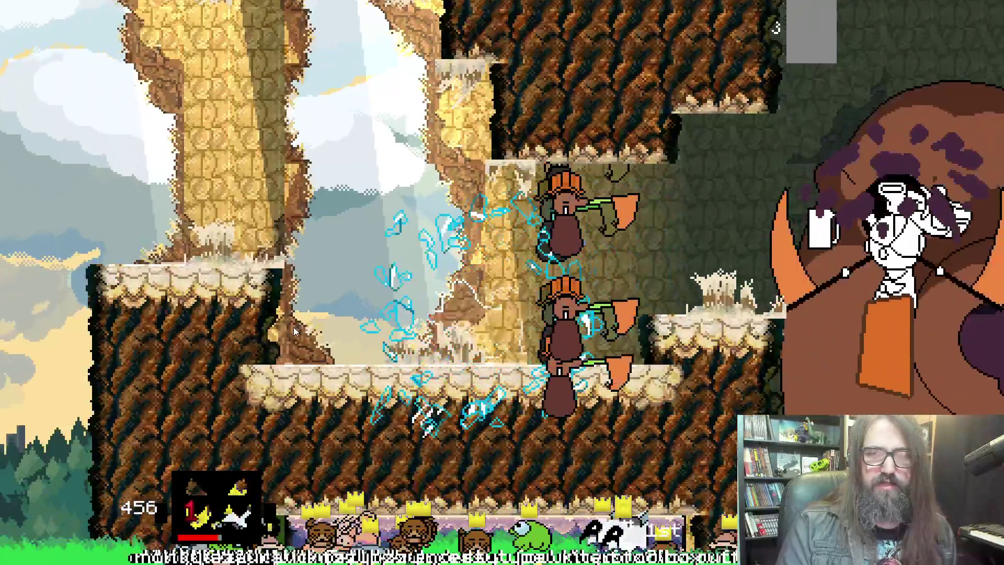
key(alt+Tab)
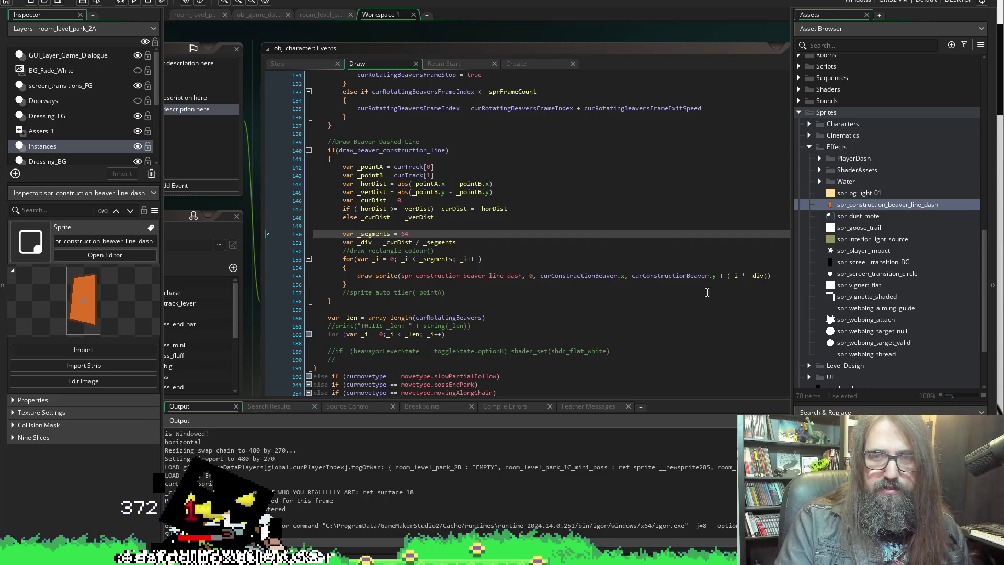
click(723, 275)
text(-)
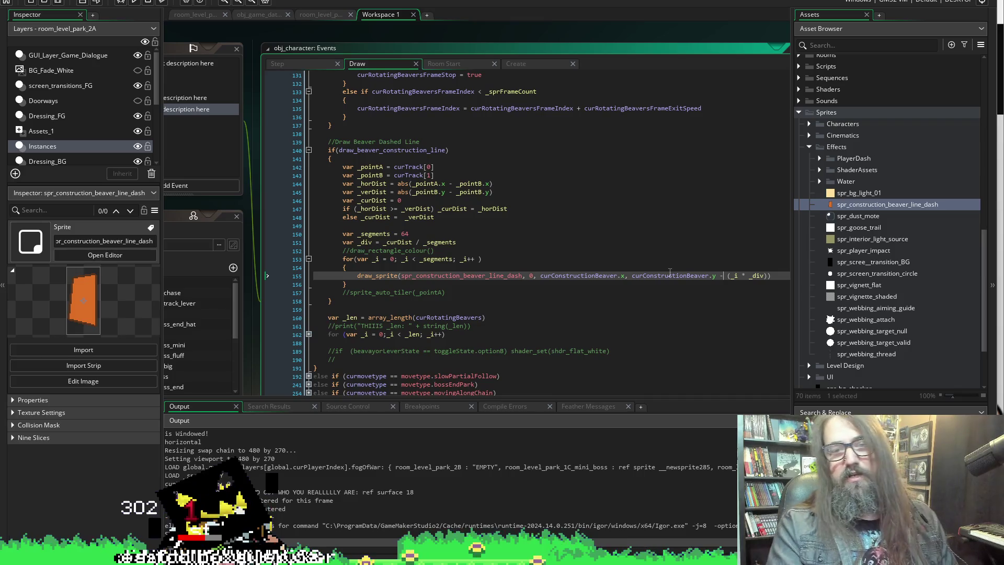
right_click(644, 268)
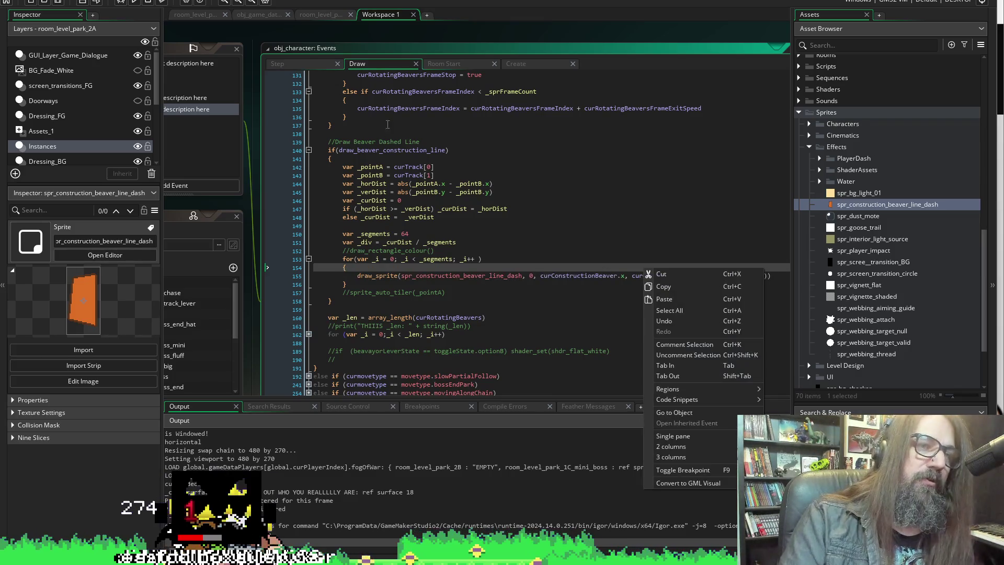
click(678, 266)
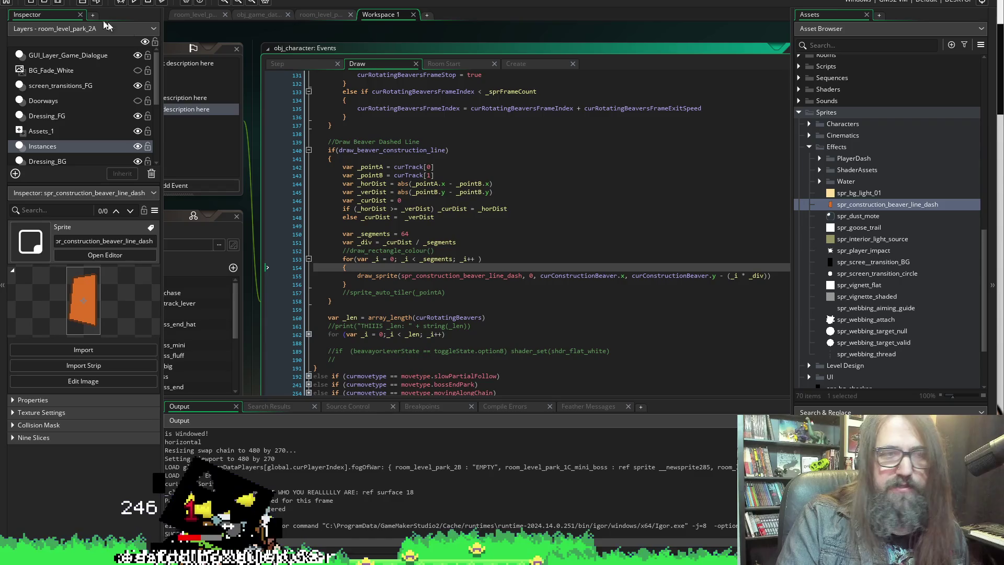
click(56, 2)
click(134, 2)
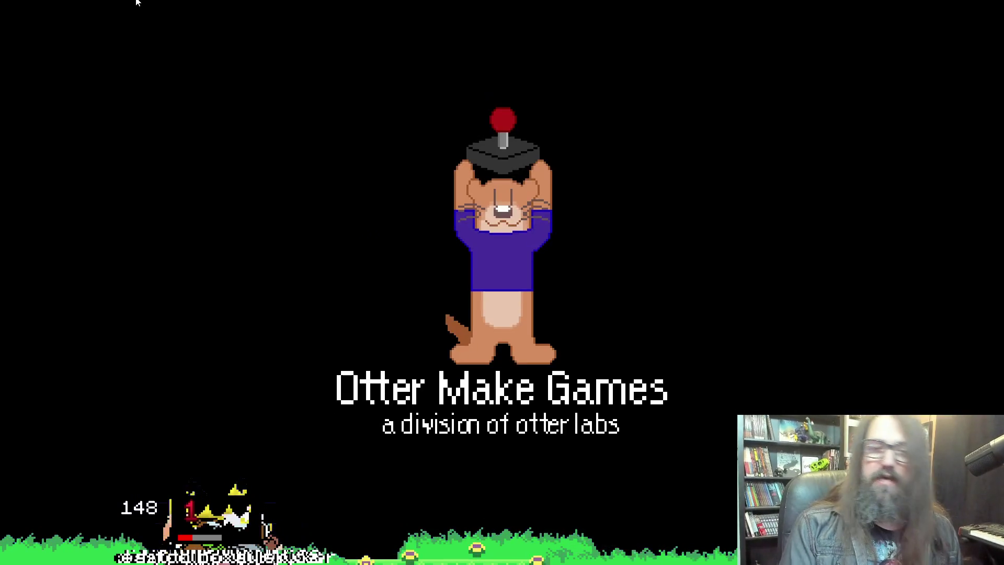
key(Down)
key(Return)
key(Right)
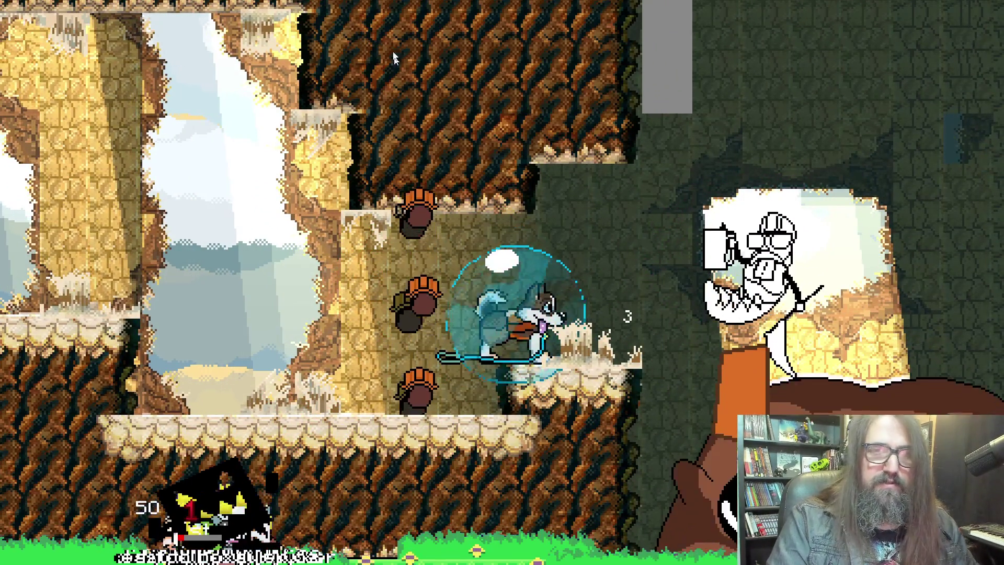
key(Escape)
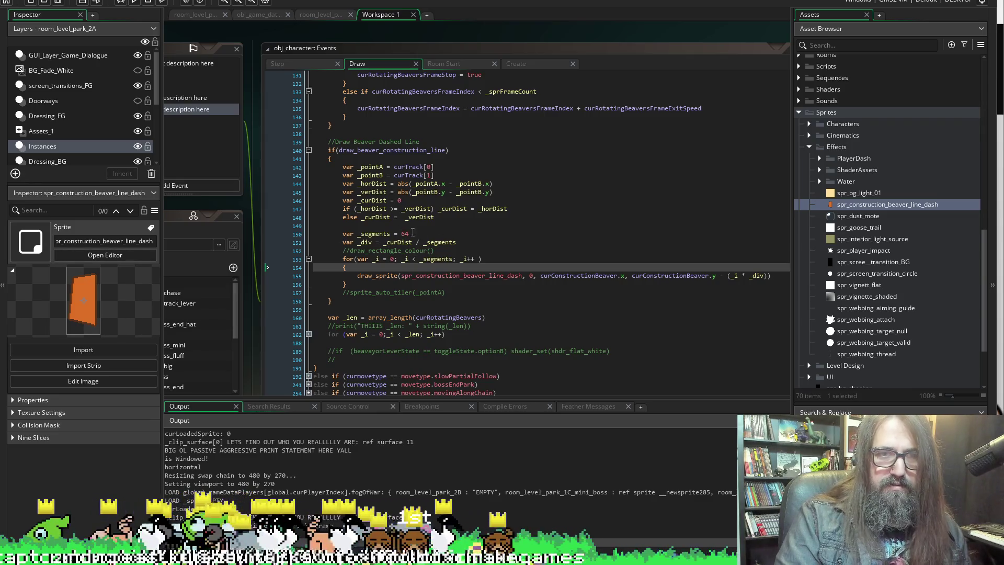
Change _segments from 64 to 200 and save.
click(434, 234)
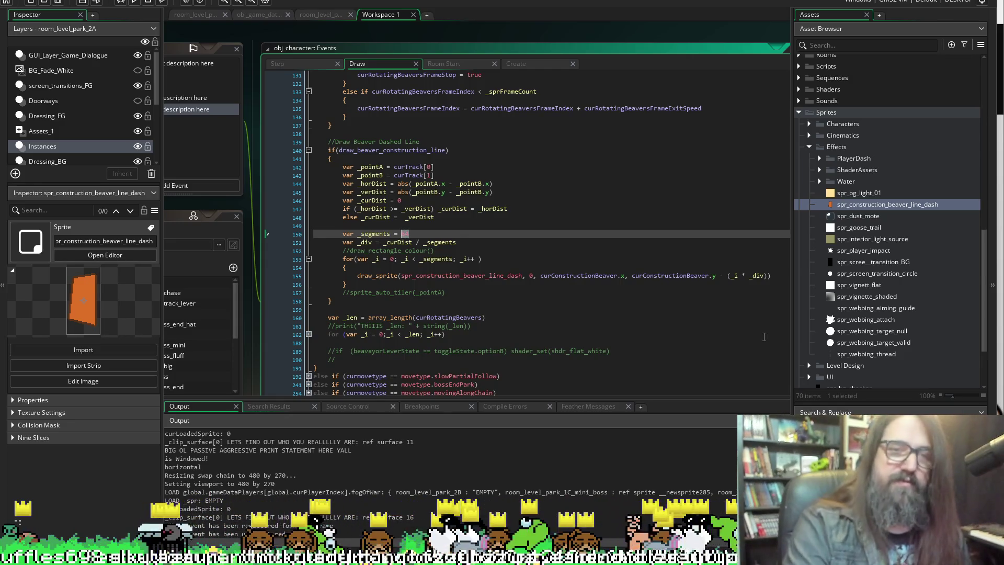
text(20)
key(ctrl+s)
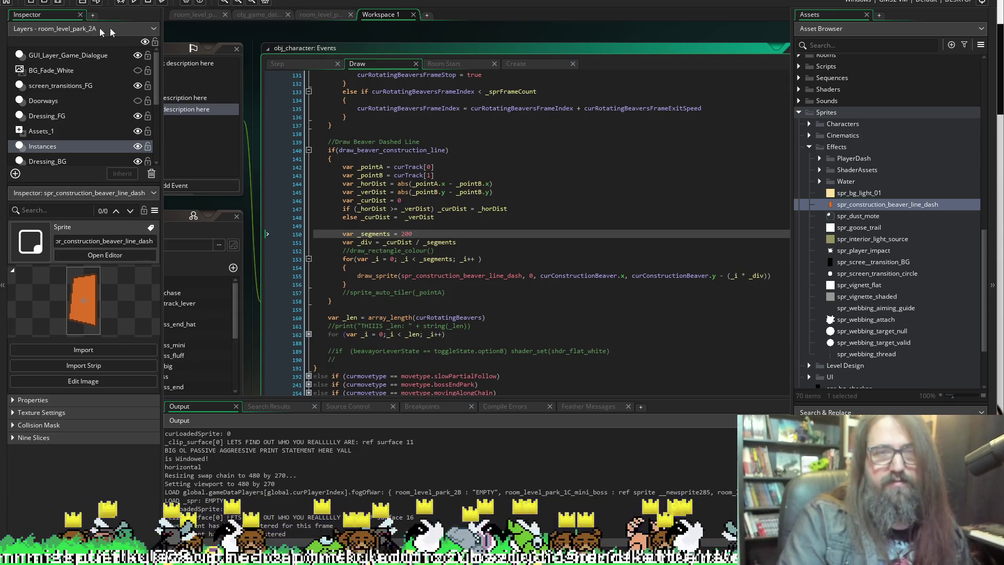
Restart the game run, continue into the level, and return to the code editor.
click(134, 2)
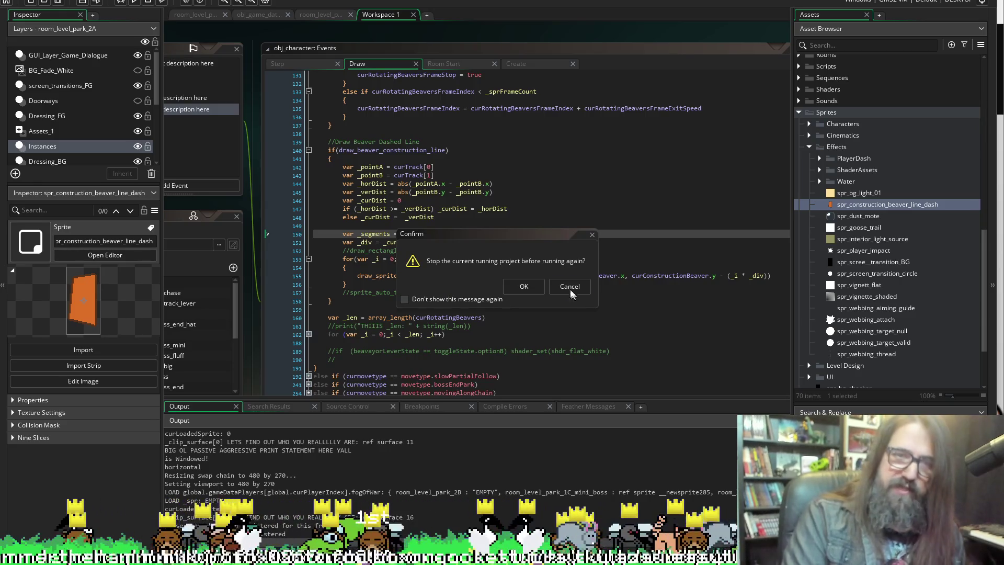
click(524, 286)
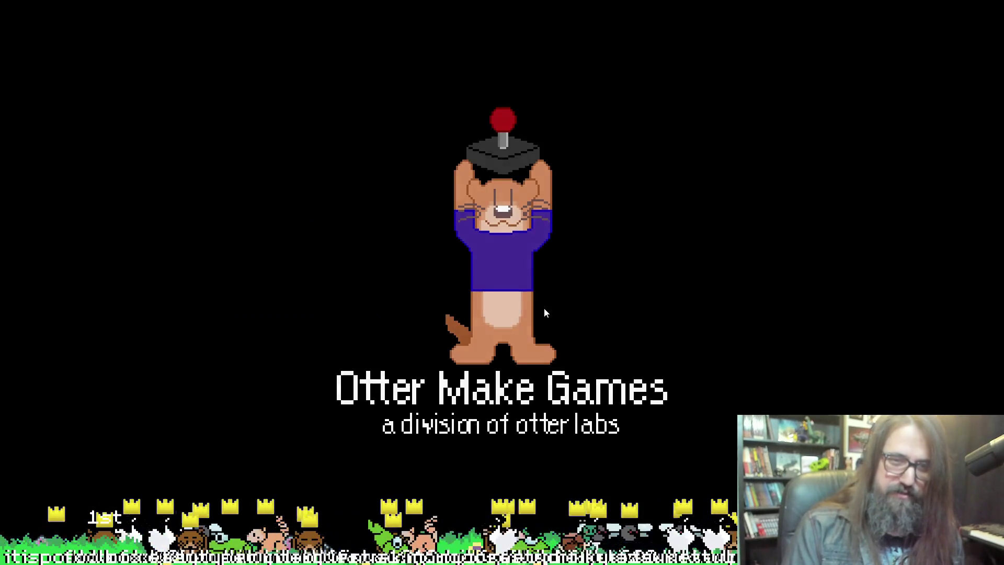
key(Return)
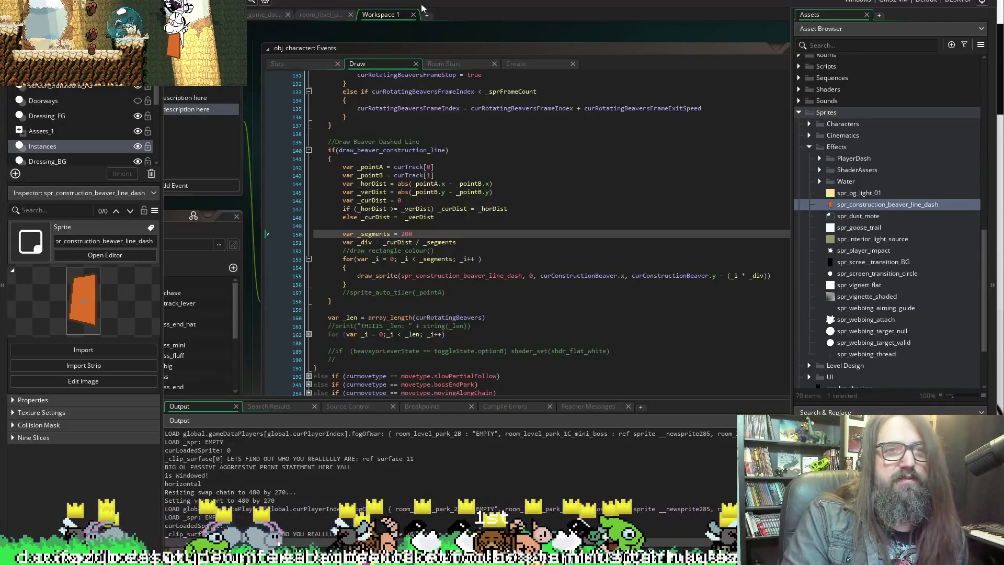
click(423, 8)
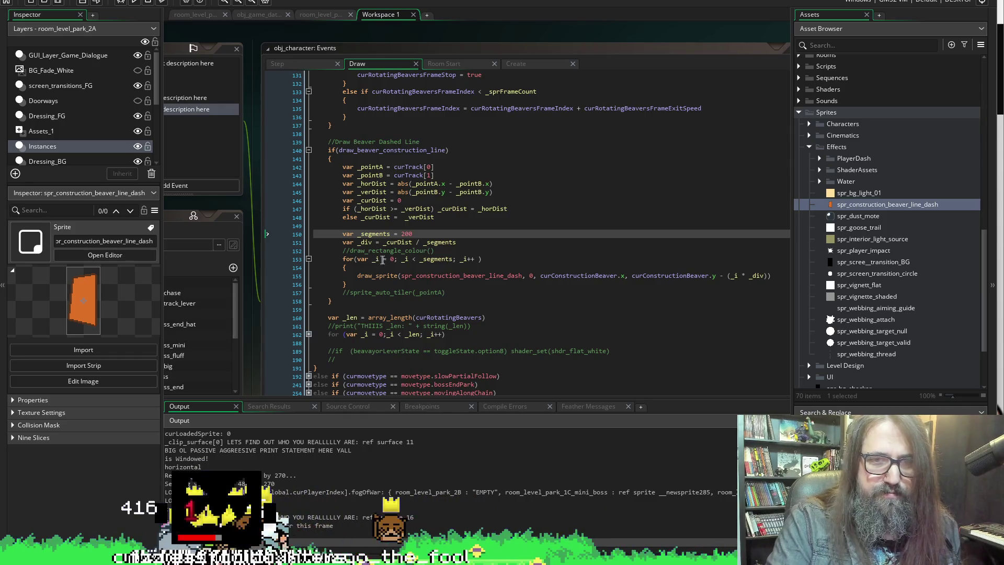
double_click(445, 260)
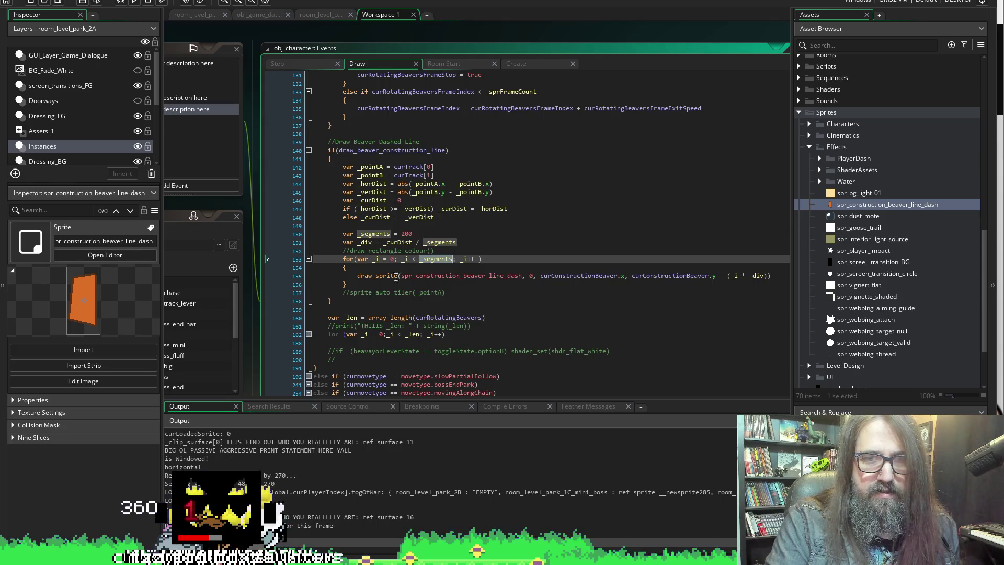
Remove the stray space in the for-loop header and replace _div with 10 in (_i * _div).
mouse_move(418, 278)
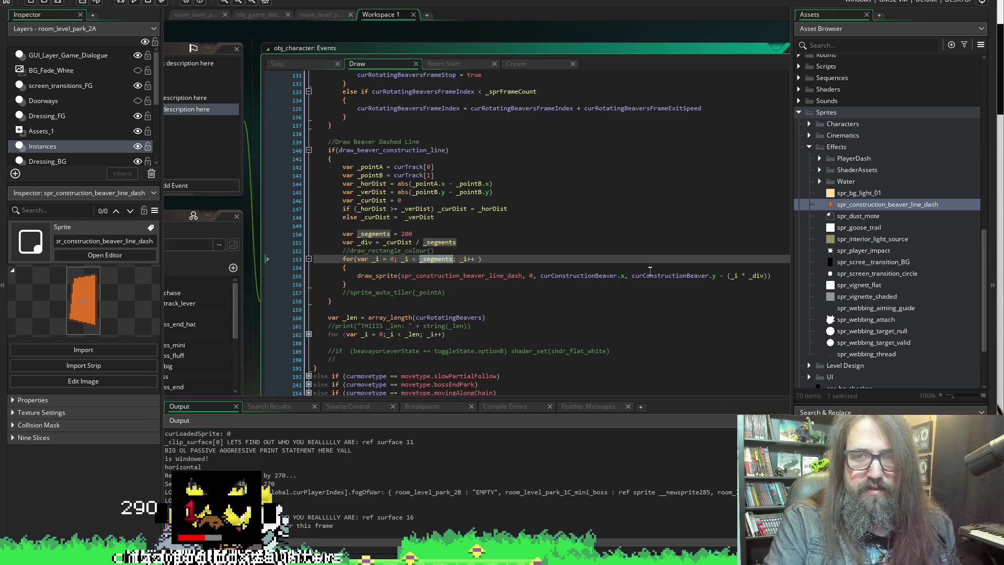
scroll(649, 283, down, 2)
scroll(652, 293, up, 2)
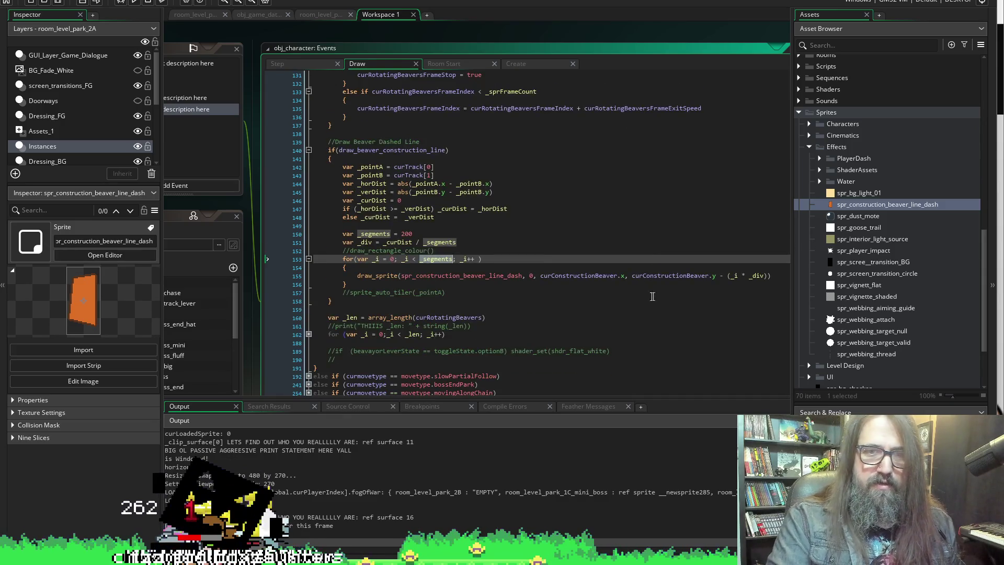
click(478, 259)
key(BackSpace)
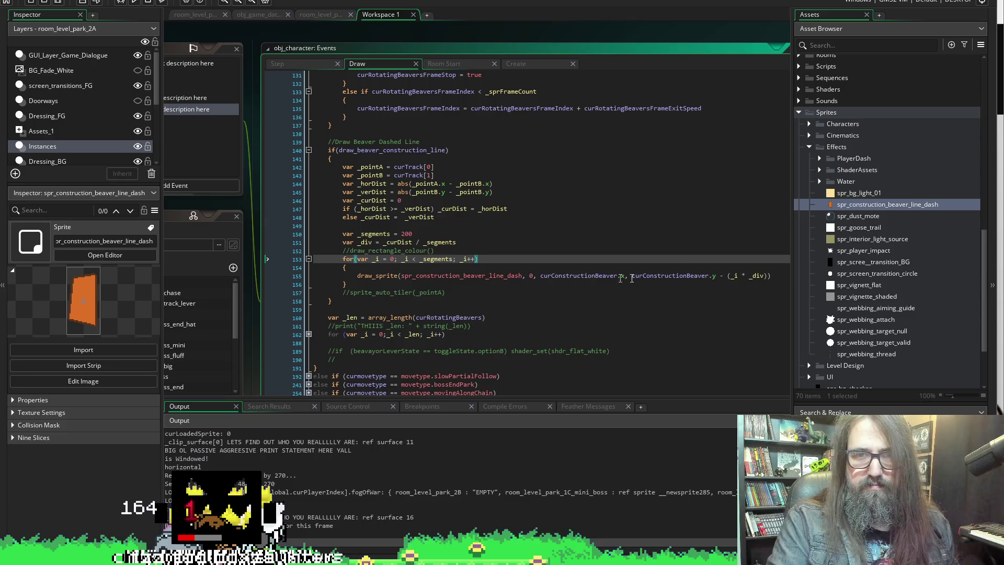
click(758, 276)
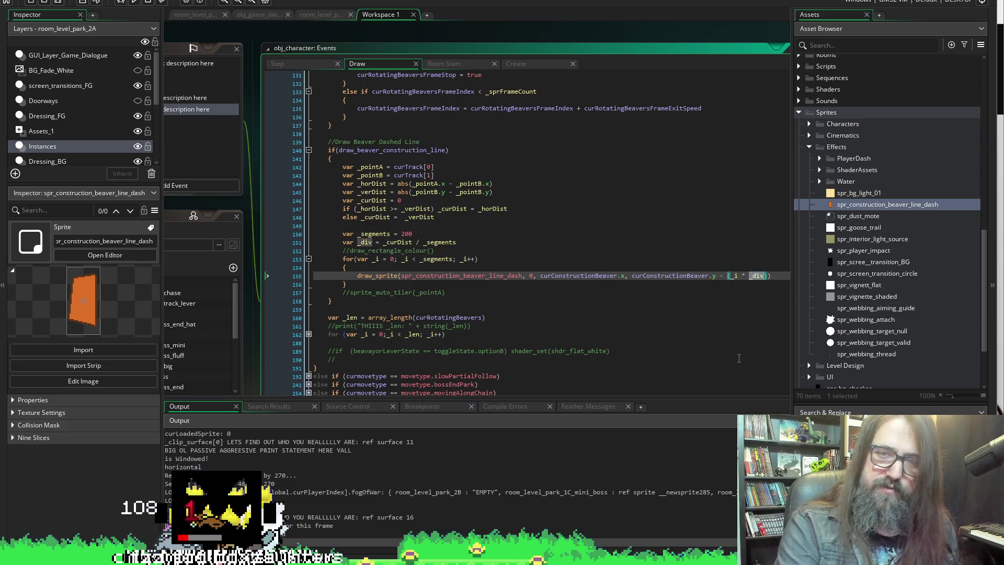
text(10)
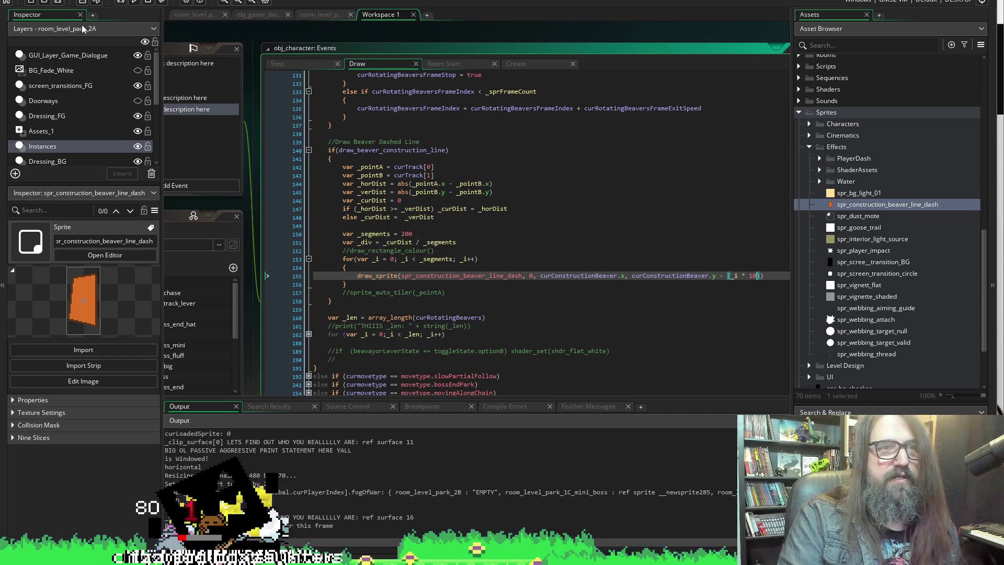
Restart the game, continue into the level, exit fullscreen, and return to the editor.
click(132, 5)
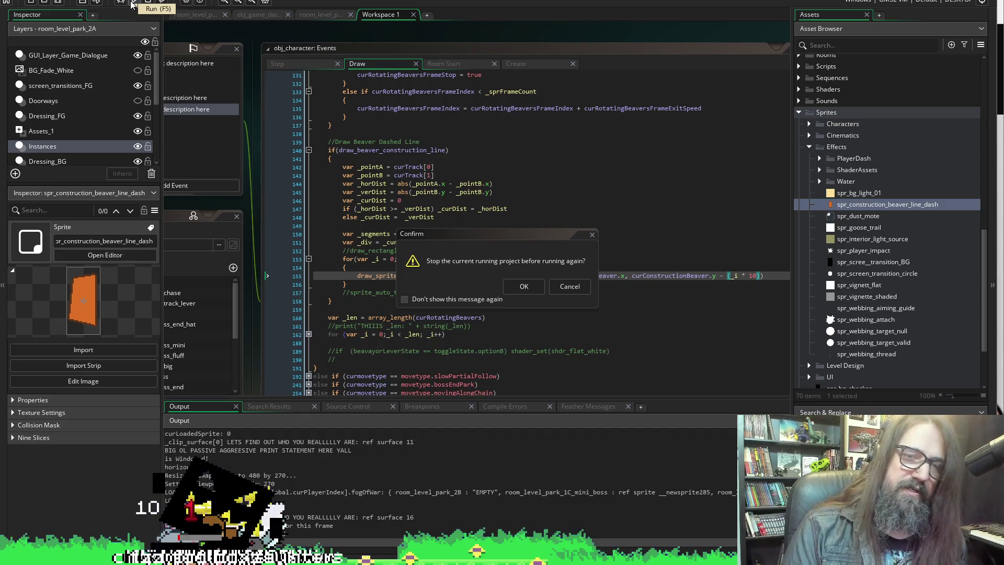
click(523, 286)
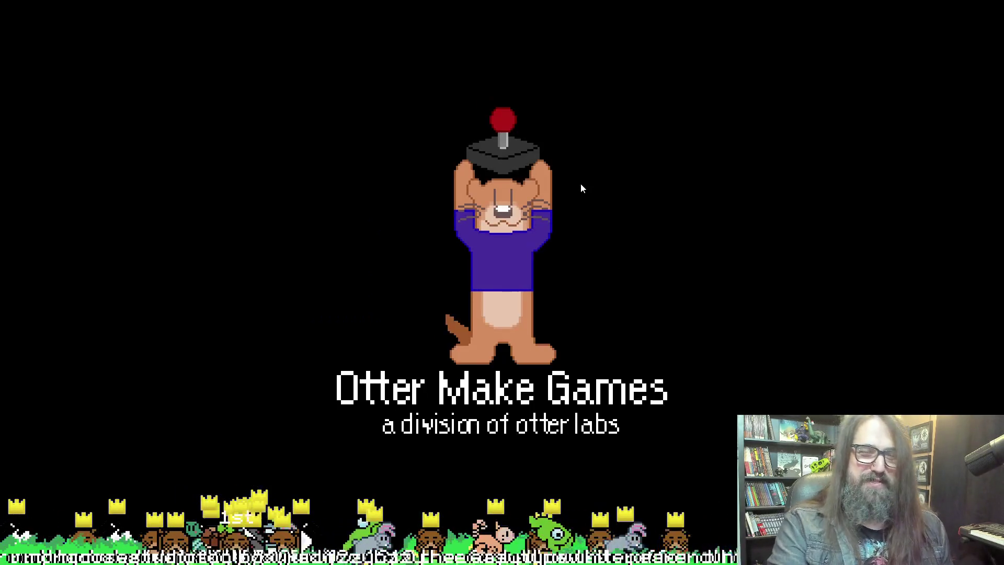
key(Down)
key(Return)
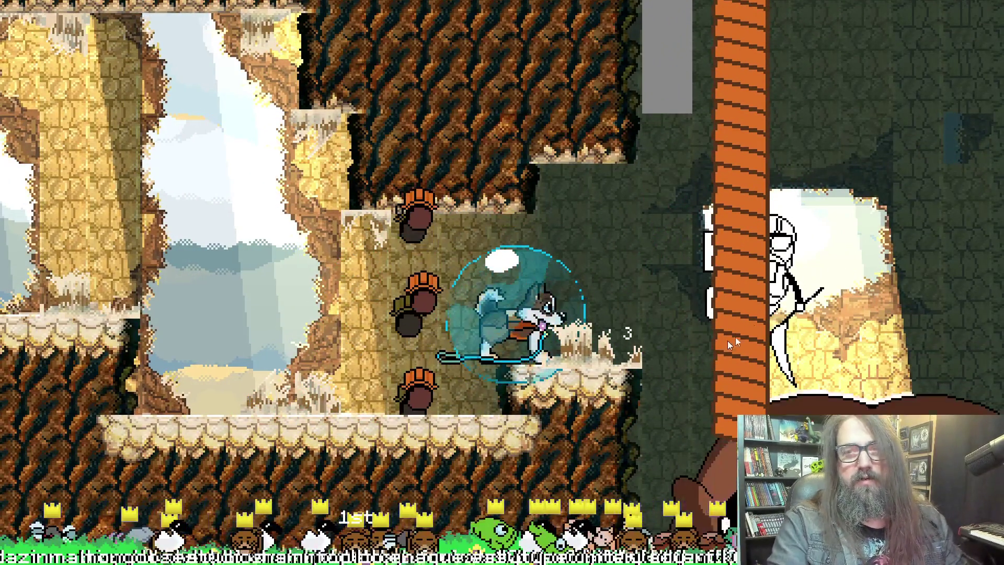
key(F11)
key(alt+Tab)
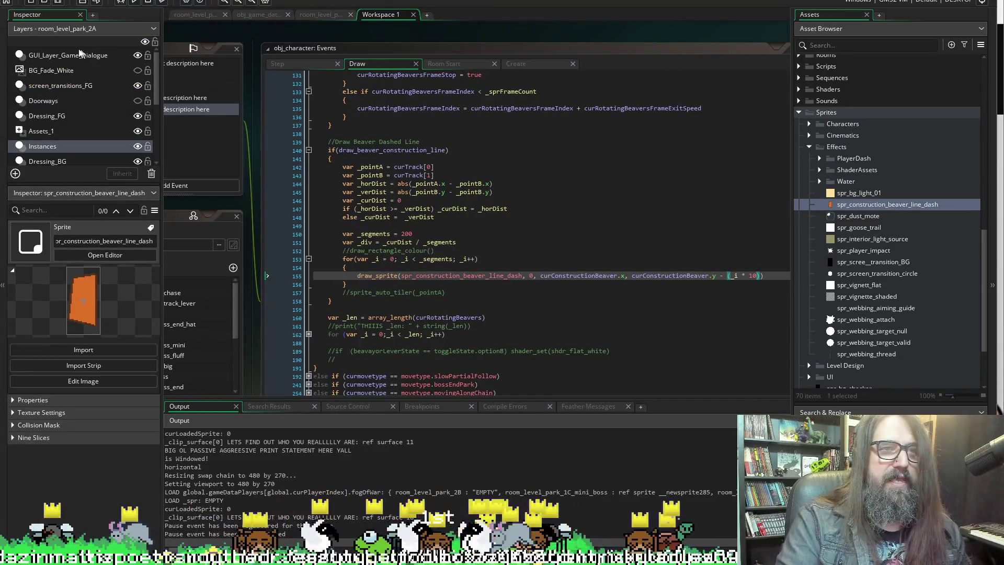
Stop the game and change the dash offset on line 155 to (_i * 64).
click(154, 1)
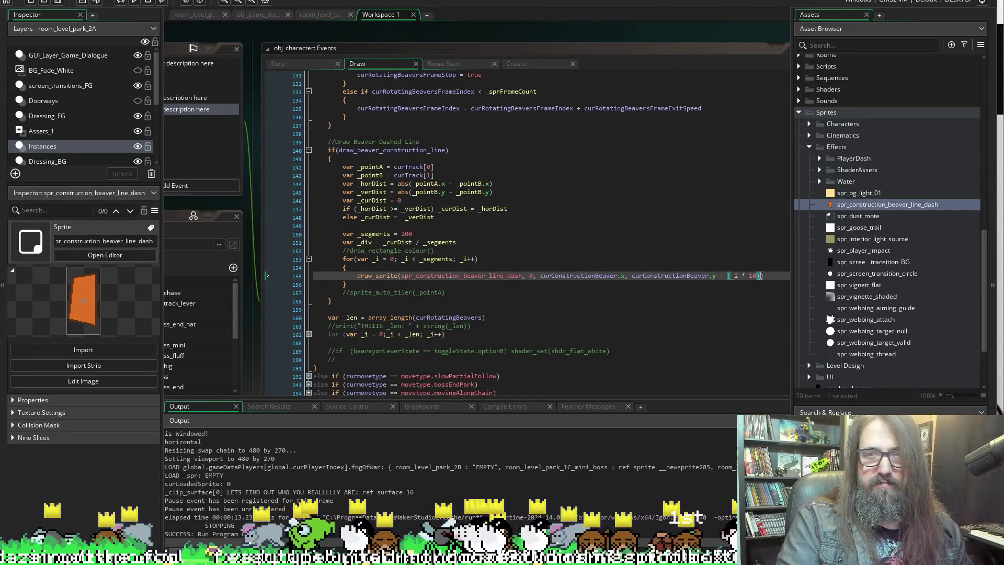
click(755, 276)
text(0)
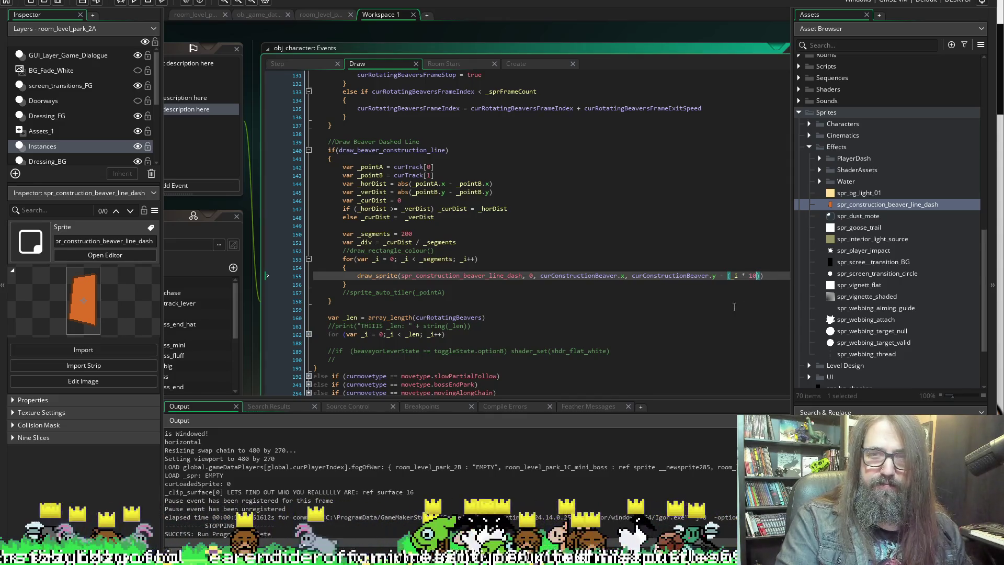
key(BackSpace)
key(BackSpace)
text(_div)
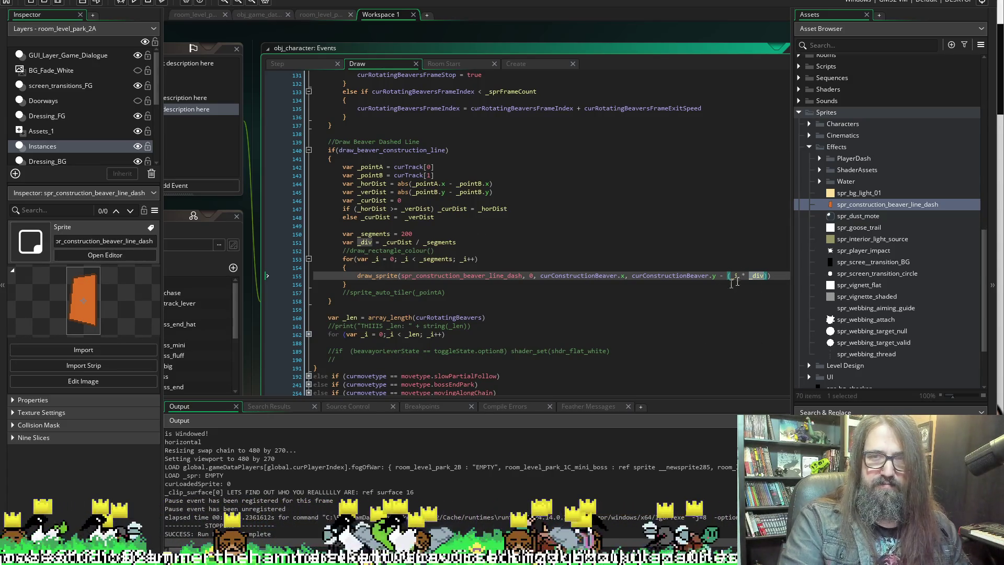
text(64)
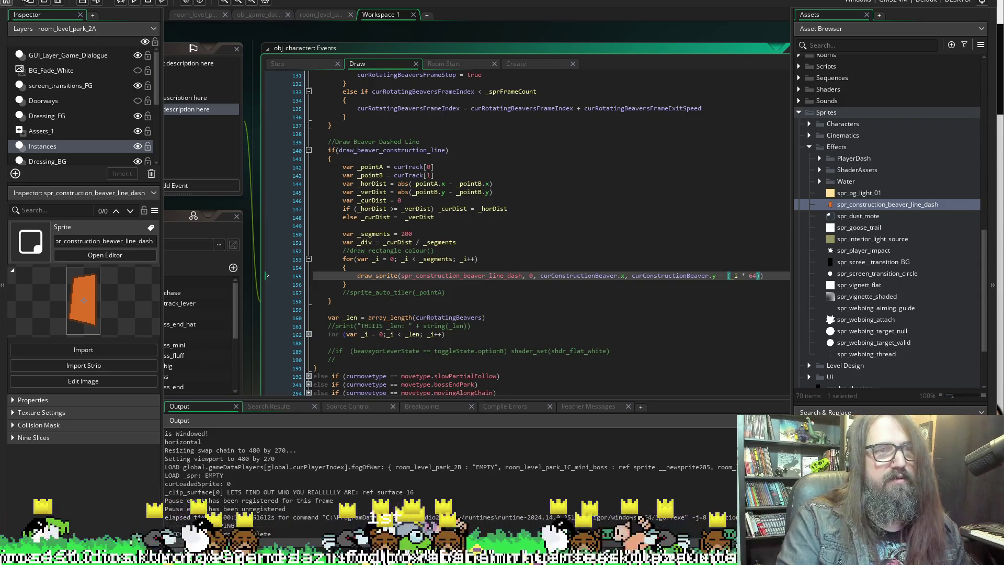
Run the game, continue into the level and move the character, then return to the IDE.
click(134, 2)
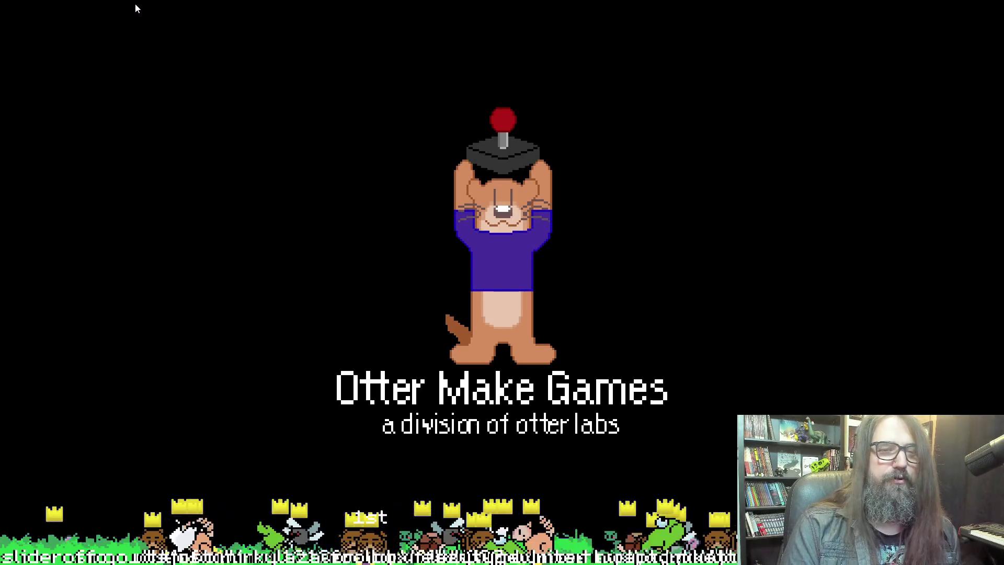
key(Down)
key(Return)
key(Right)
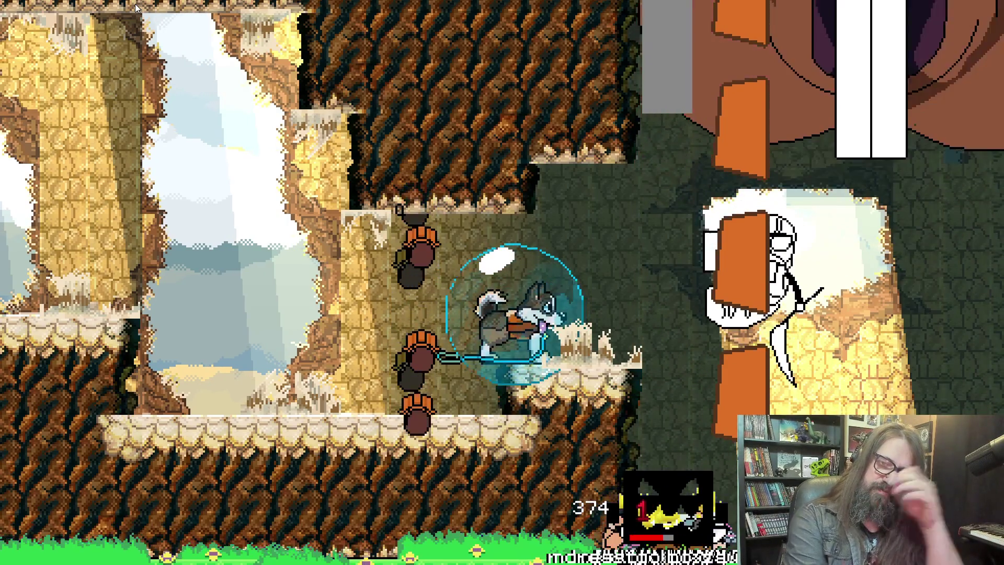
key(alt+Tab)
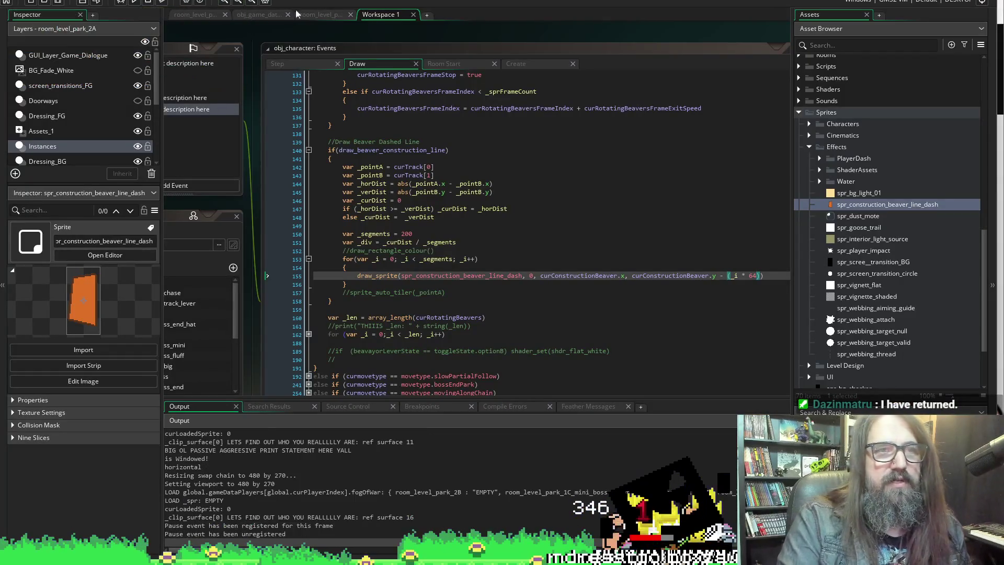
Stop the game and switch draw_sprite's x and y arguments back from curConstructionBeaver to _pointA.
click(149, 3)
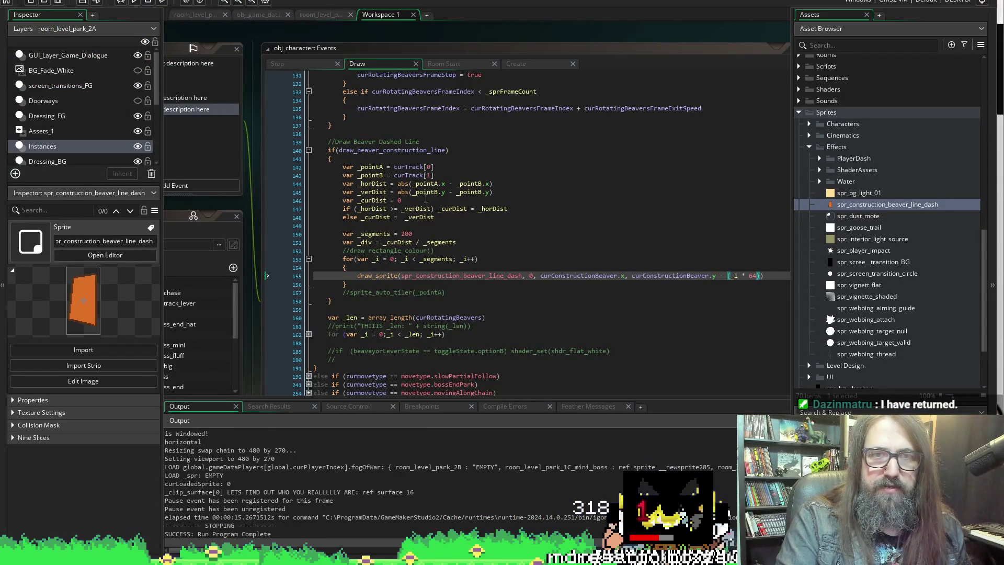
click(370, 167)
double_click(576, 276)
text(_pointA)
double_click(617, 276)
text(_pointA)
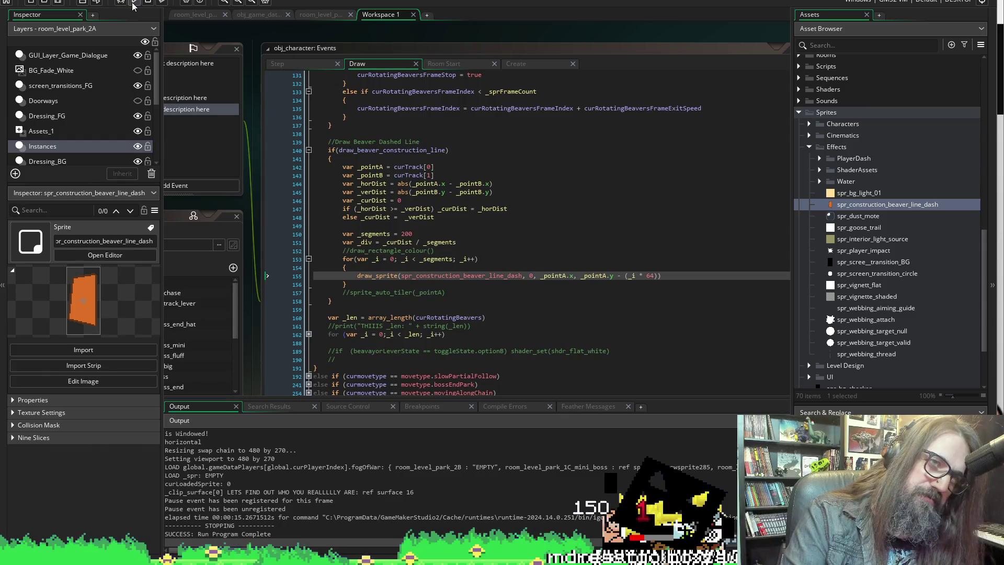
Test-run the game into the level, exit fullscreen, and stop the run.
click(135, 2)
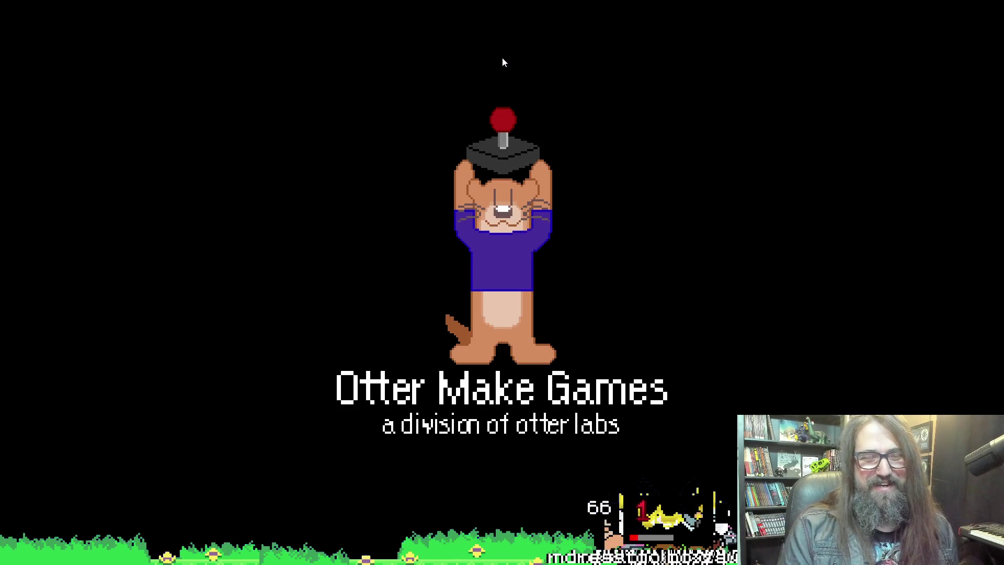
key(Return)
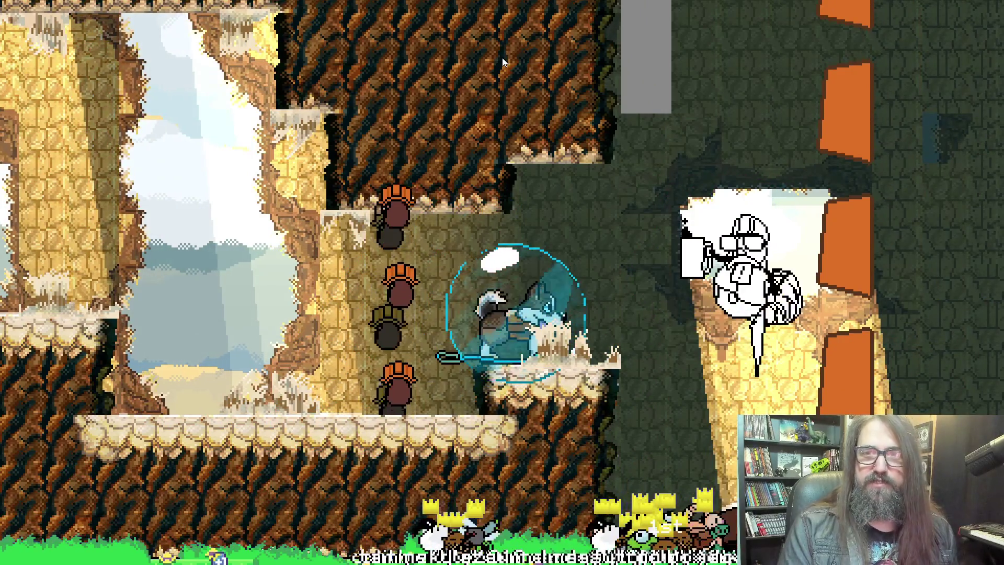
key(F11)
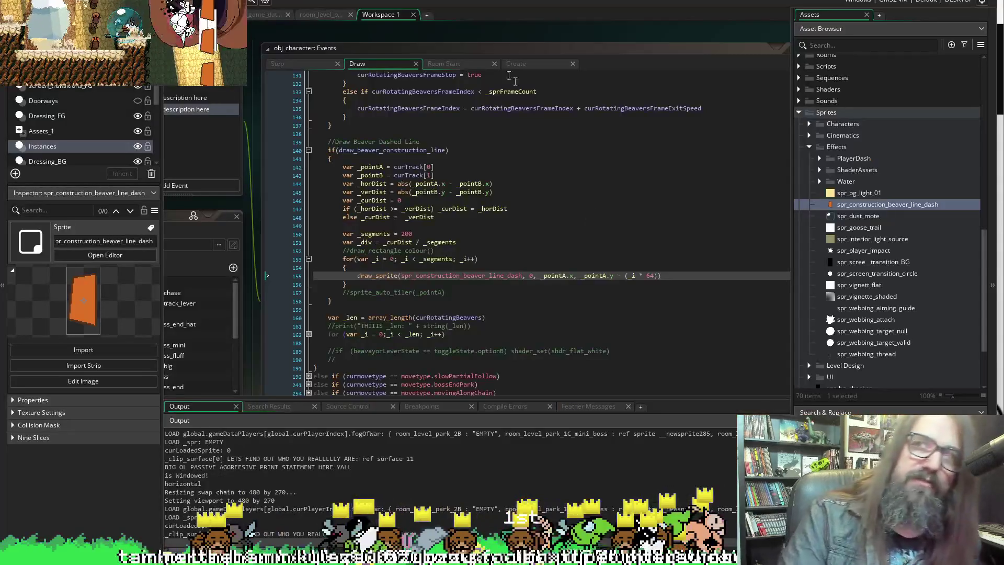
key(Escape)
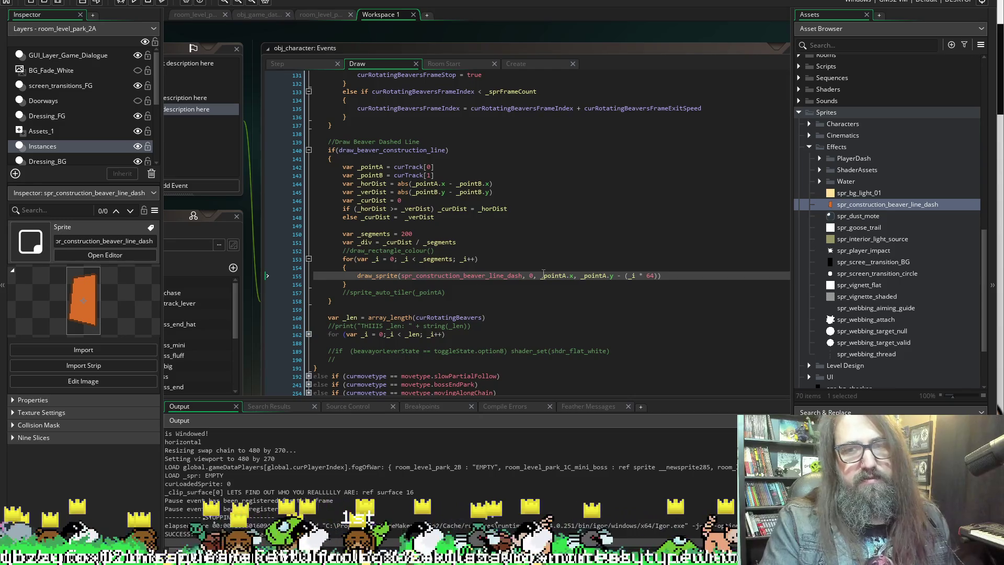
click(447, 235)
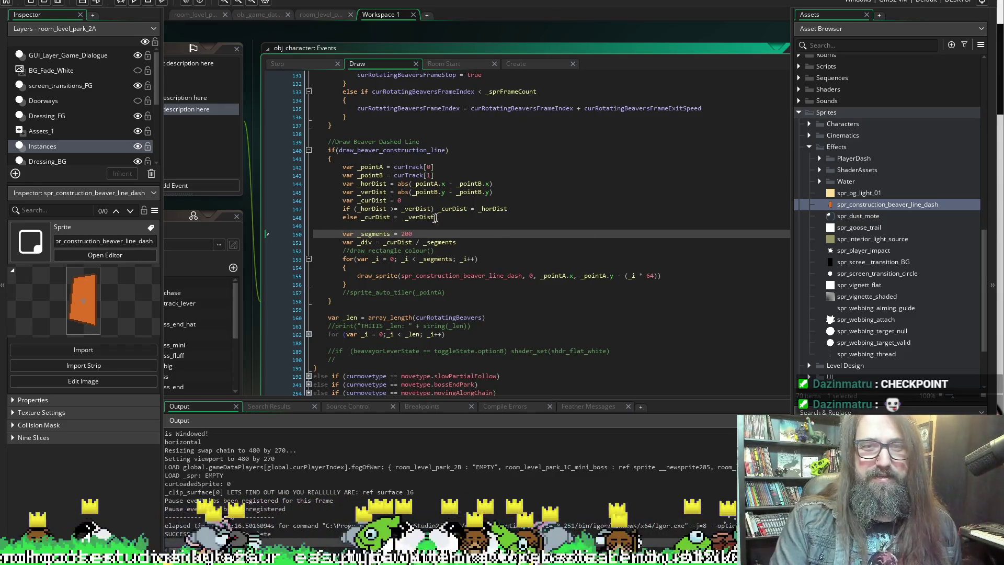
click(399, 234)
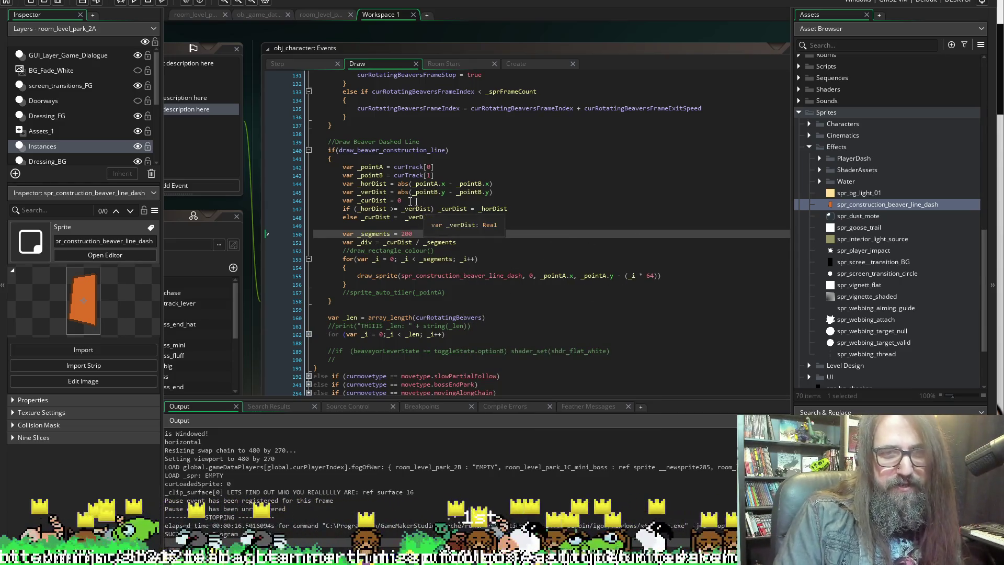
key(Down)
key(Down)
key(Down)
click(636, 261)
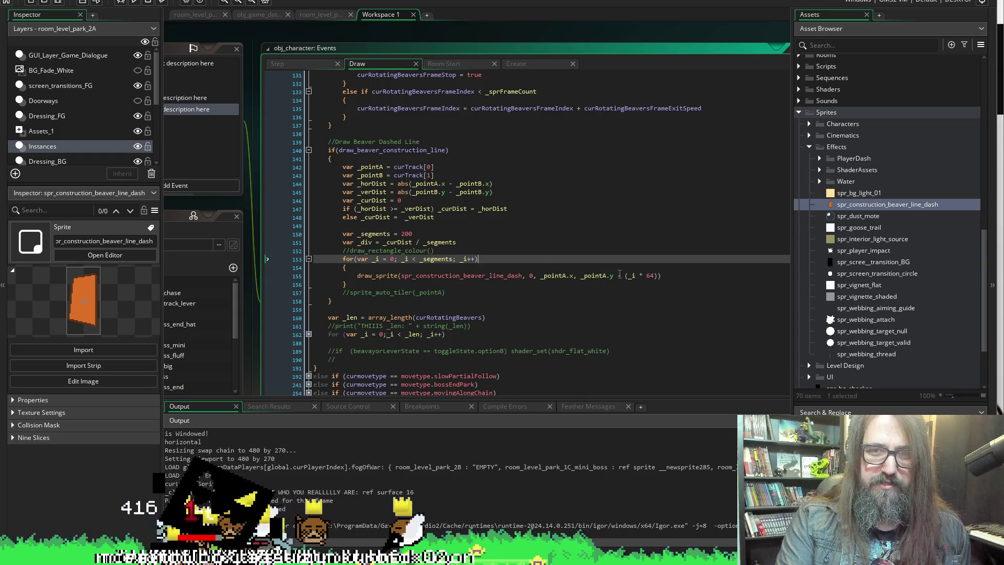
click(652, 277)
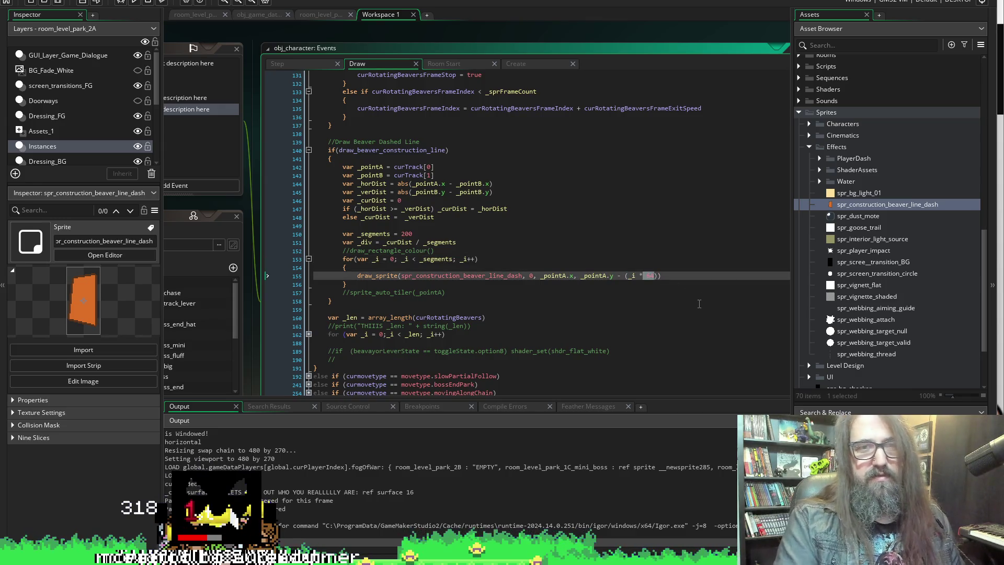
Add var _heightOffset = sprite_get_height(spr_construction_beaver_line_dash) * 2 on line 151.
click(425, 235)
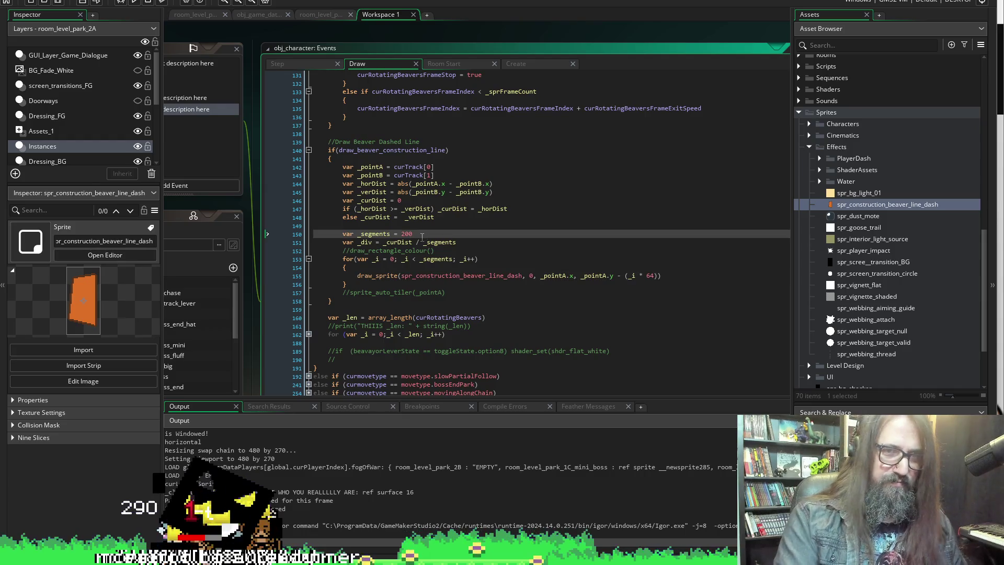
key(Return)
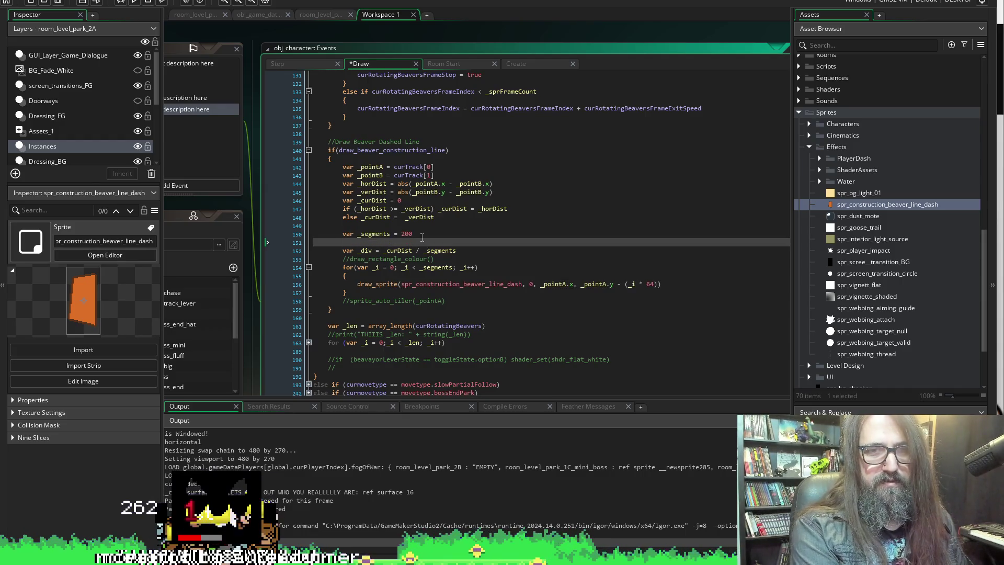
text(var _hei)
key(BackSpace)
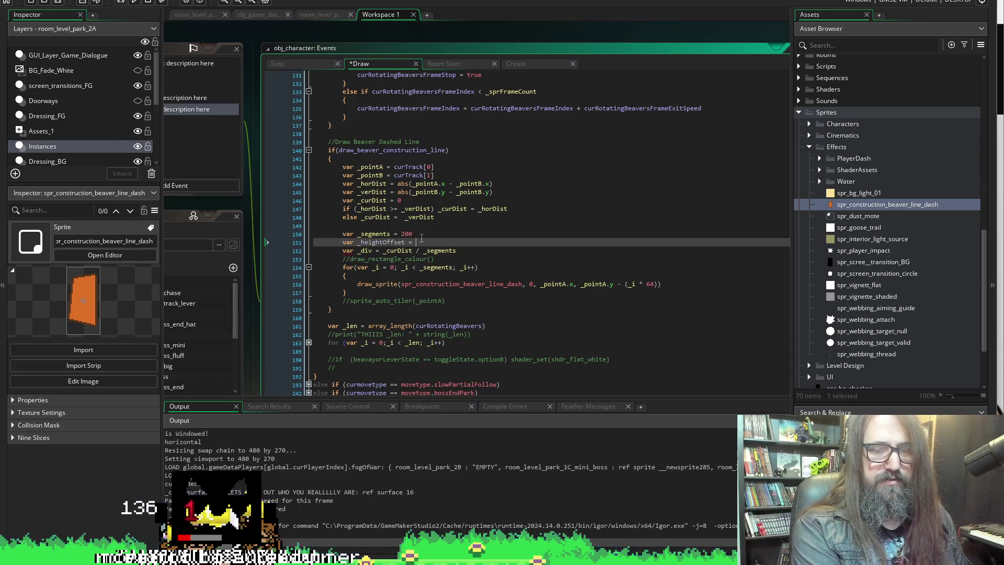
text(_get)
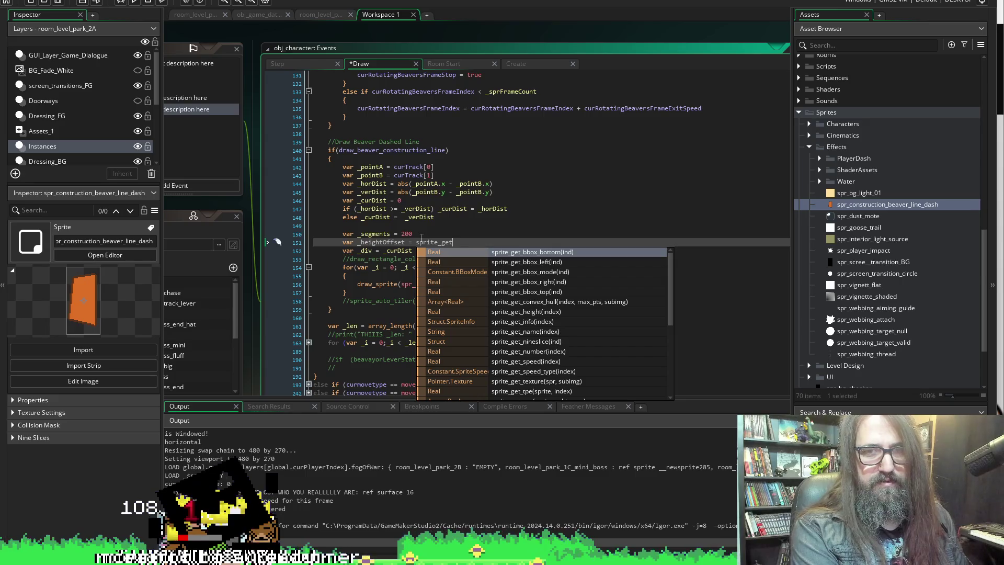
text(_w)
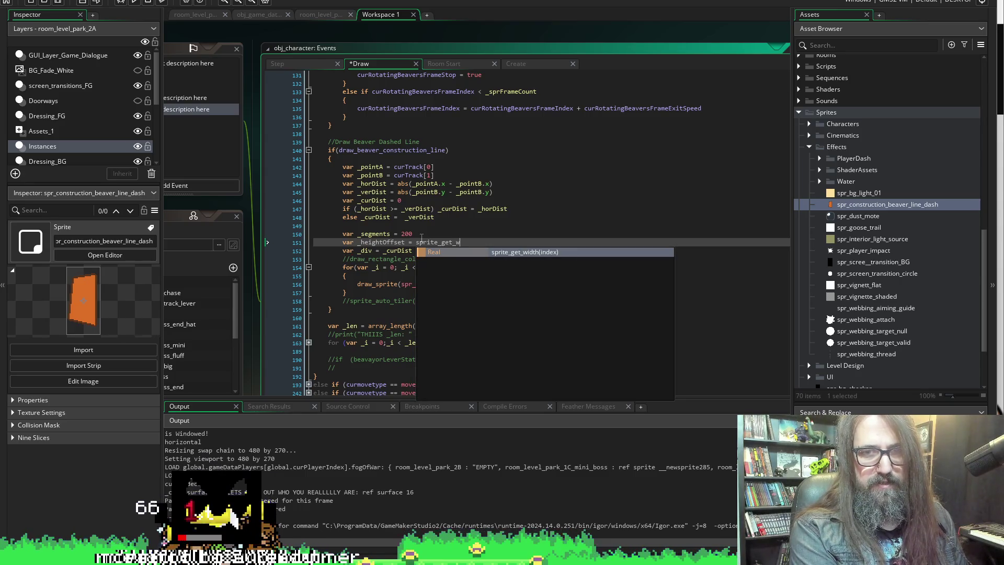
key(BackSpace)
text(h)
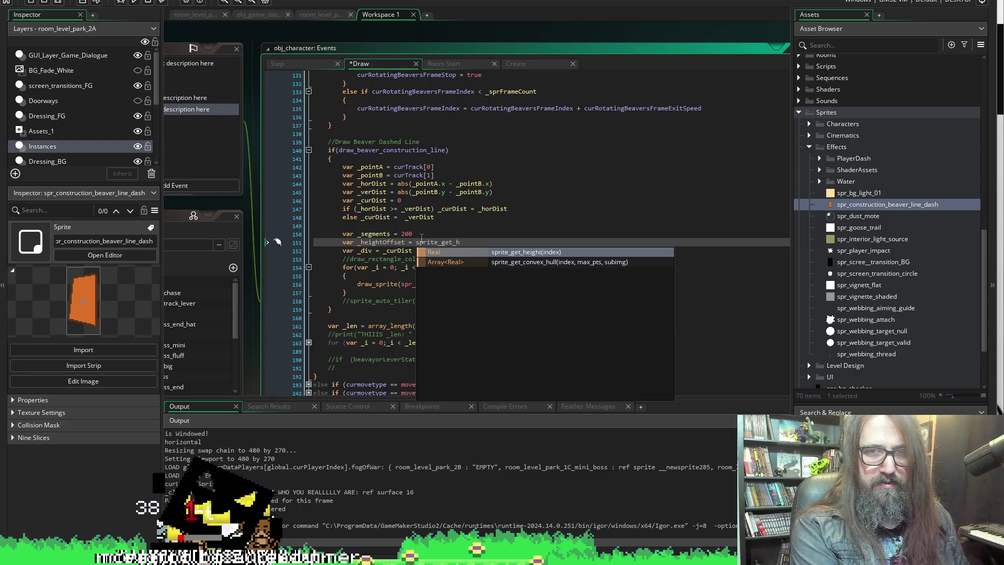
key(Return)
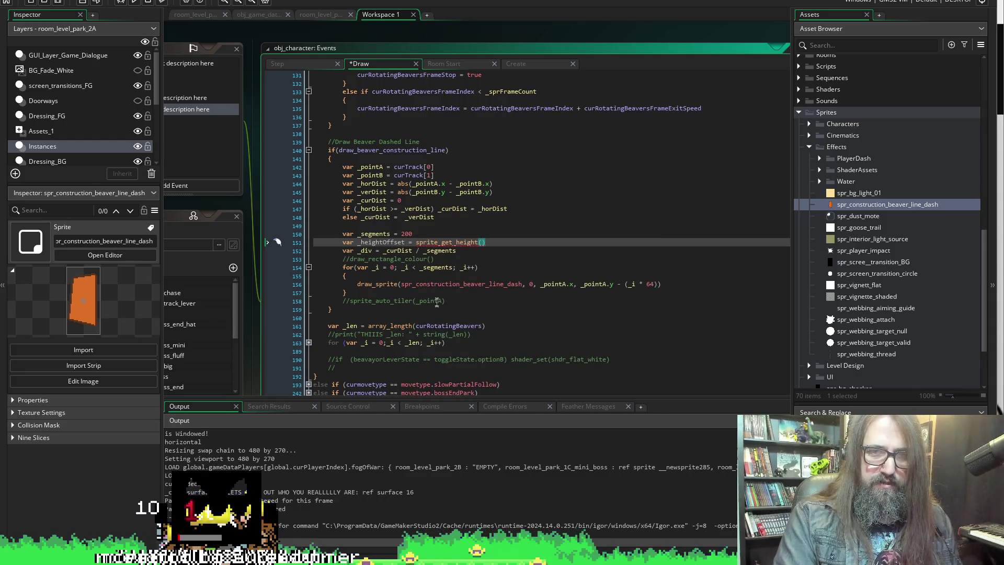
double_click(439, 284)
key(ctrl+c)
click(482, 242)
key(ctrl+v)
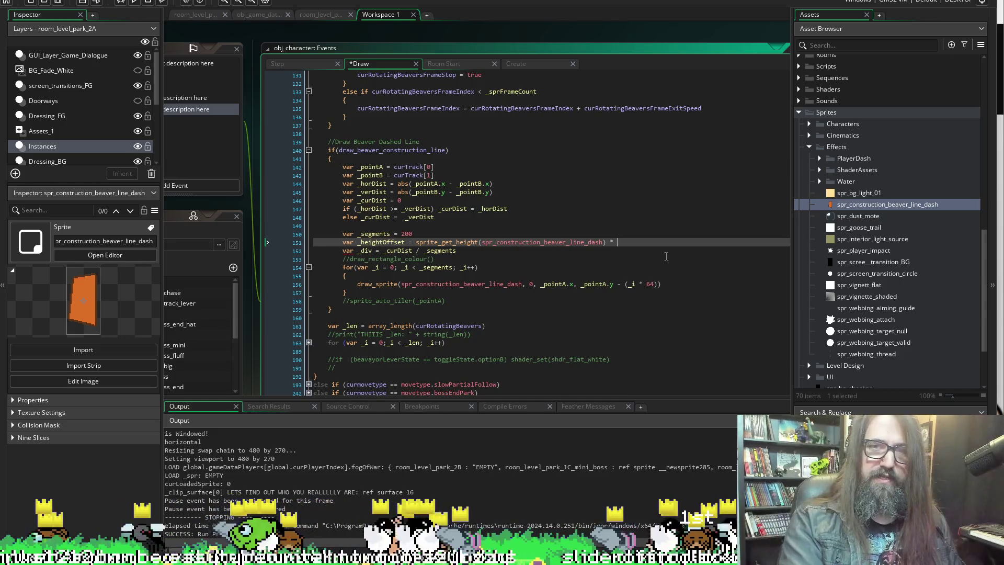
text(2)
Use _heightOffset in place of 64 in the draw call and start a test run.
double_click(380, 241)
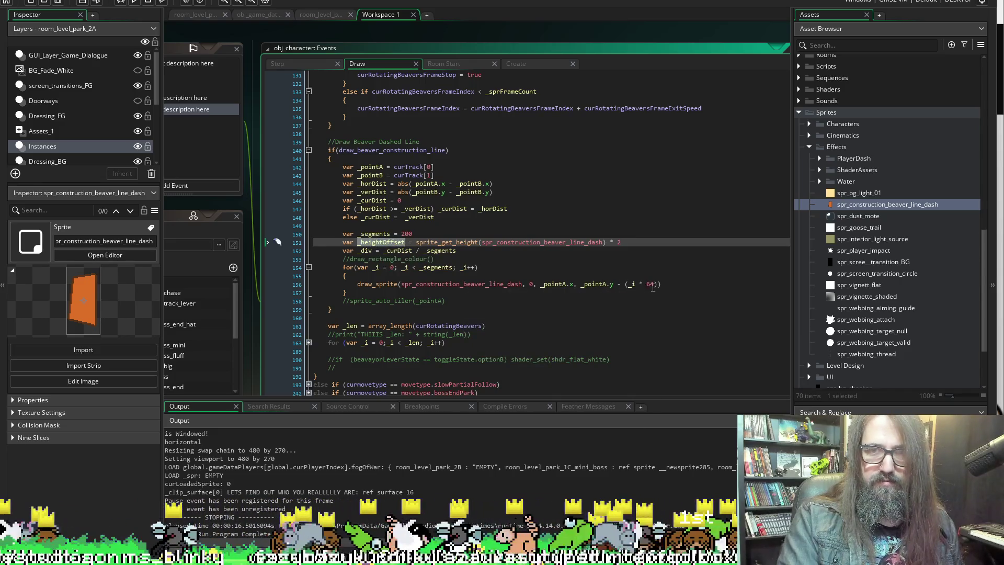
click(654, 285)
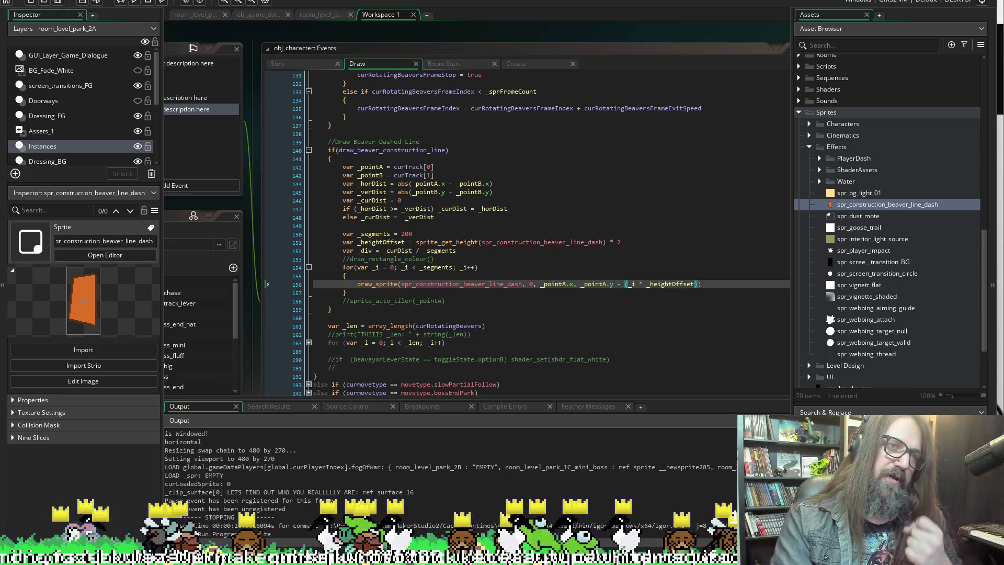
click(134, 2)
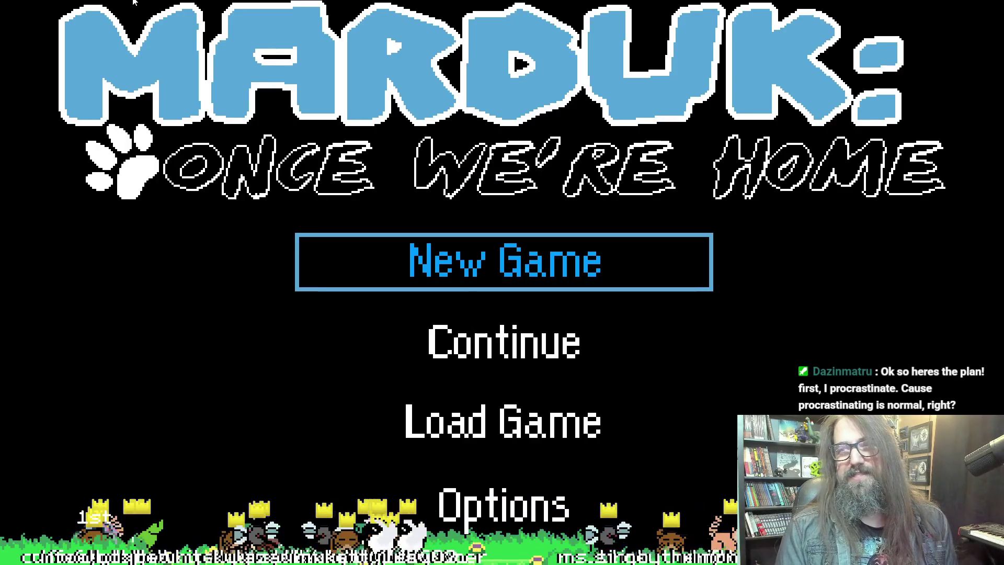
Choose Continue to enter the level with the spaced orange dashes, then exit fullscreen.
key(Down)
key(Return)
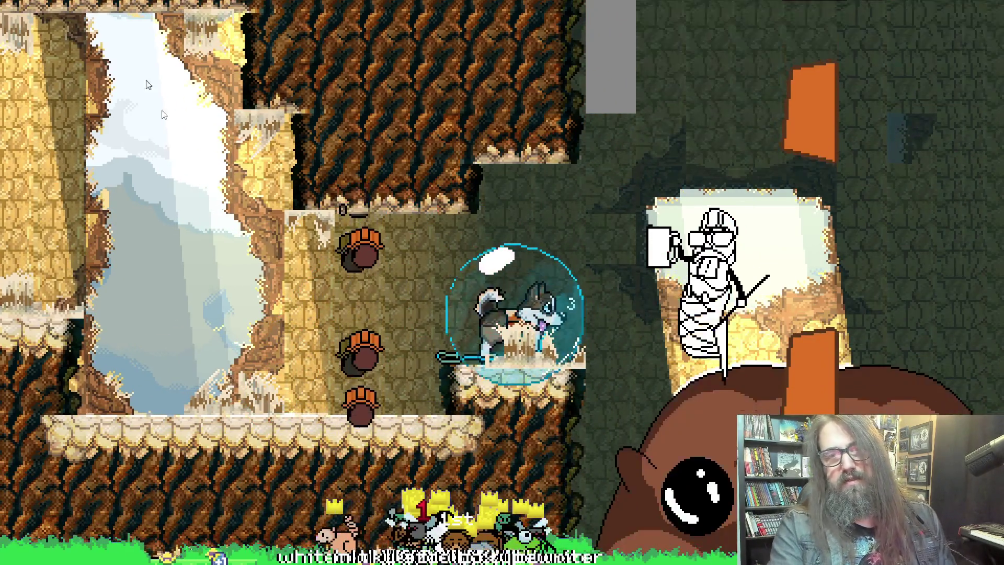
key(alt+Return)
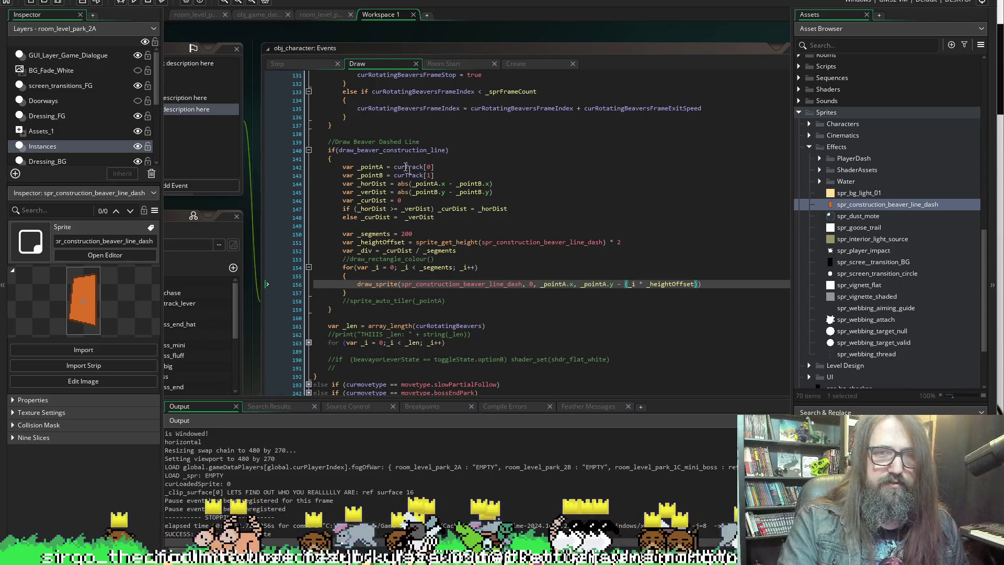
Select the draw_beaver_construction_line flag name and bring up obj_character's Step event.
double_click(402, 150)
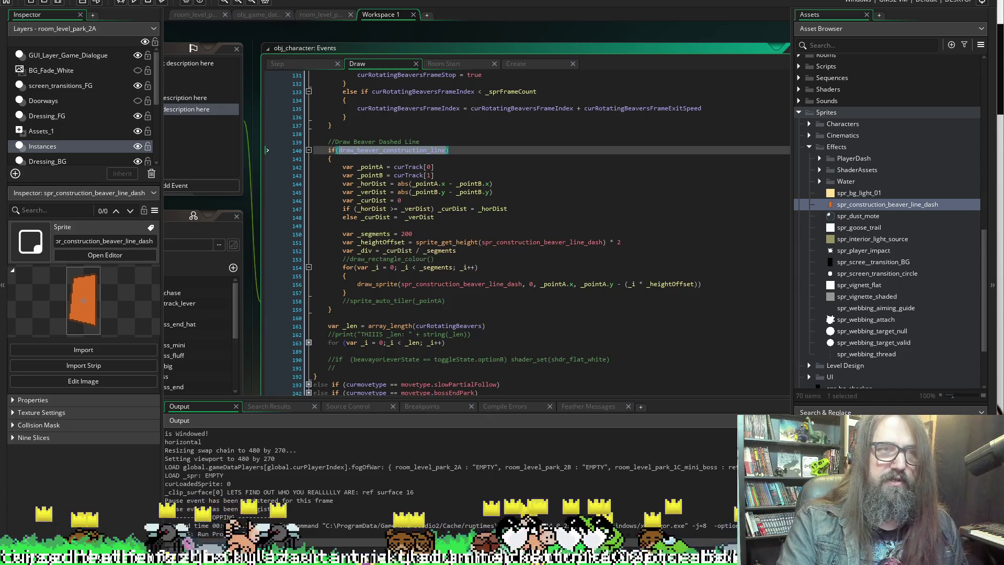
drag(345, 37, 377, 36)
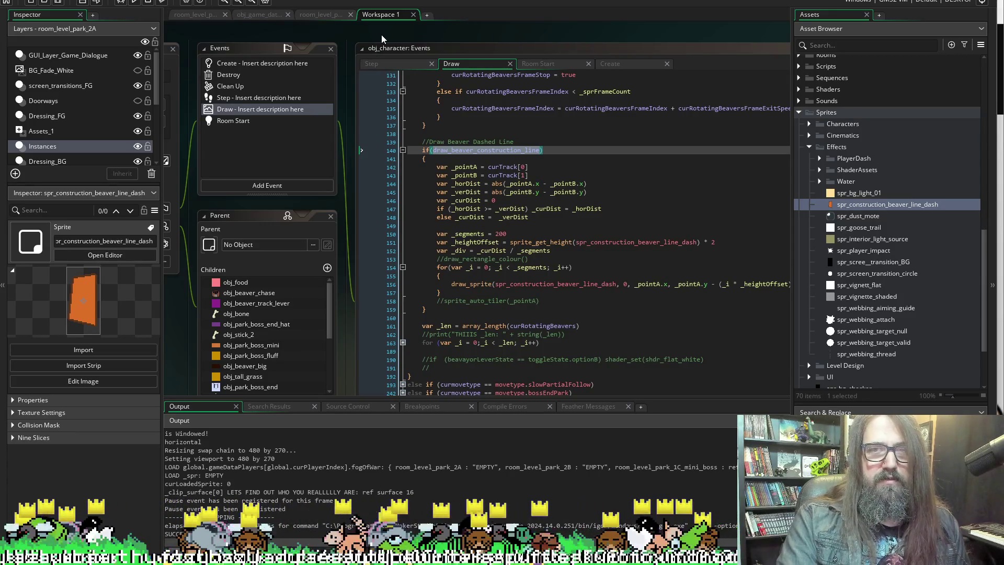
click(397, 67)
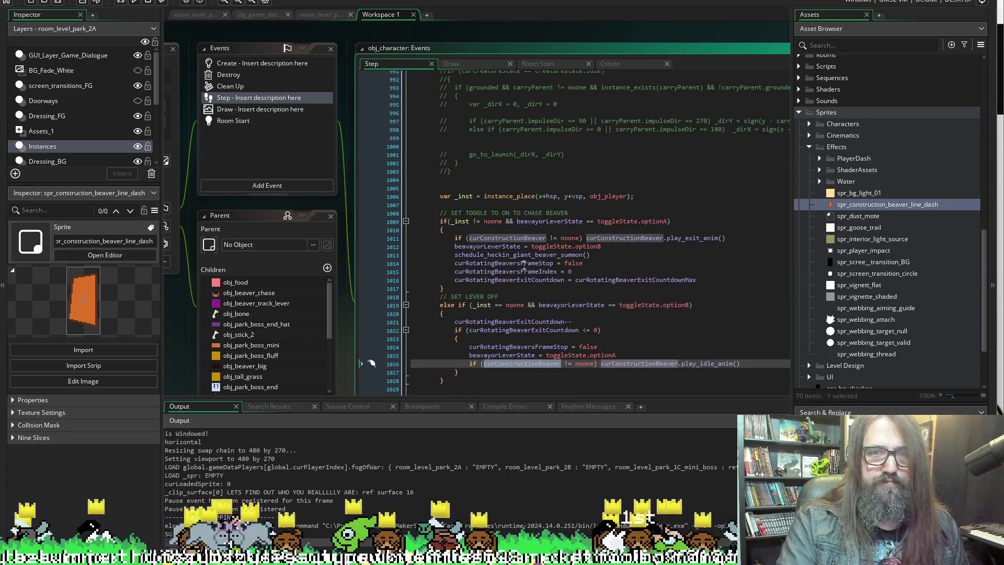
Scroll through the beaver lever logic, then view the Create event's summon function.
scroll(478, 296, down, 3)
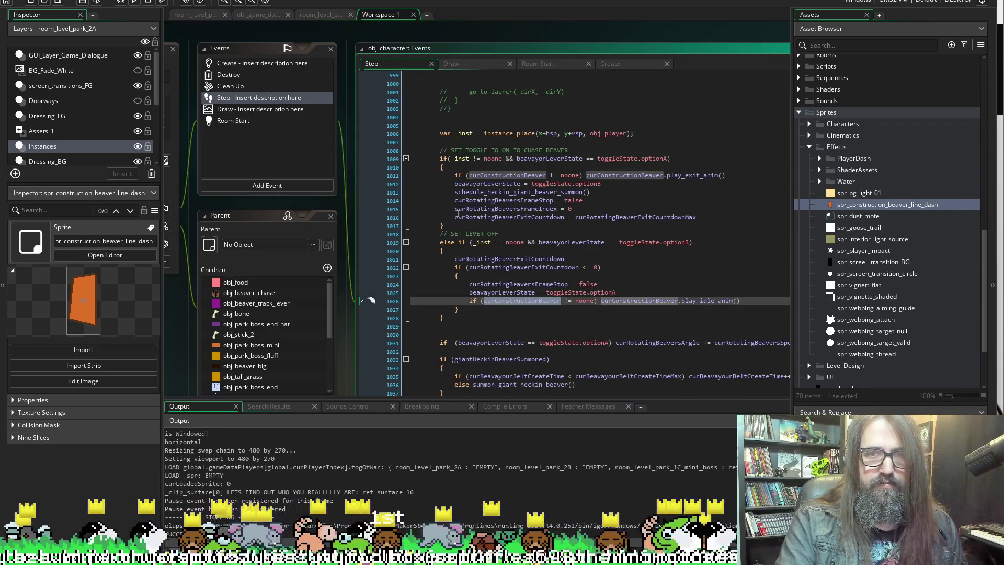
scroll(513, 225, down, 3)
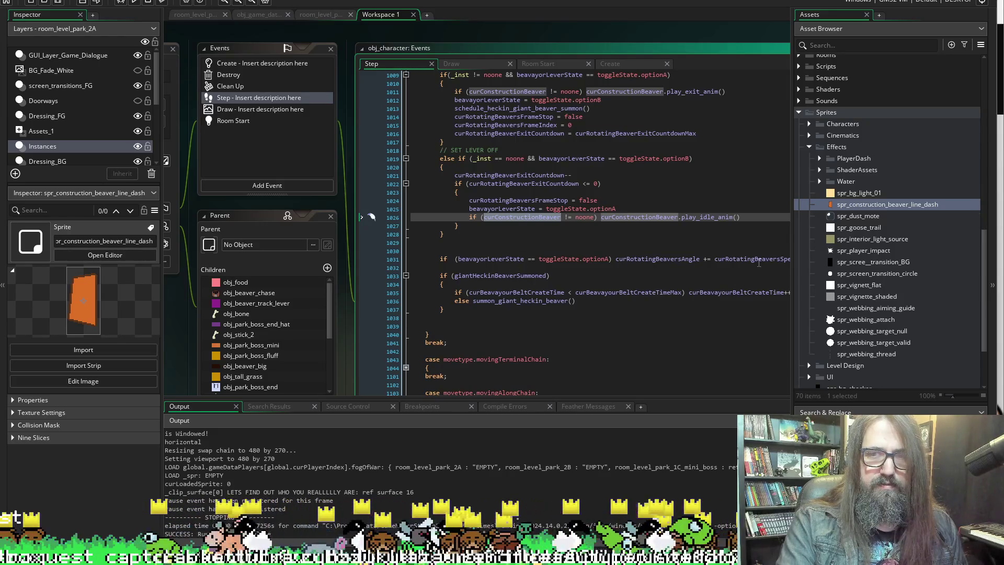
scroll(500, 236, up, 2)
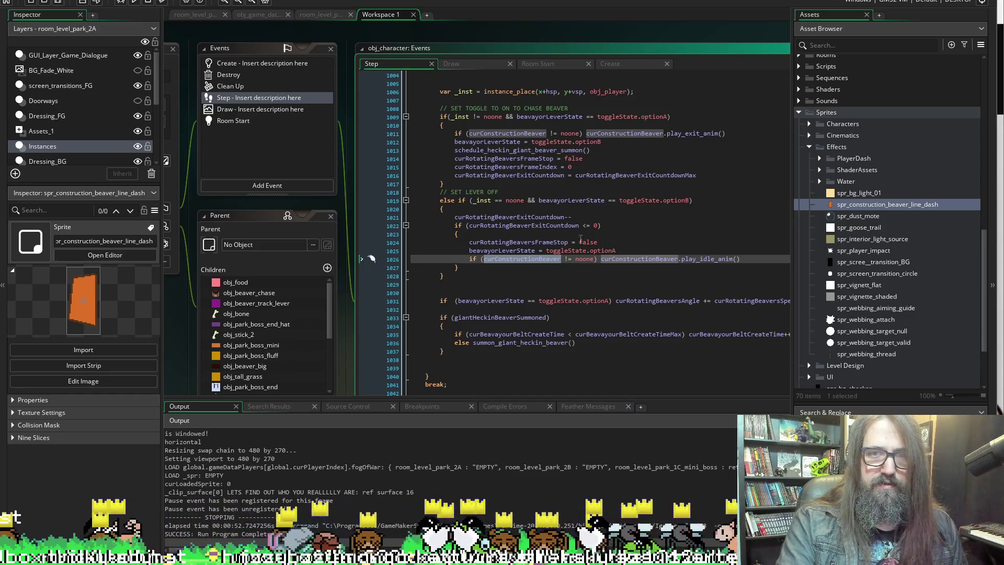
scroll(549, 142, up, 4)
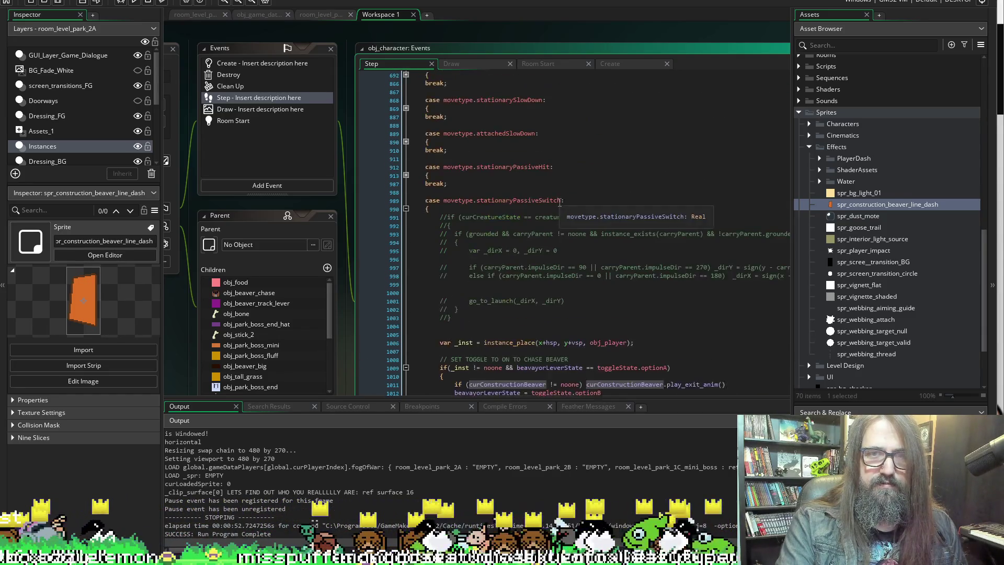
scroll(558, 197, down, 8)
scroll(555, 197, up, 6)
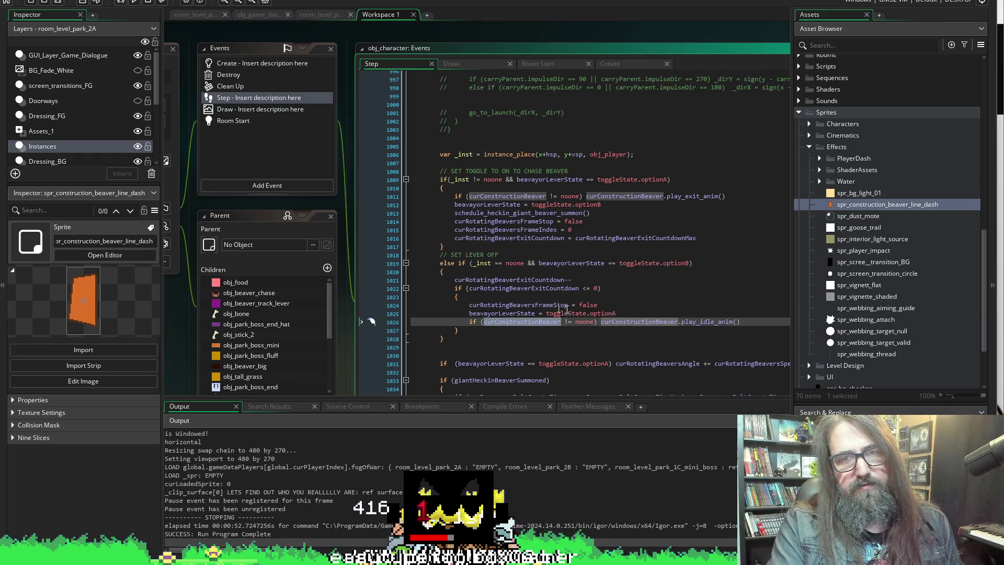
scroll(534, 301, down, 3)
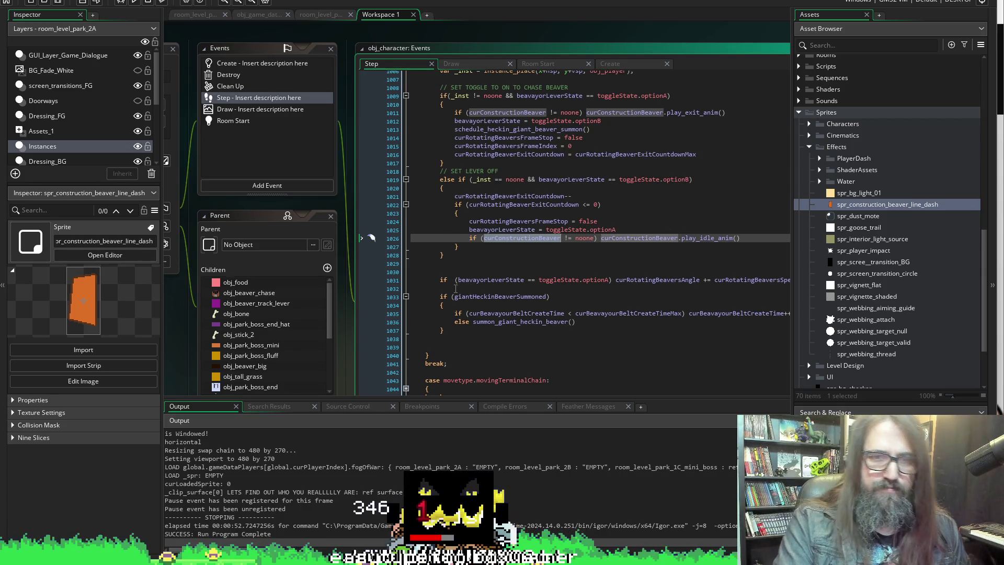
scroll(456, 288, up, 2)
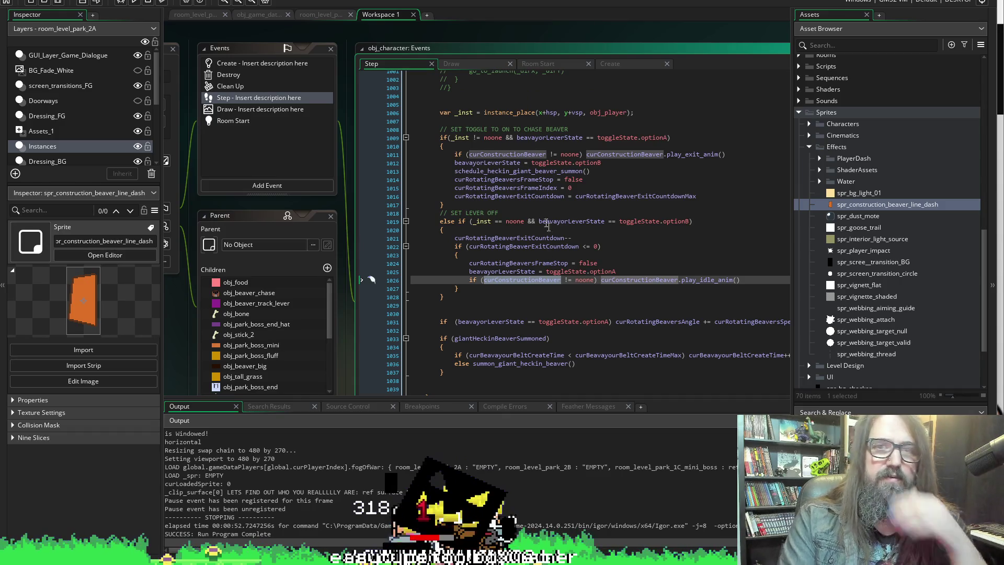
scroll(528, 246, up, 1)
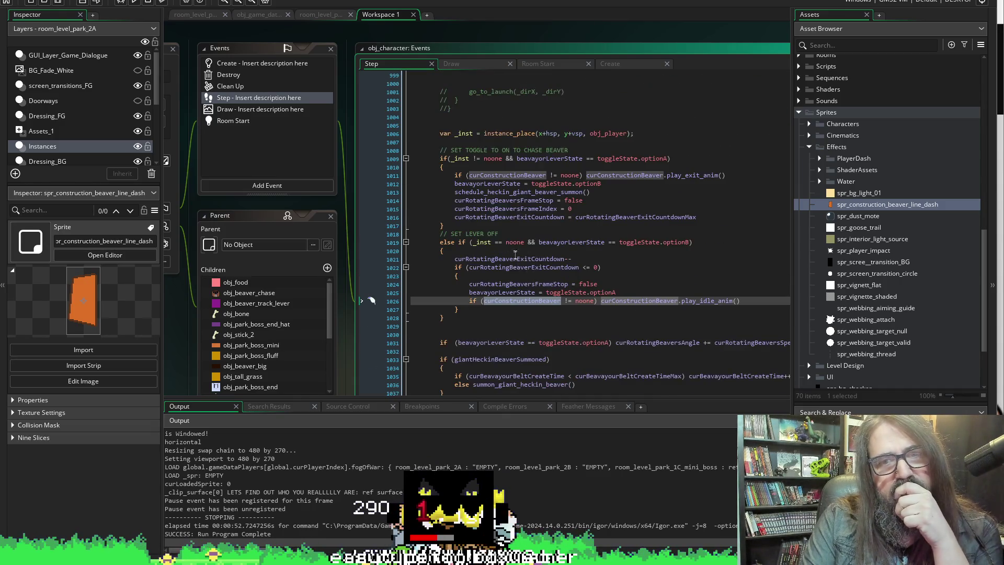
scroll(824, 232, down, 4)
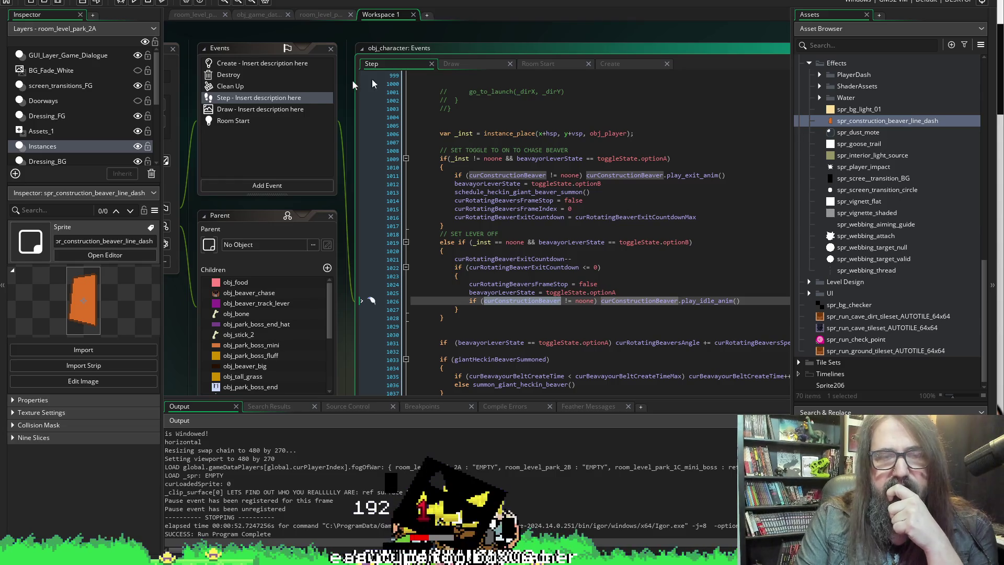
click(625, 64)
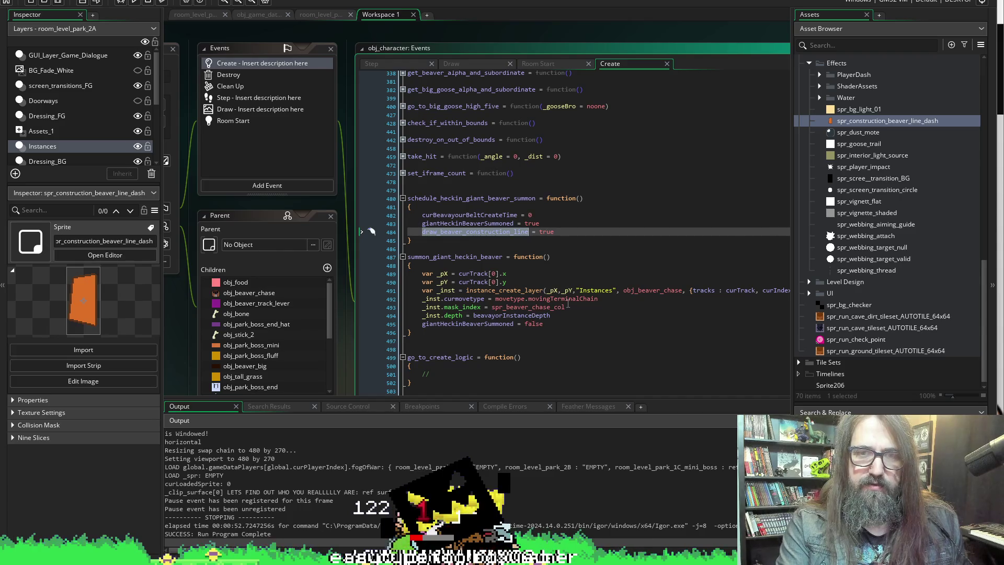
Open obj_beaver_chase from the beaver creation line and view its Create and Room Start code.
click(513, 292)
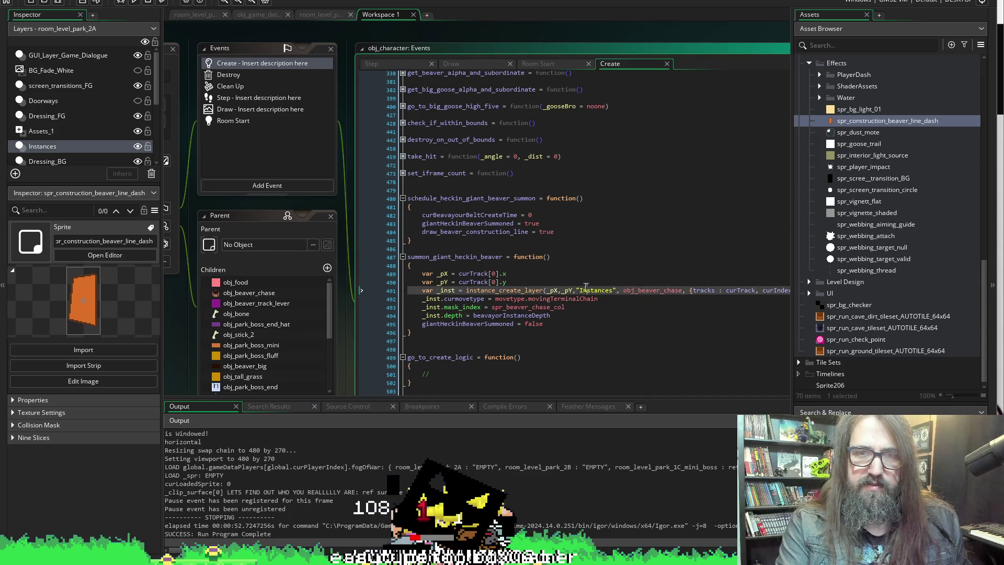
middle_click(652, 293)
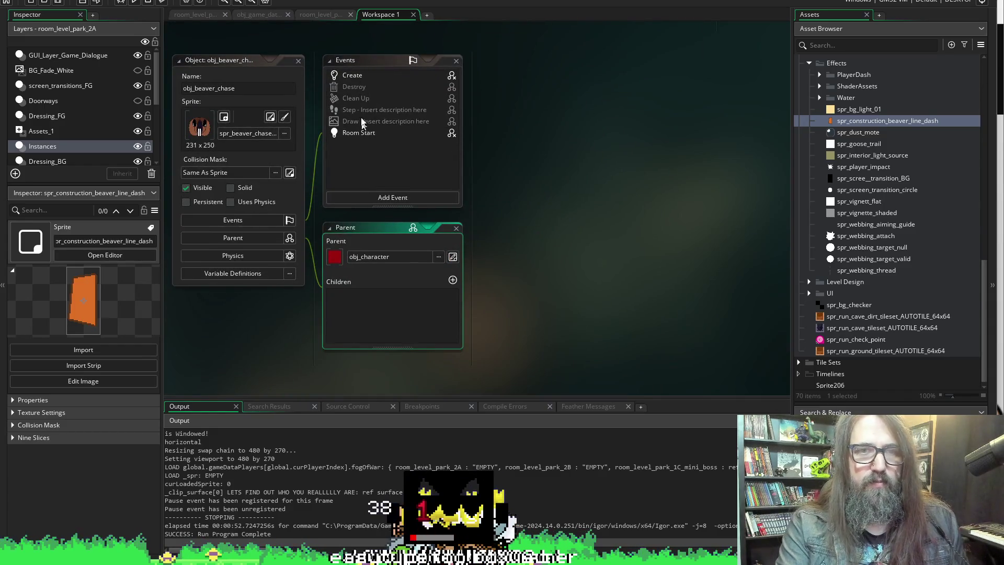
click(351, 75)
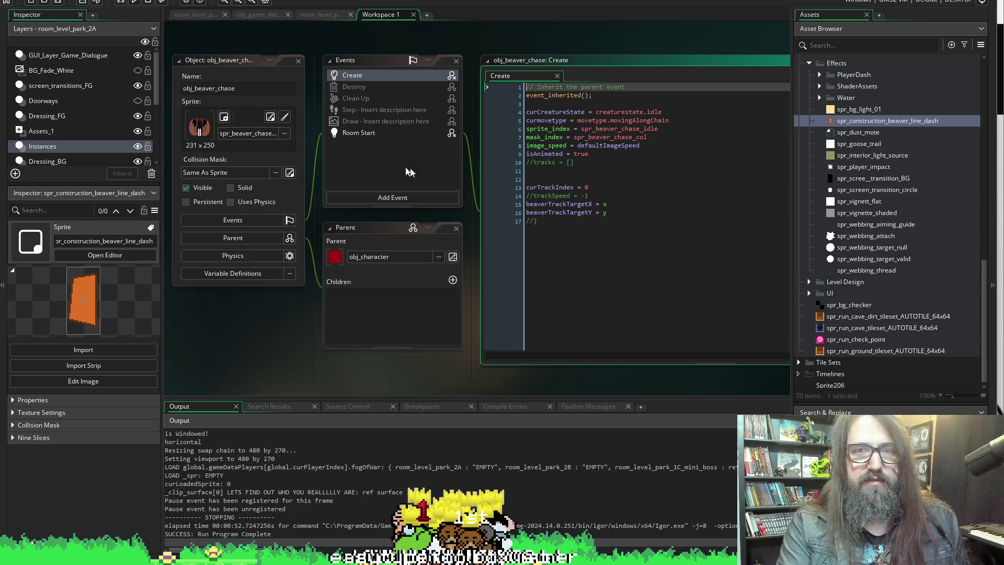
click(352, 132)
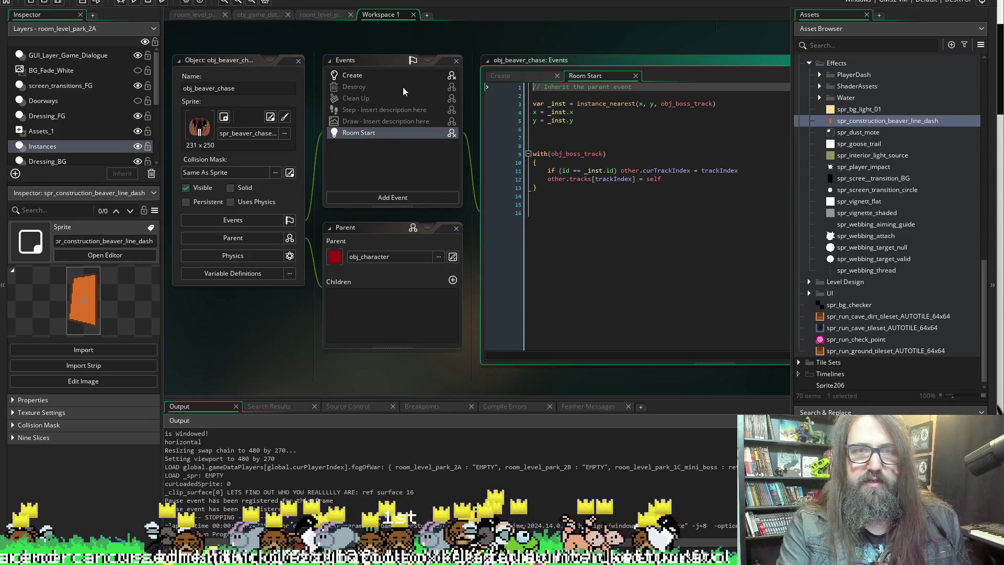
click(384, 75)
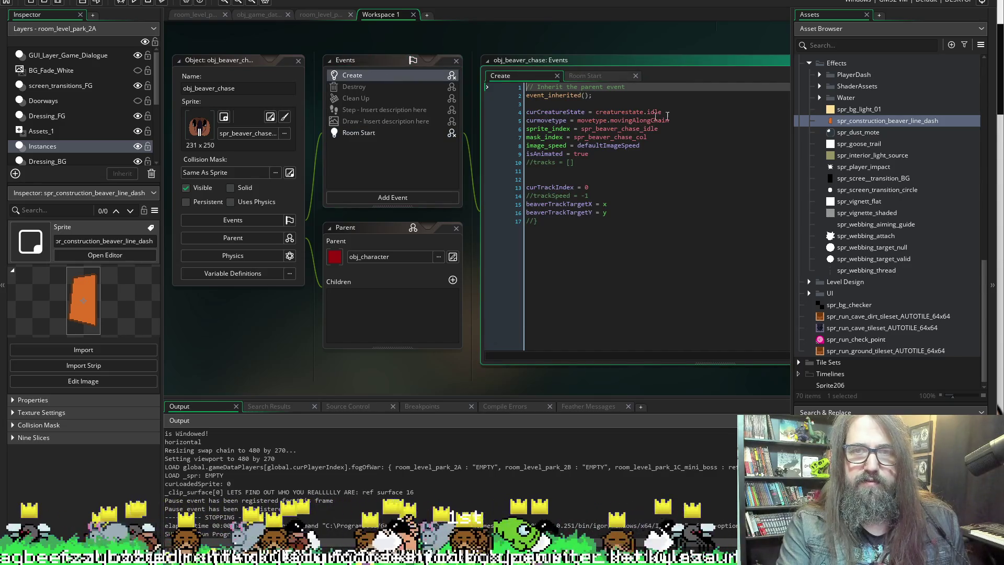
Return to obj_character's Step event at its movement-type cases.
scroll(417, 161, up, 10)
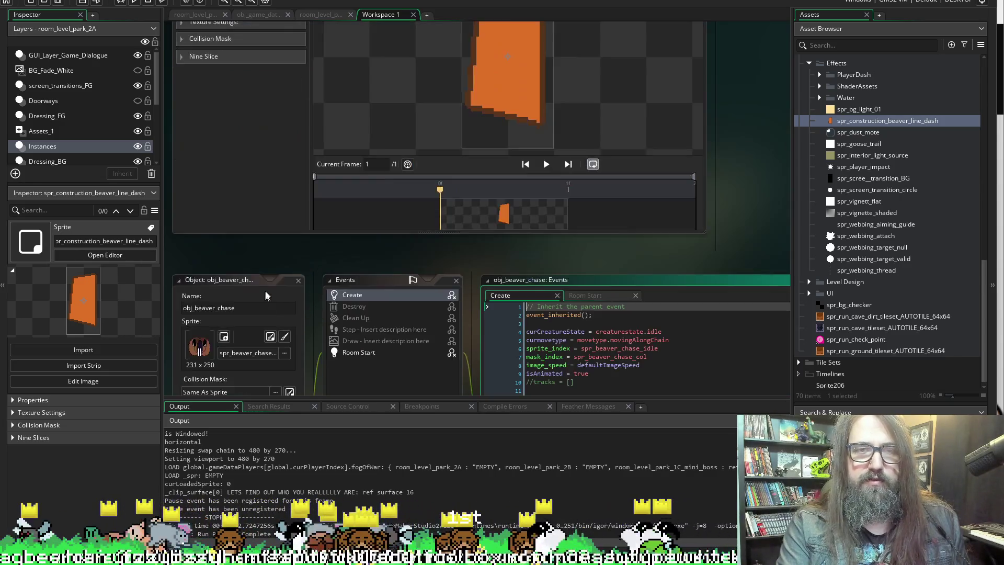
scroll(720, 165, down, 15)
scroll(467, 125, up, 10)
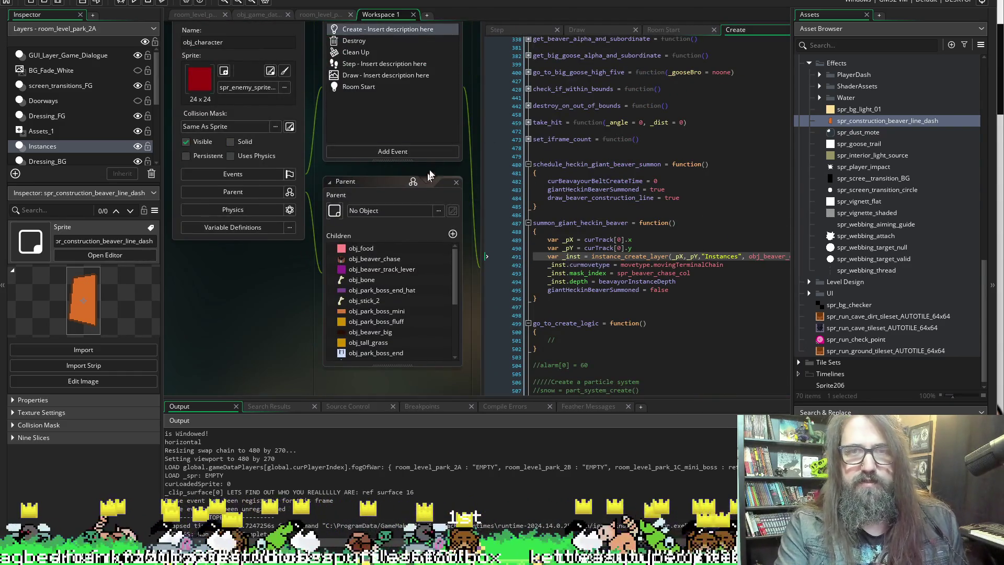
scroll(428, 178, up, 1)
click(497, 61)
scroll(581, 143, down, 6)
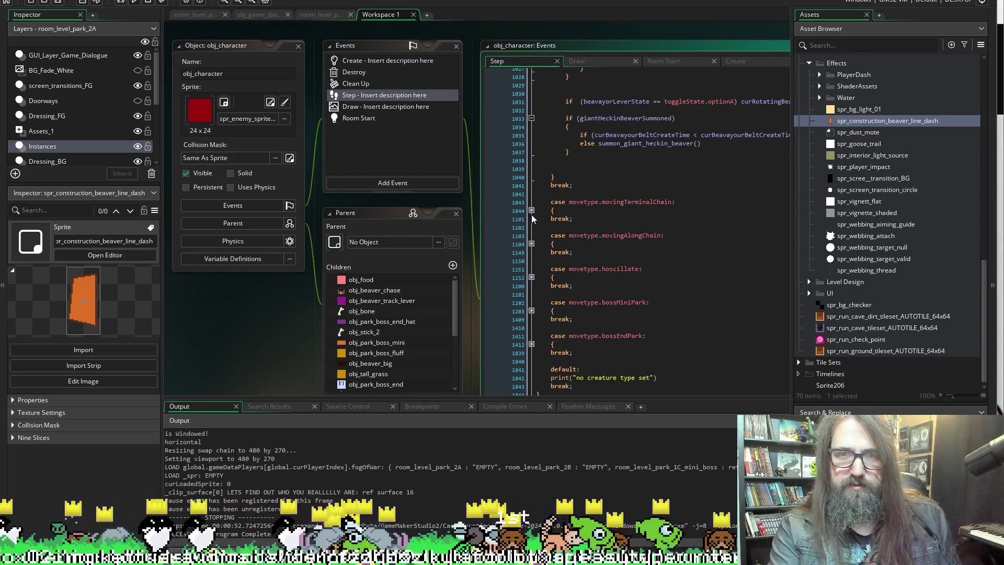
Expand the movingTerminalChain case and scroll through its movement code.
click(531, 210)
scroll(219, 336, right, 6)
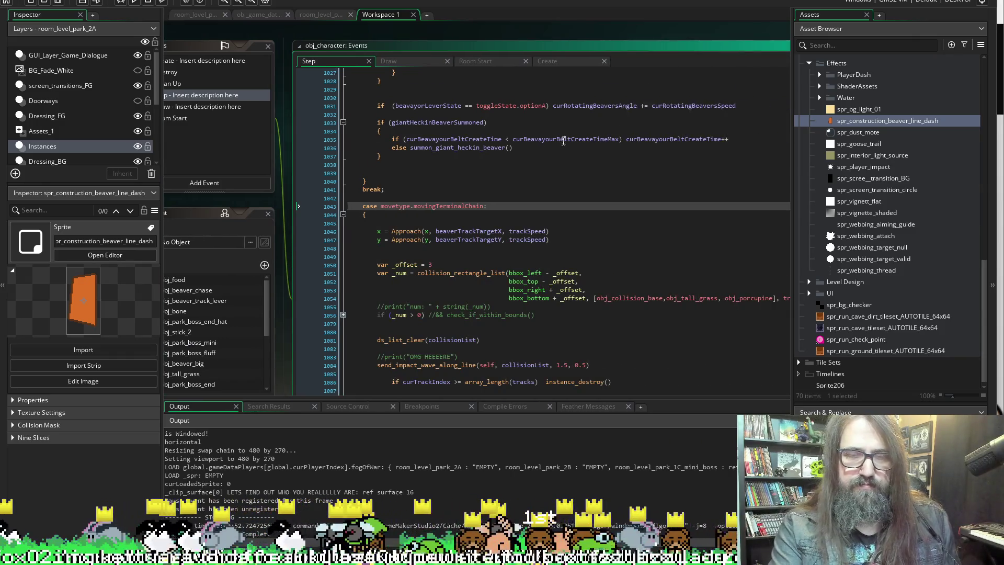
scroll(565, 140, down, 3)
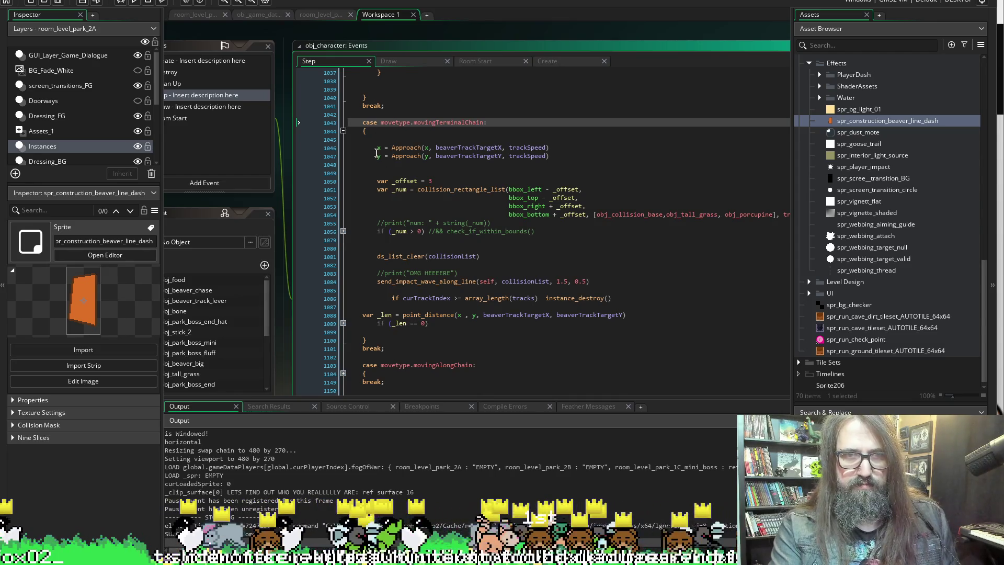
scroll(411, 270, down, 2)
scroll(410, 269, up, 2)
scroll(410, 272, down, 1)
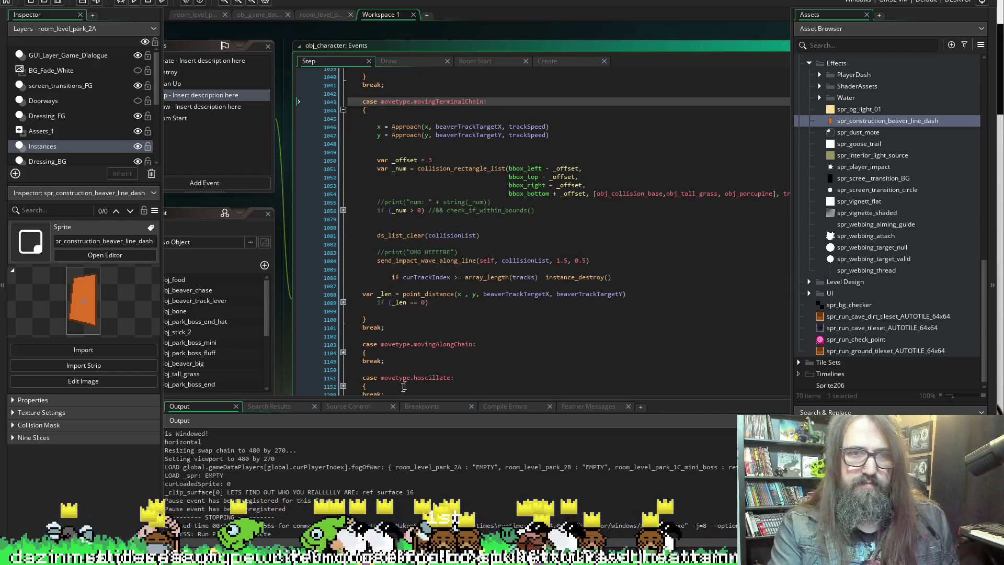
Inspect the nested if (_num > 0), for loop and instance_exists folds, then collapse them.
click(344, 210)
click(346, 211)
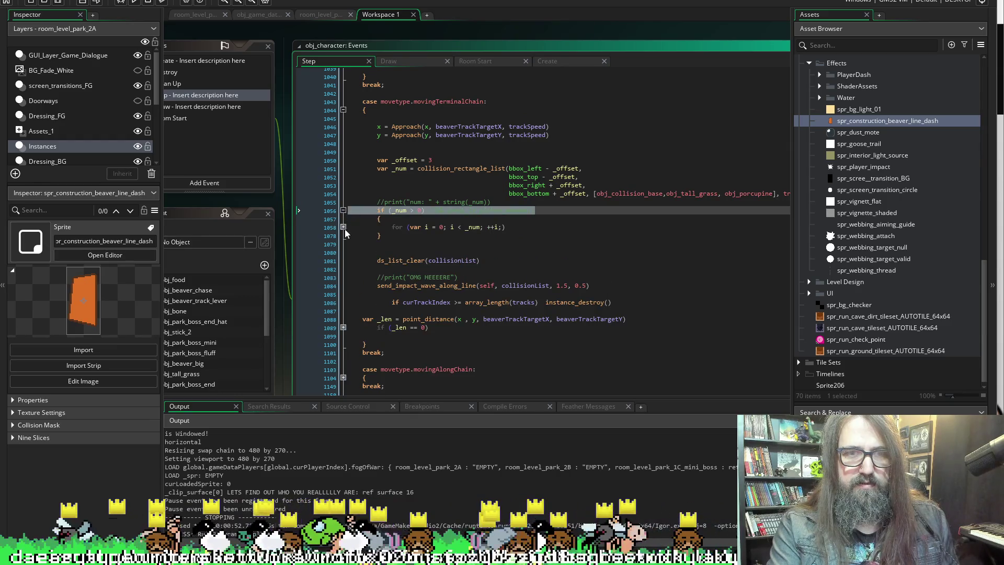
click(343, 227)
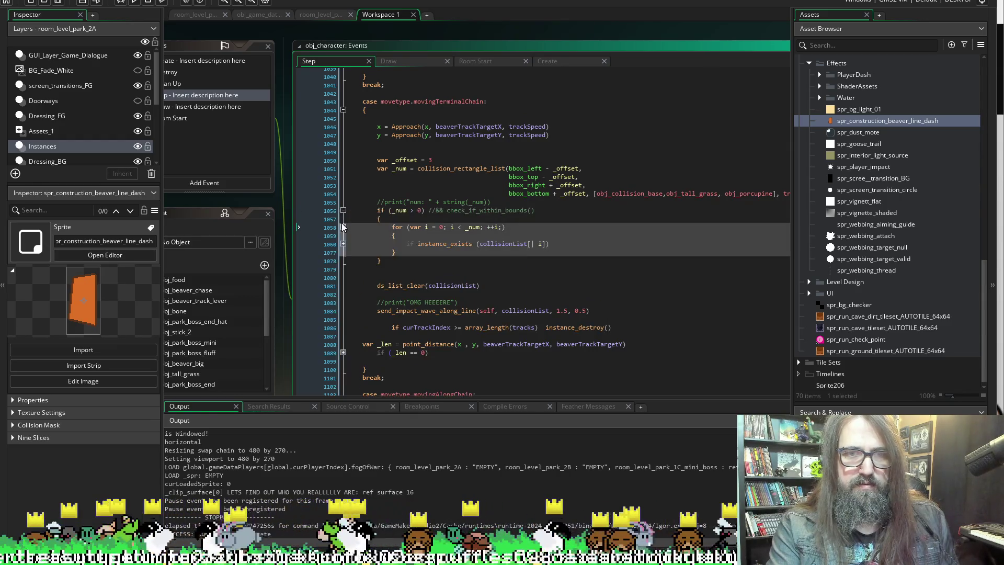
click(344, 244)
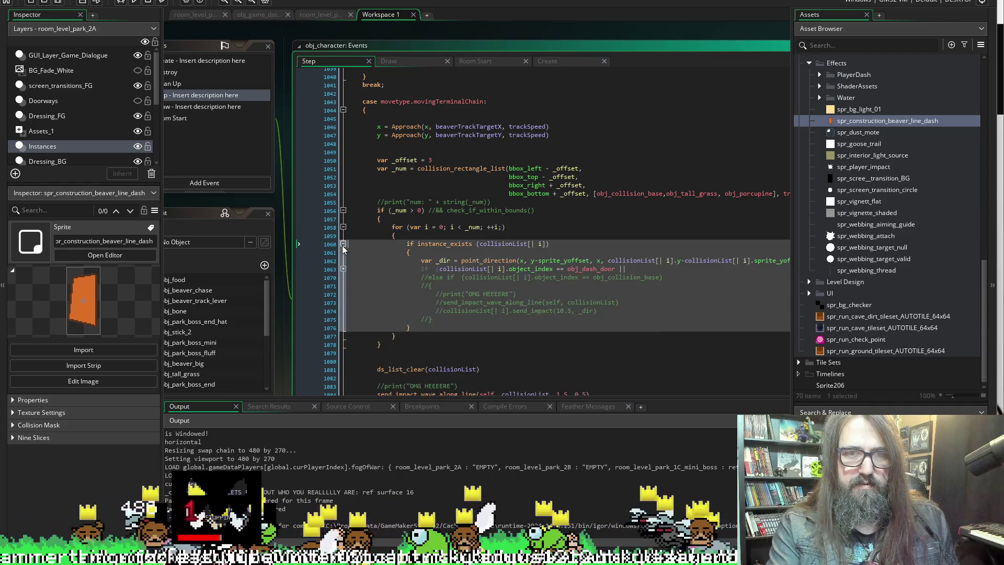
click(343, 210)
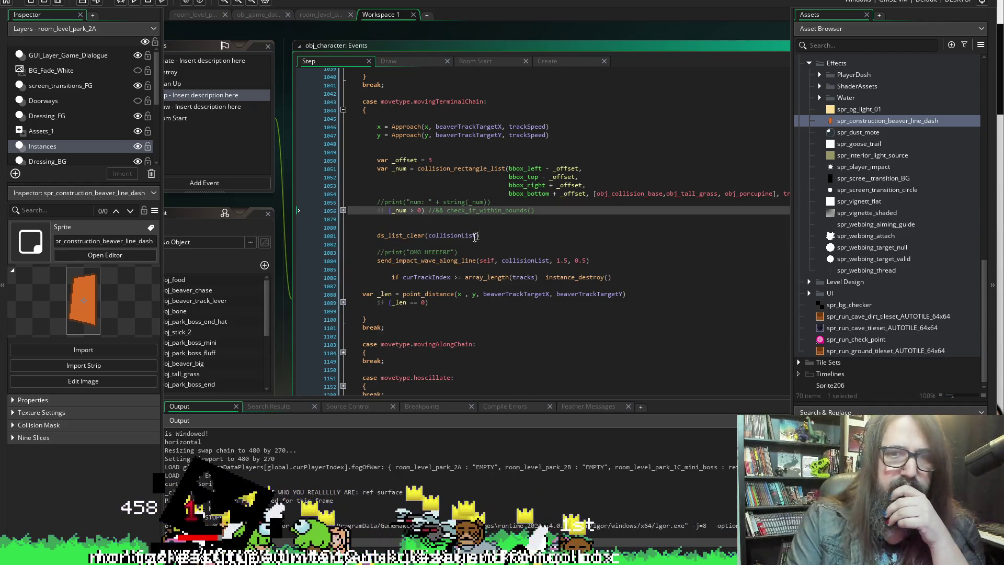
scroll(399, 231, down, 1)
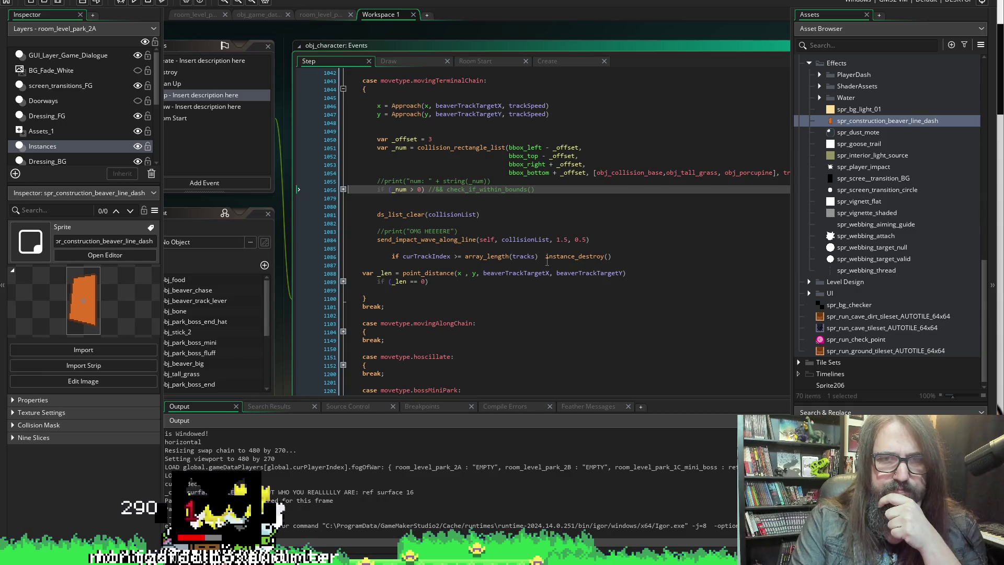
scroll(244, 191, left, 2)
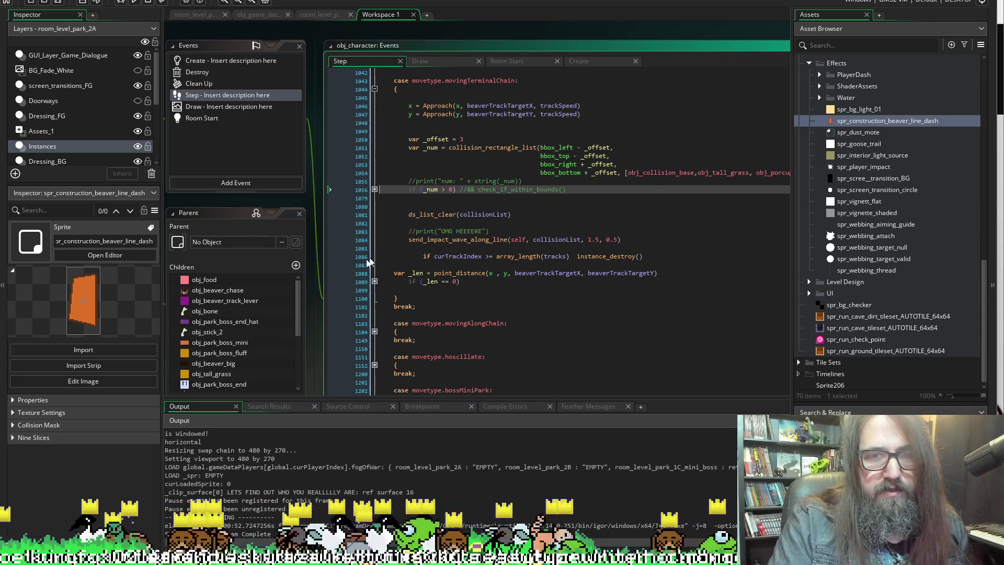
scroll(297, 222, up, 5)
Look over the Step code, then switch to obj_character's Create event.
scroll(264, 280, left, 4)
scroll(314, 277, right, 4)
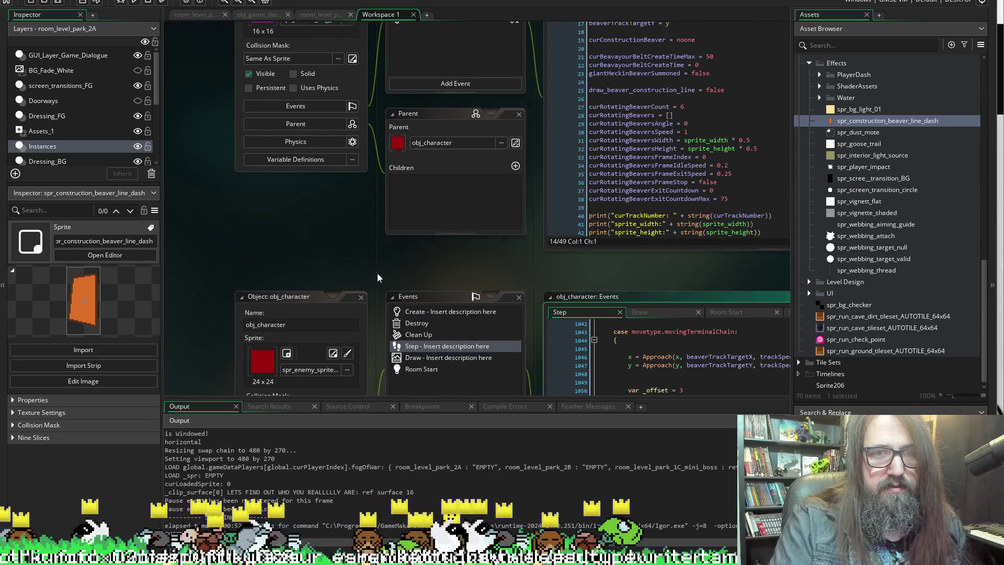
scroll(325, 271, down, 4)
scroll(327, 261, down, 5)
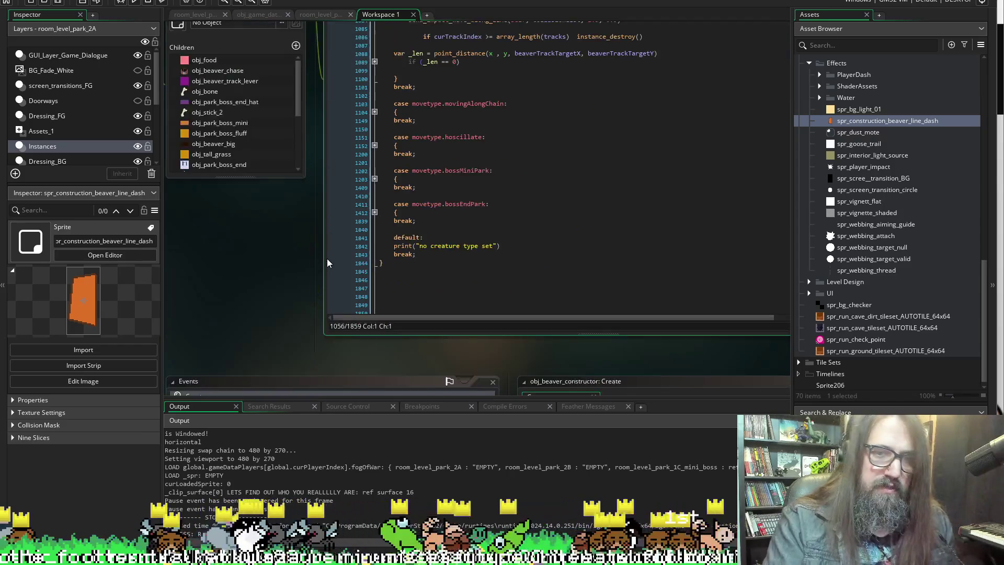
scroll(311, 254, up, 9)
scroll(306, 250, up, 3)
scroll(290, 314, left, 1)
scroll(314, 309, left, 3)
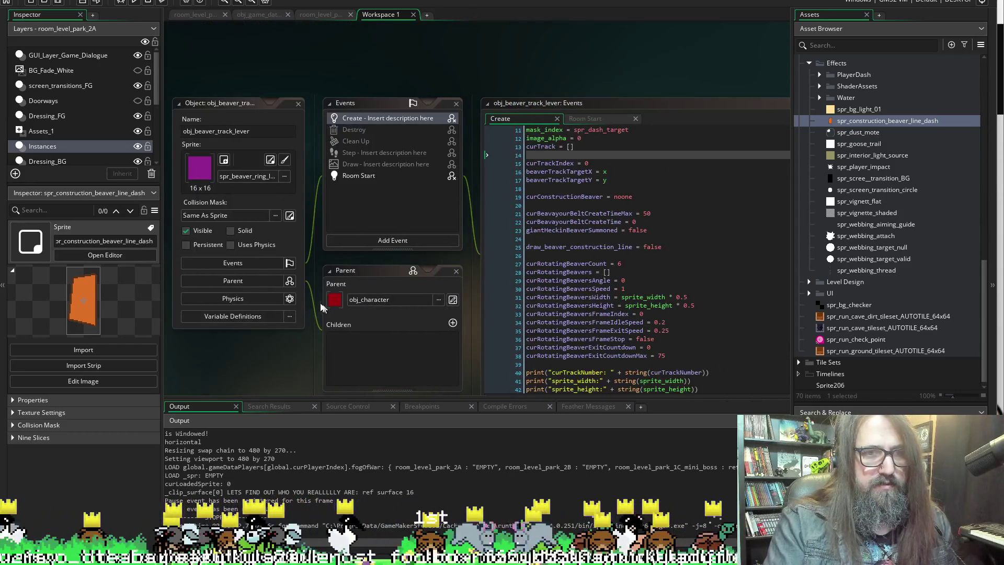
scroll(444, 33, right, 4)
scroll(576, 67, right, 2)
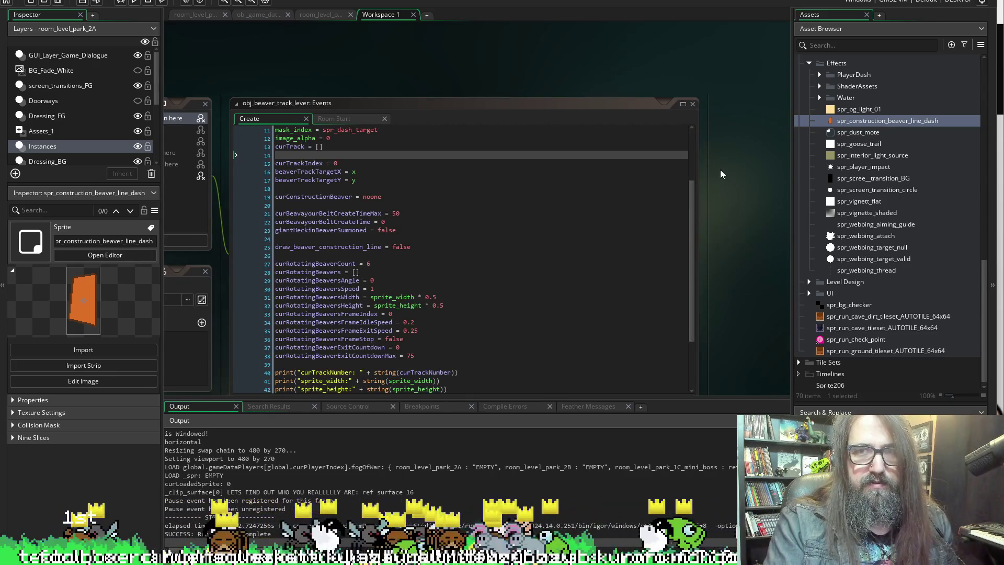
scroll(720, 170, down, 3)
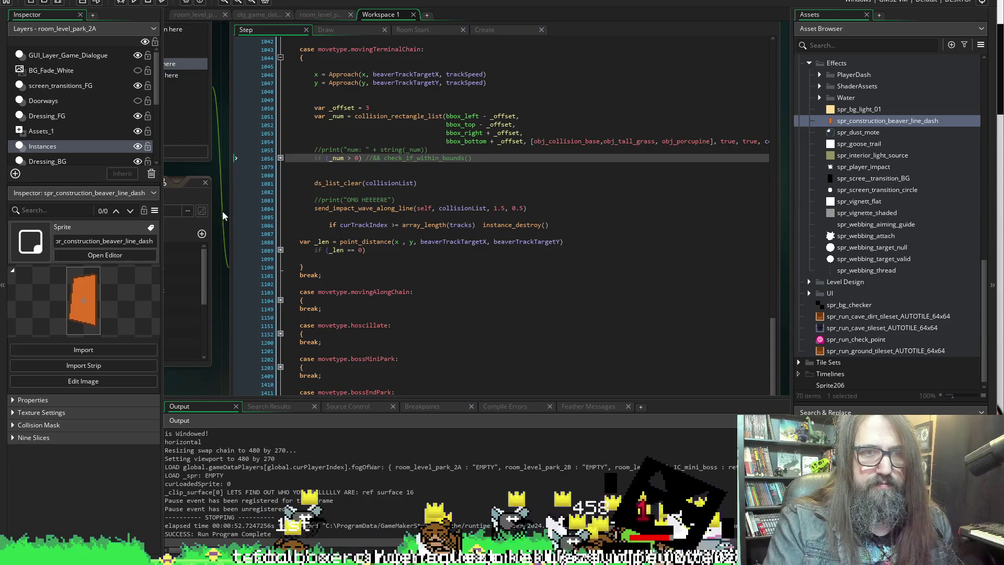
scroll(422, 91, up, 2)
click(514, 92)
scroll(470, 235, down, 3)
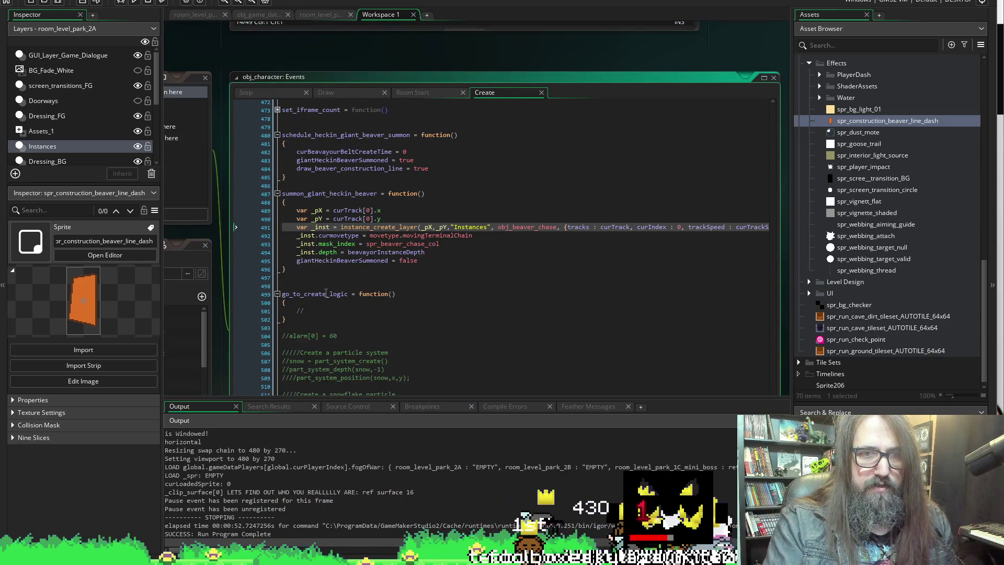
Add giant_heckin_beaver_removed = function() setting draw_beaver_construction_line = false, and save.
click(329, 282)
key(Return)
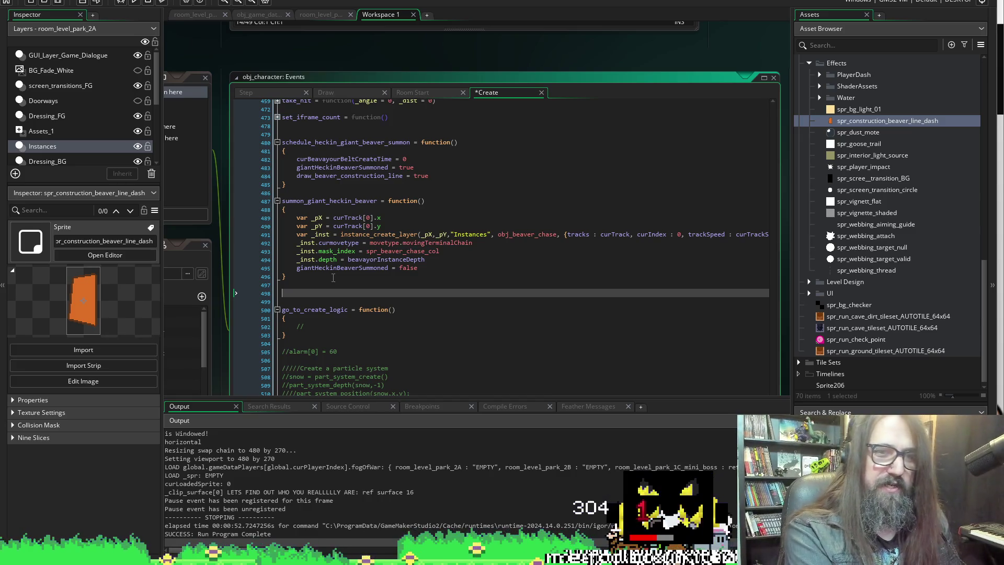
text(ee)
key(BackSpace)
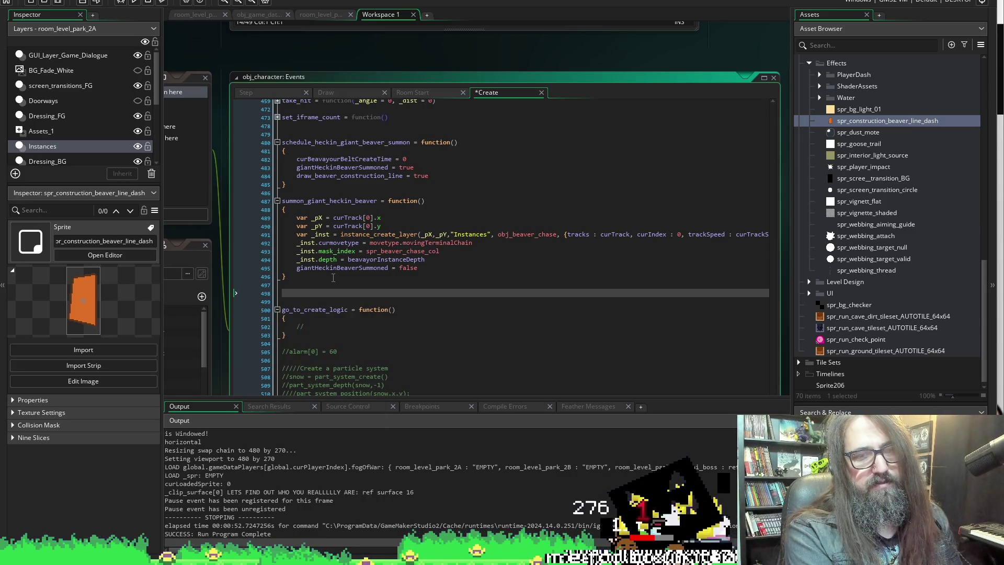
text(giant_he)
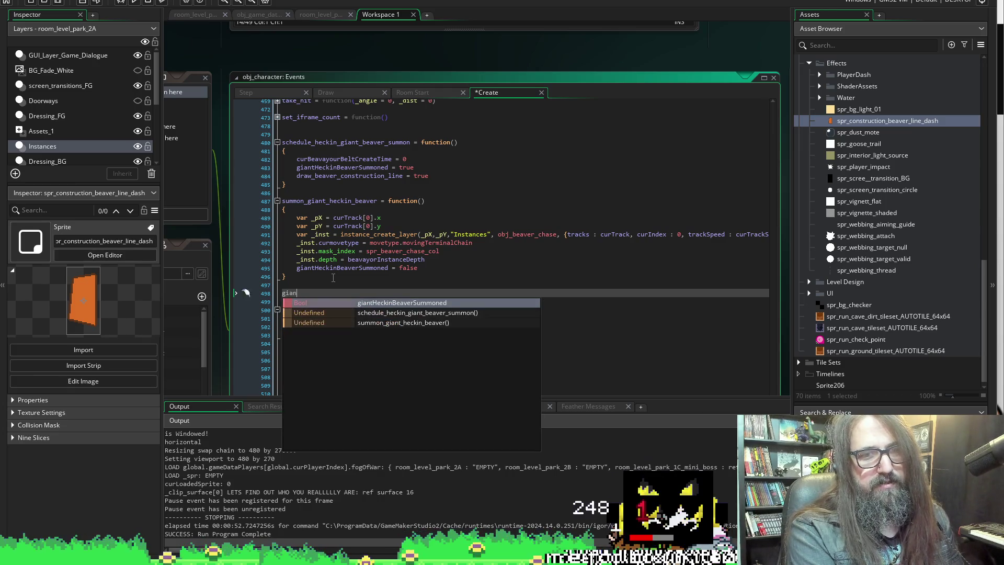
text(_b)
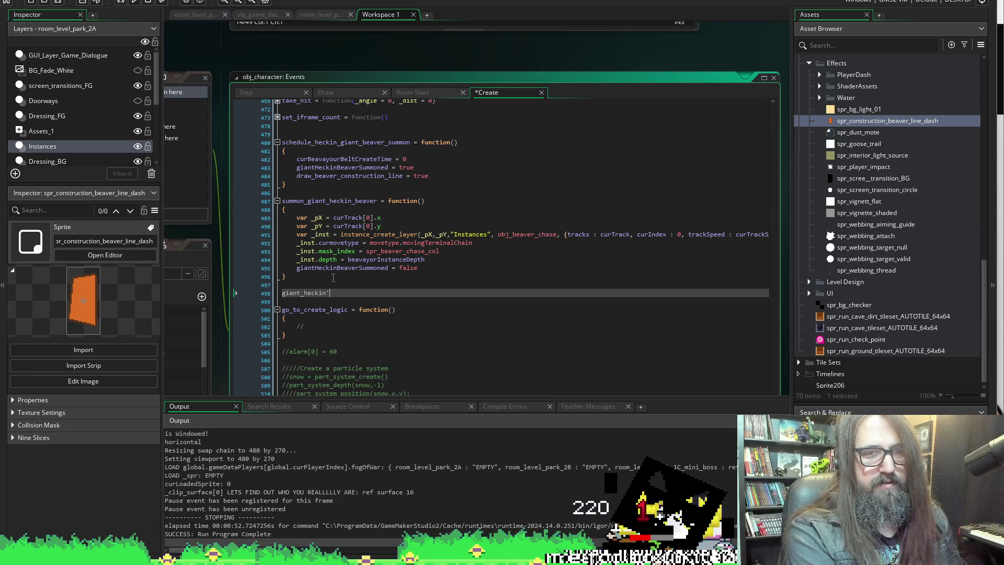
text(r)
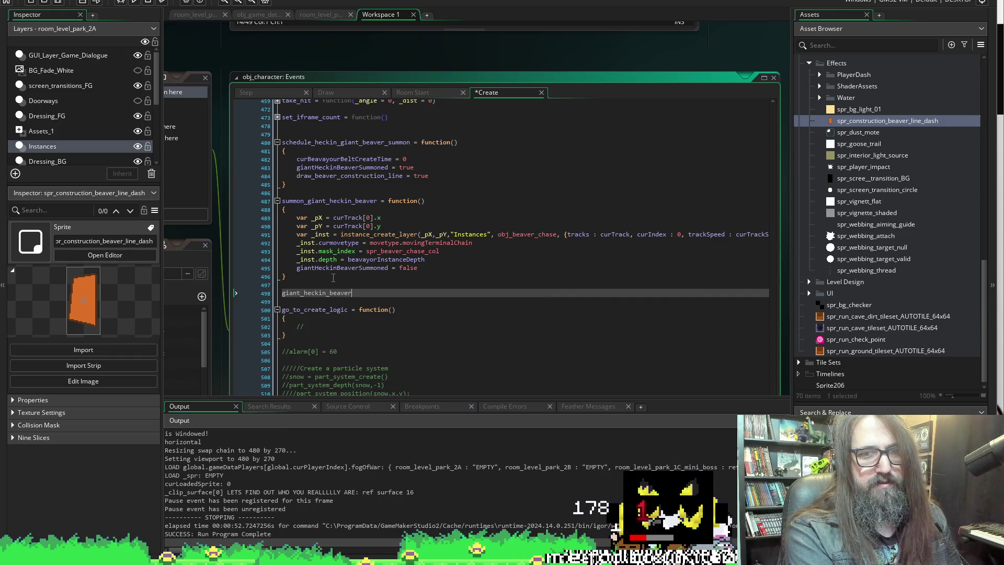
text(+v)
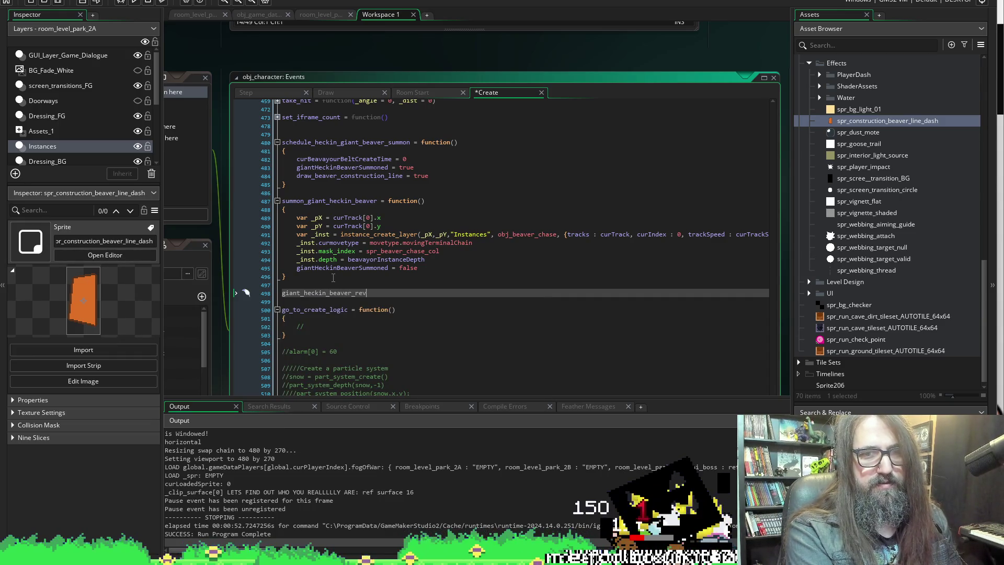
text(oved )
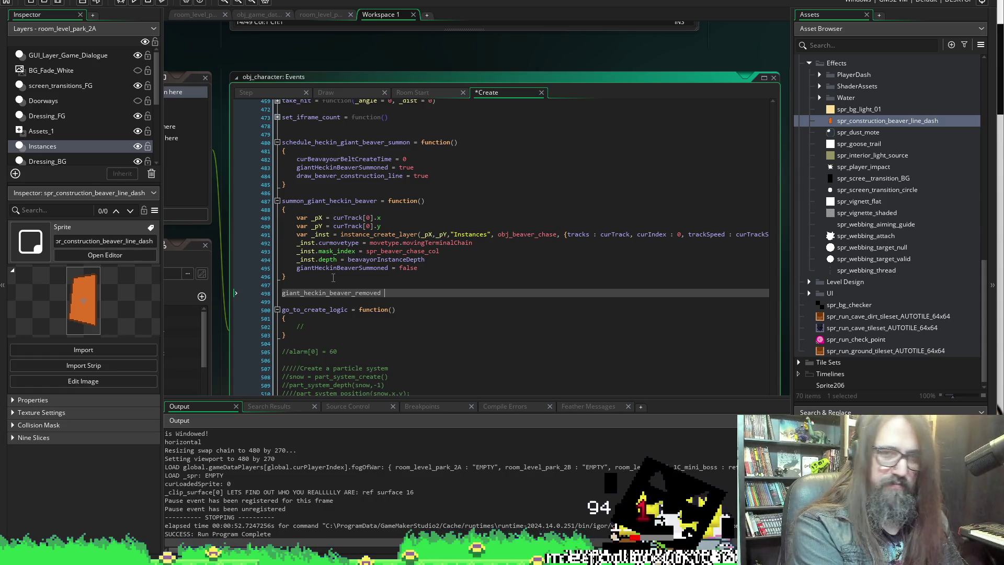
text(= fucn)
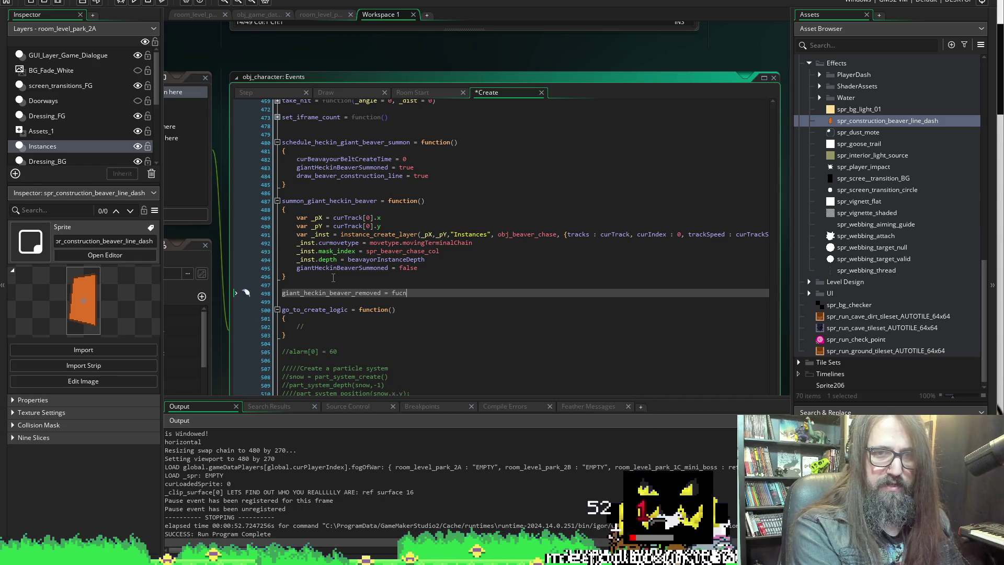
text(n)
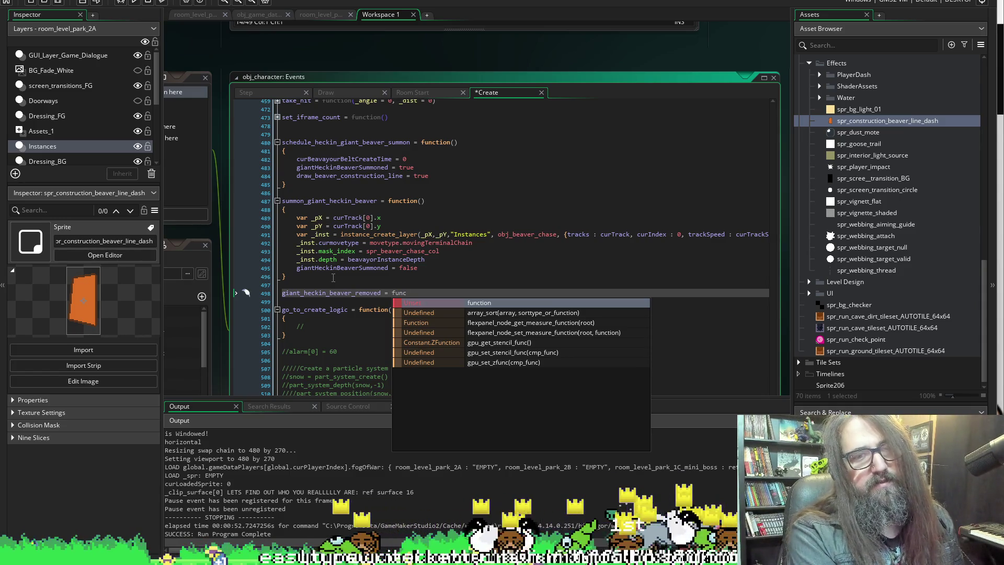
text(tio)
key(BackSpace)
key(BackSpace)
key(BackSpace)
text(cti)
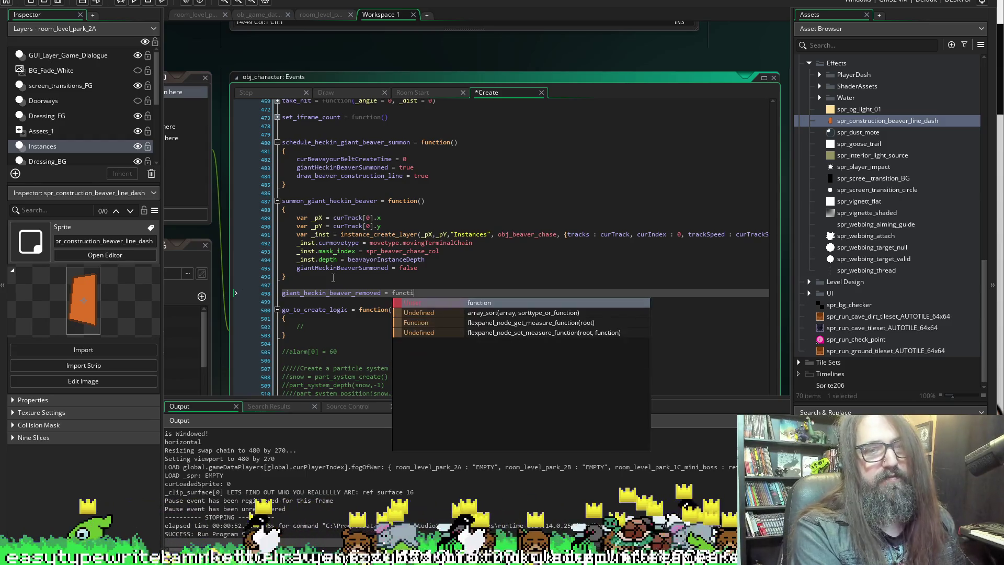
text(on()
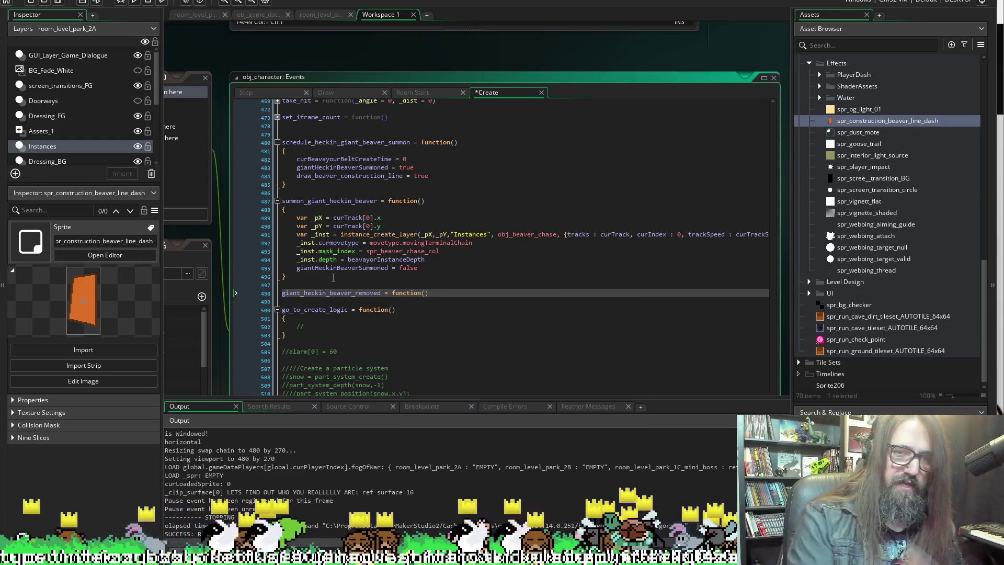
key(Return)
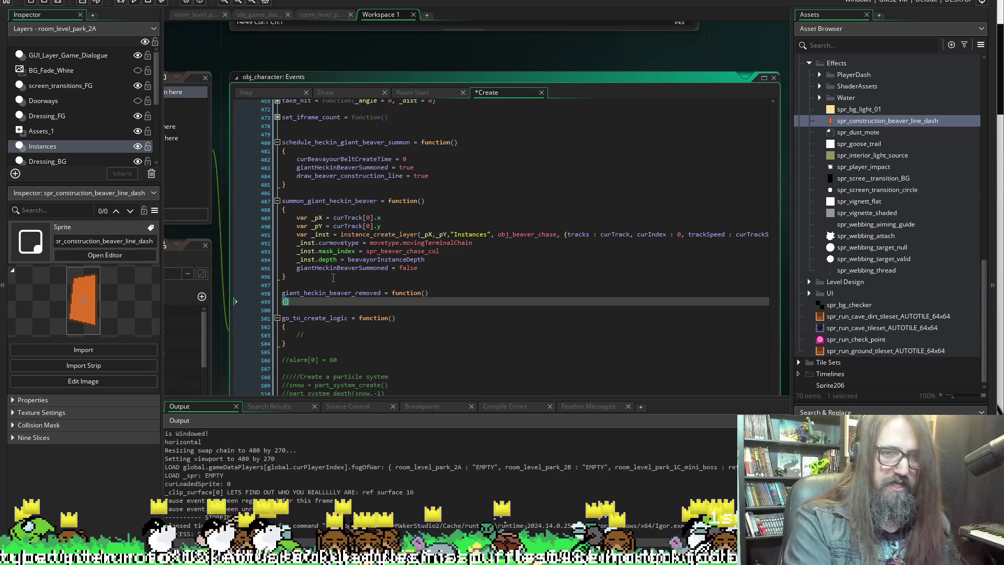
key(Return)
key(Return)
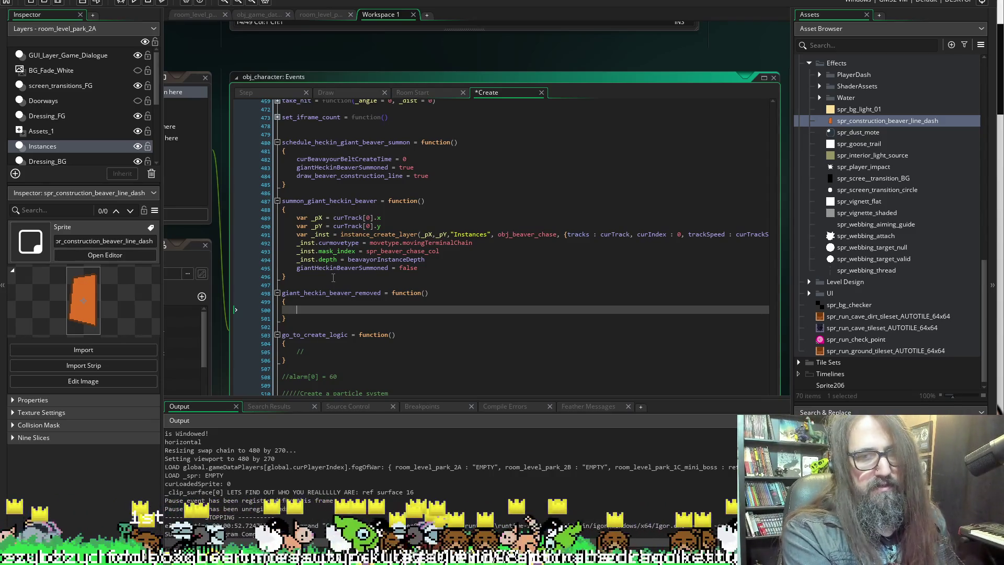
text(draw_beaver_construction_line)
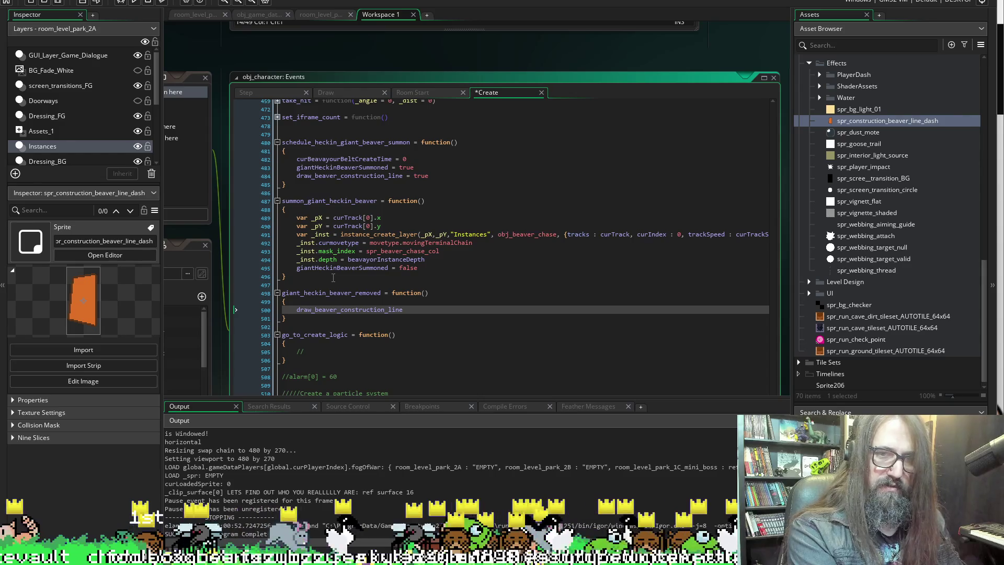
text( = false)
key(ctrl+s)
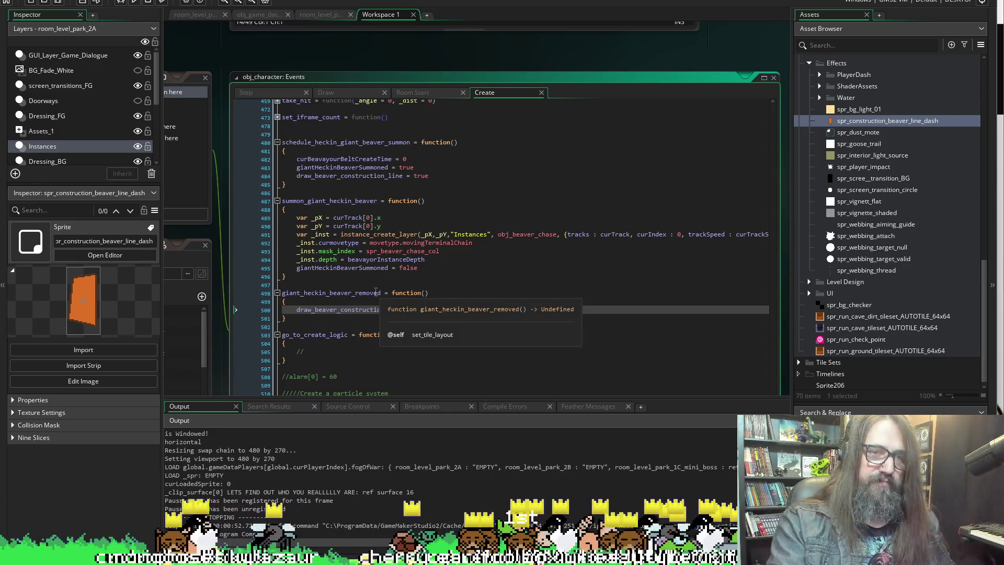
Check the new giant_heckin_beaver_removed function in the Create code.
click(337, 293)
scroll(202, 287, down, 5)
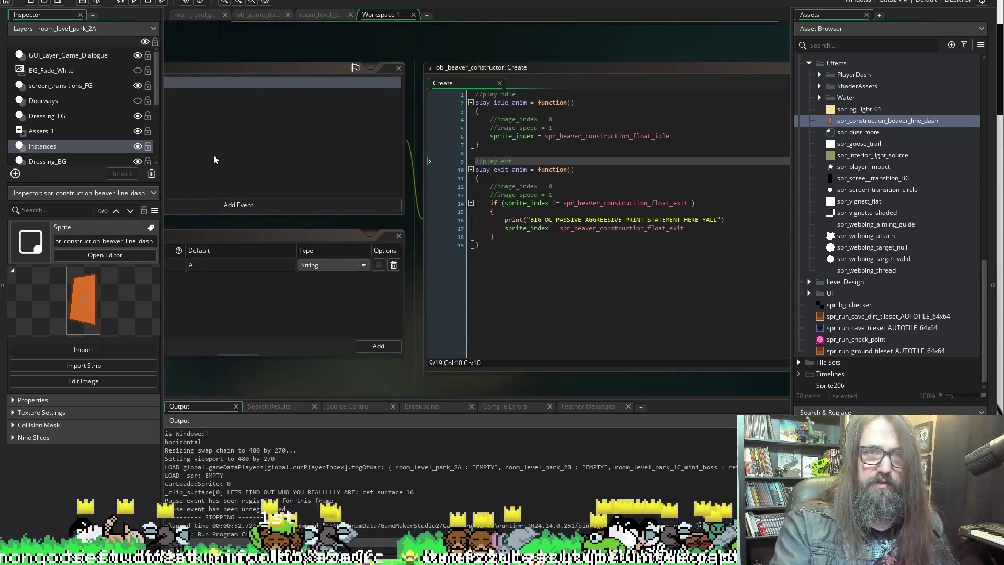
scroll(213, 156, up, 5)
scroll(250, 114, up, 3)
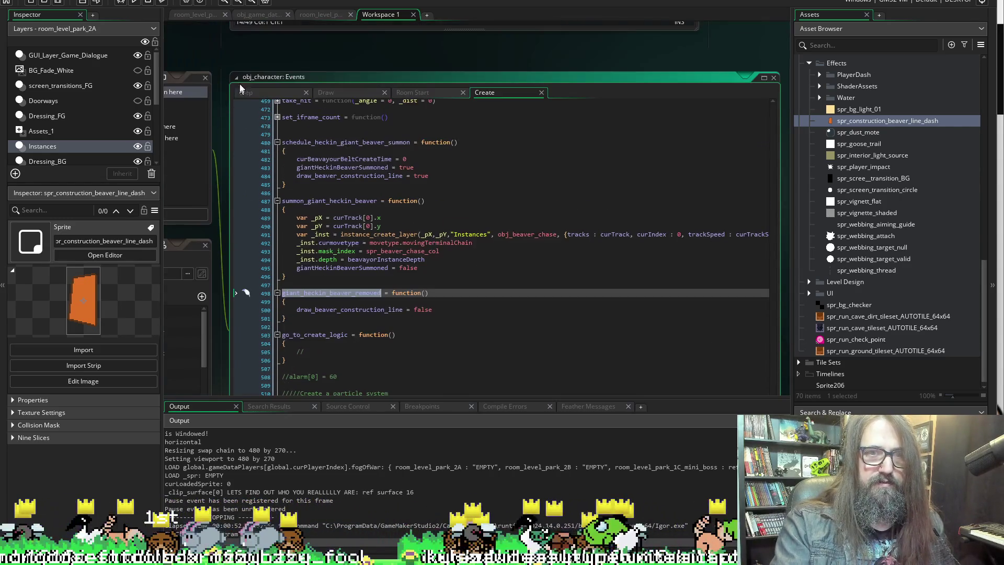
click(266, 94)
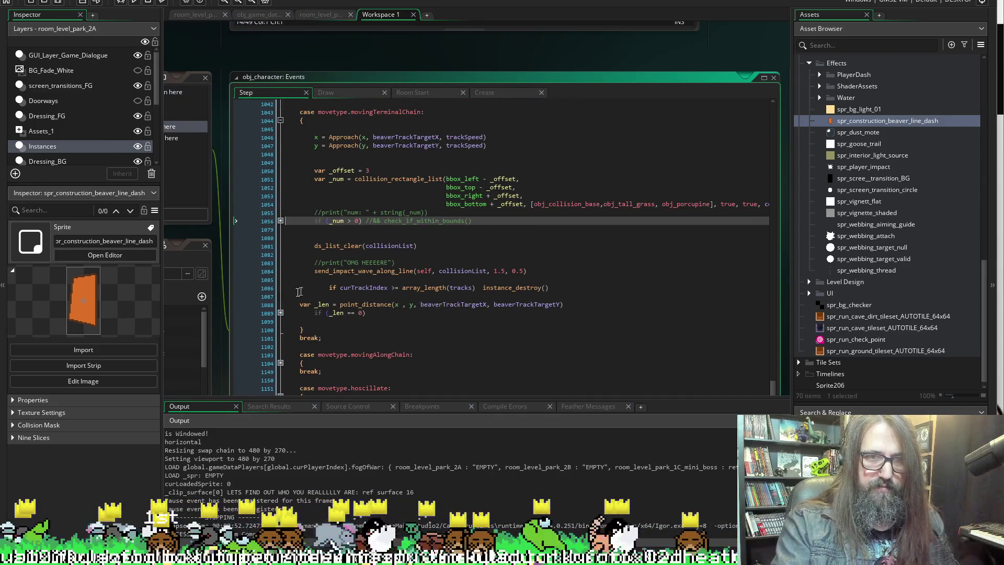
Unindent the end-of-track check and wrap its array_length(tracks) condition in parentheses.
click(338, 289)
key(shift+Tab)
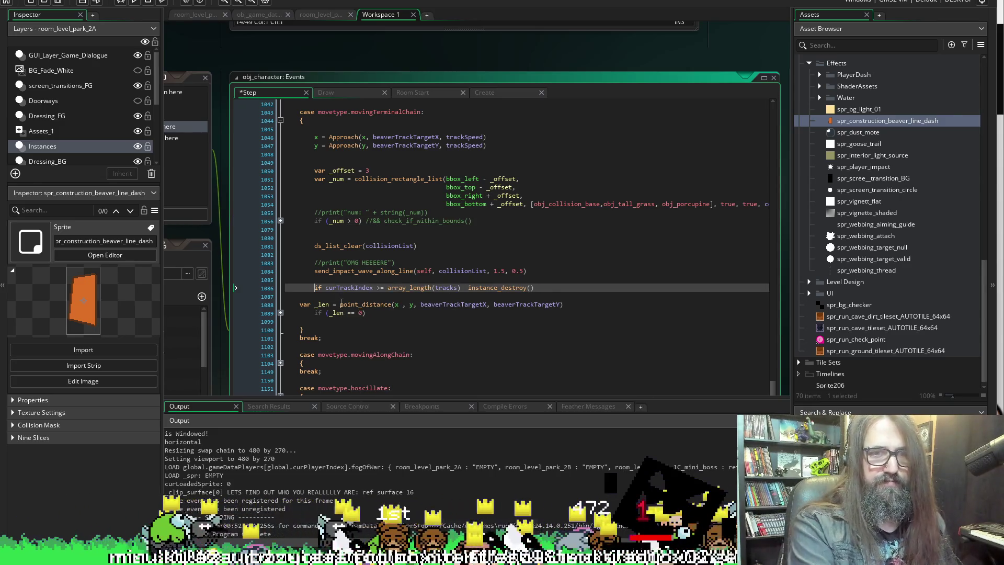
key(Left)
key(Left)
key(Left)
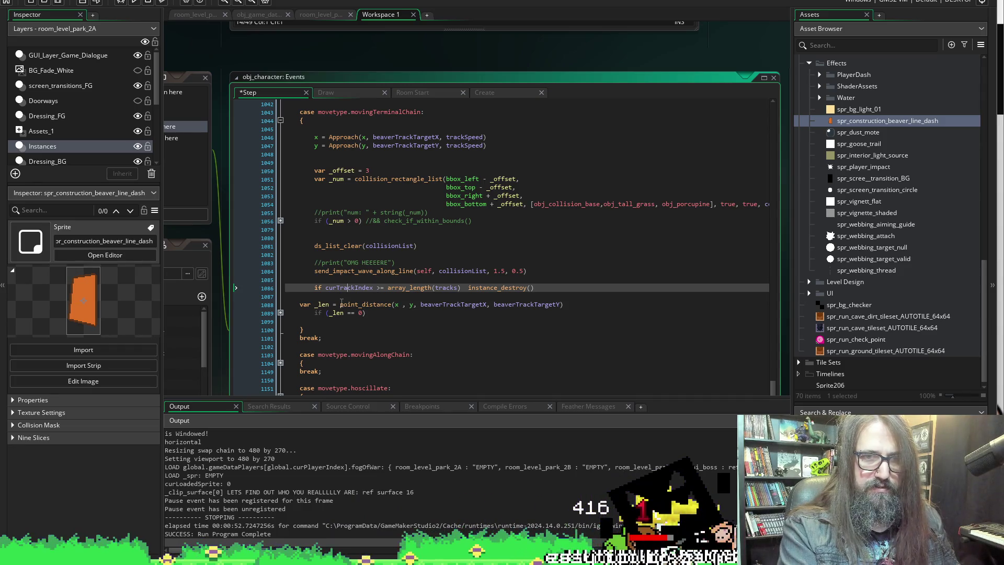
key(Right)
key(Right)
key(Right)
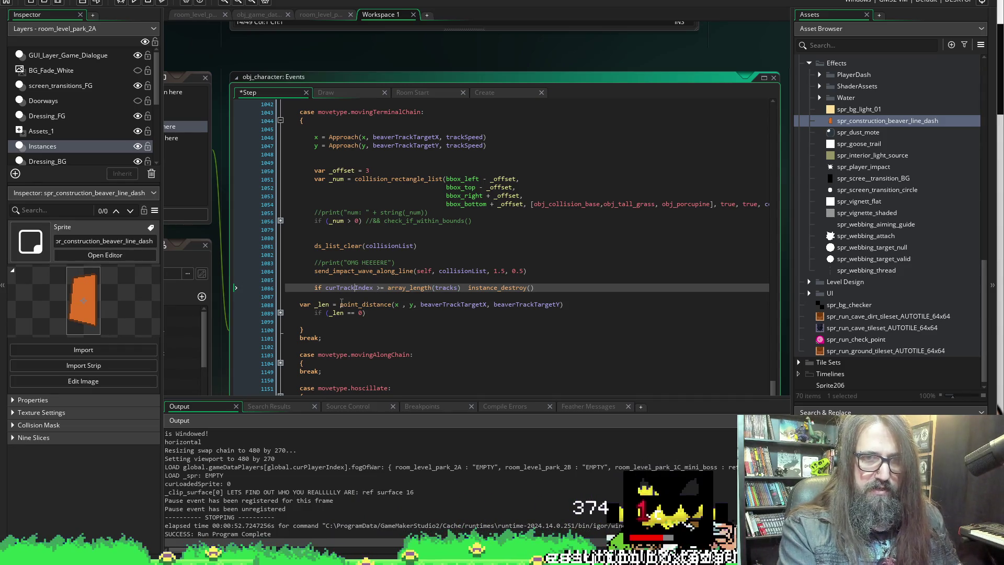
text(()
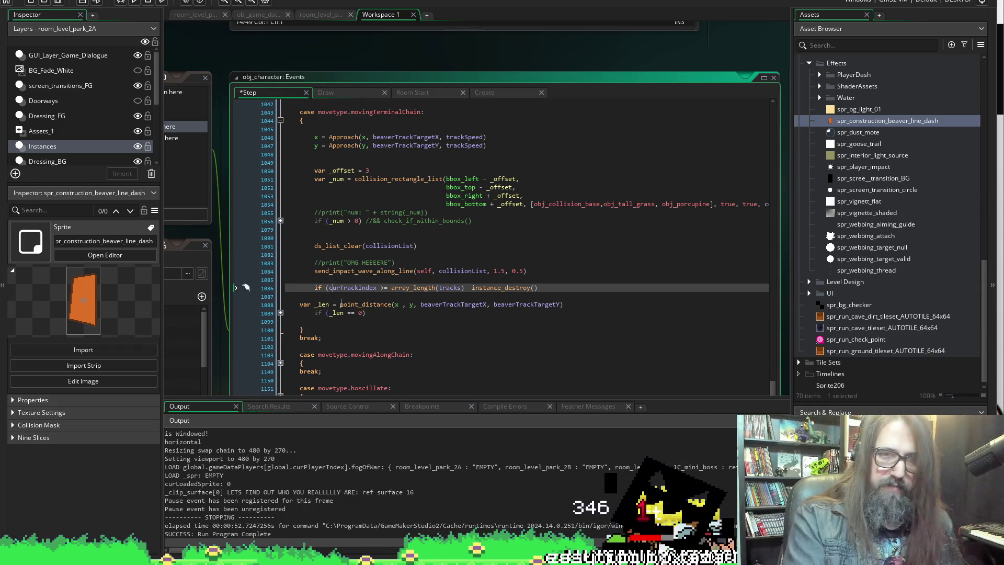
key(Right)
key(Right)
key(Right)
text())
Put instance_destroy() inside braces under the if, fixing the indentation.
key(Return)
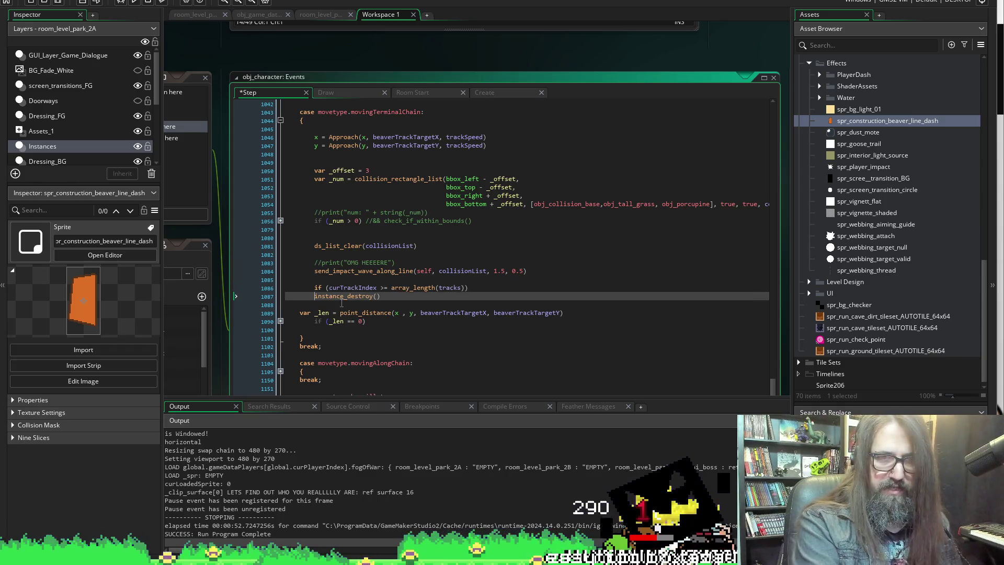
key(Tab)
text({)
key(Return)
key(Up)
key(Up)
key(Down)
key(BackSpace)
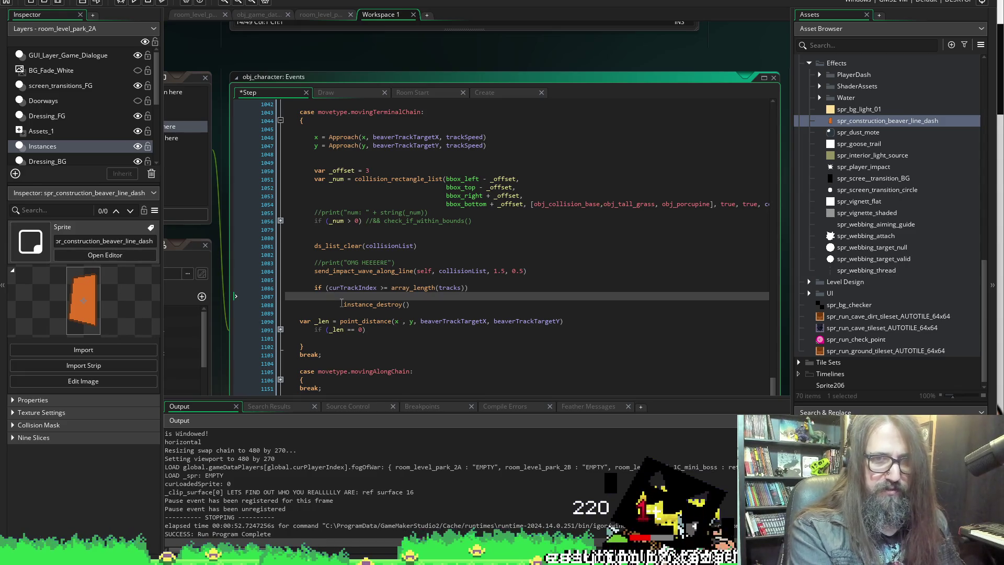
text({)
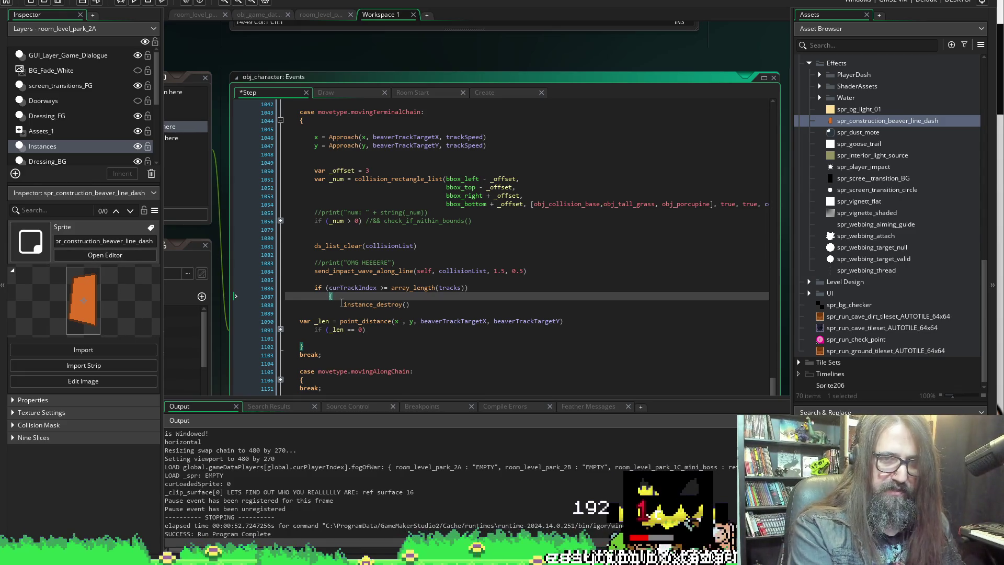
key(shift+Tab)
key(Down)
key(shift+Tab)
key(Up)
key(Up)
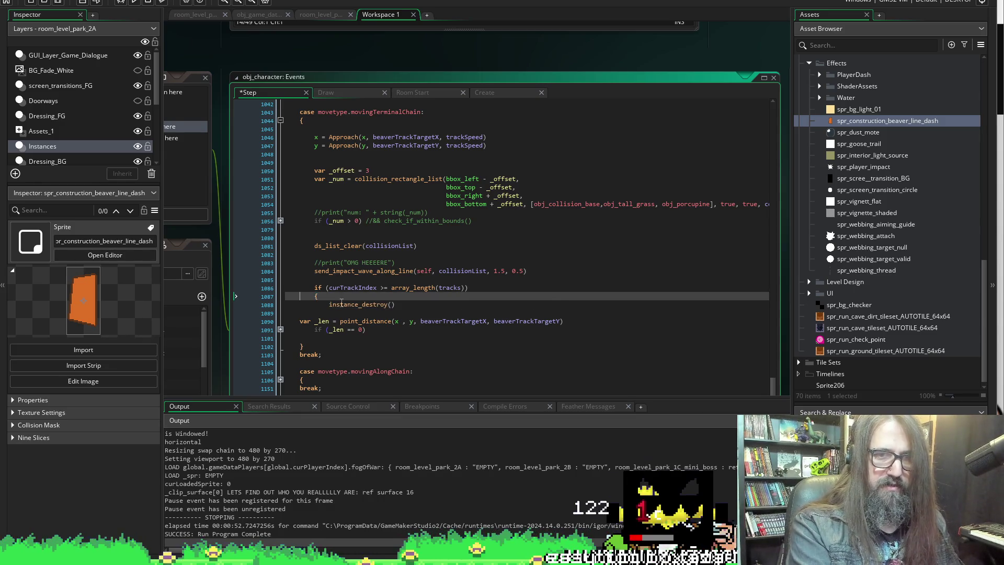
key(Down)
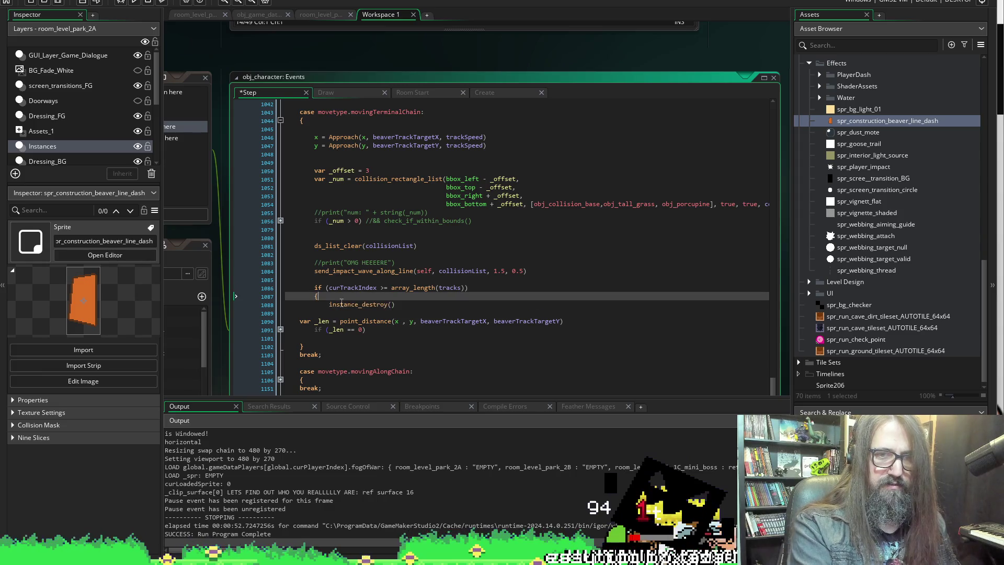
Add a giant_heckin_beaver_removed() call and closing brace to the block, and save.
key(Return)
text(giant_heckin_beaver_removed)
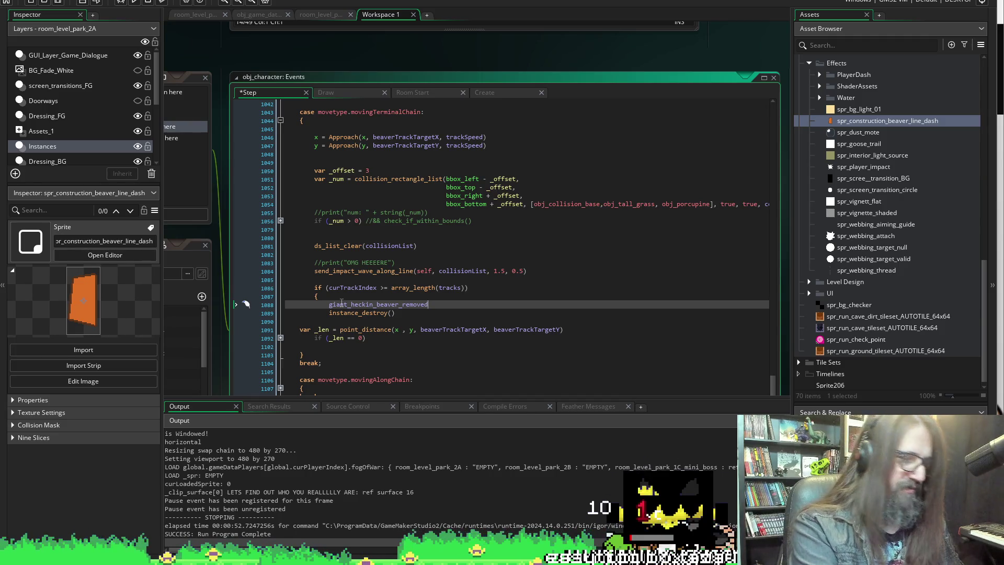
text(())
key(Down)
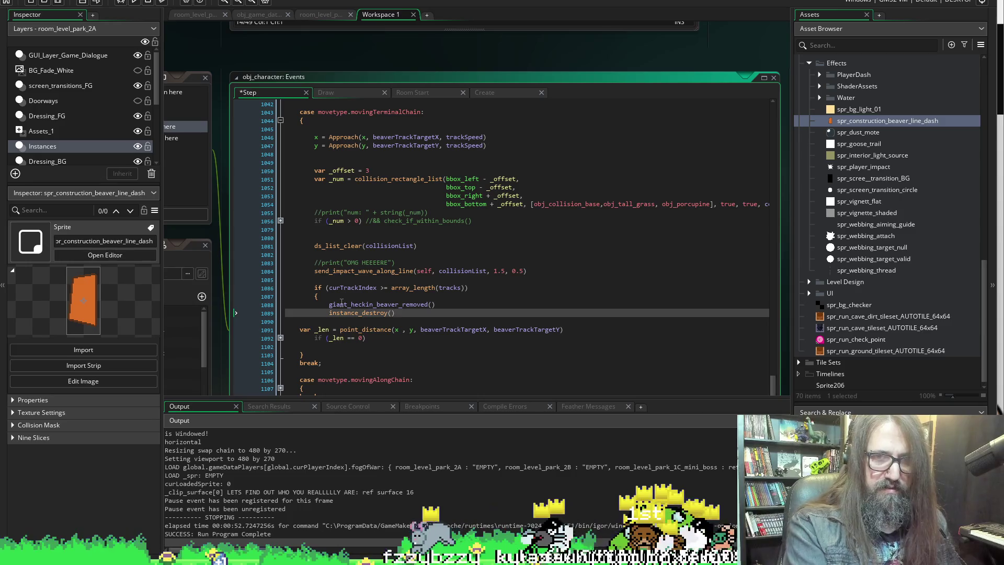
key(Return)
key(ctrl+s)
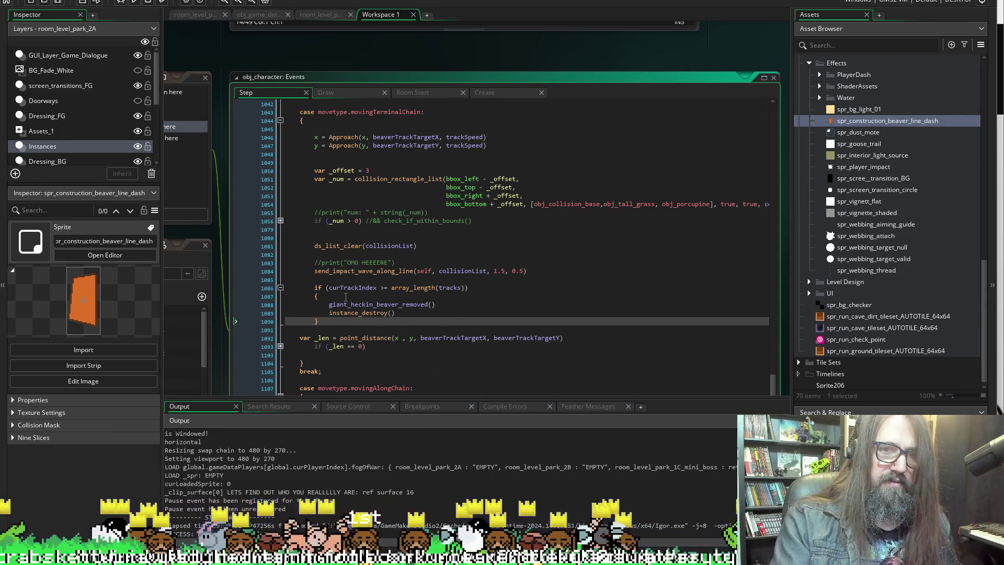
Delete the giant_heckin_beaver_removed() call, leaving only instance_destroy() in the block.
click(329, 304)
scroll(390, 316, up, 4)
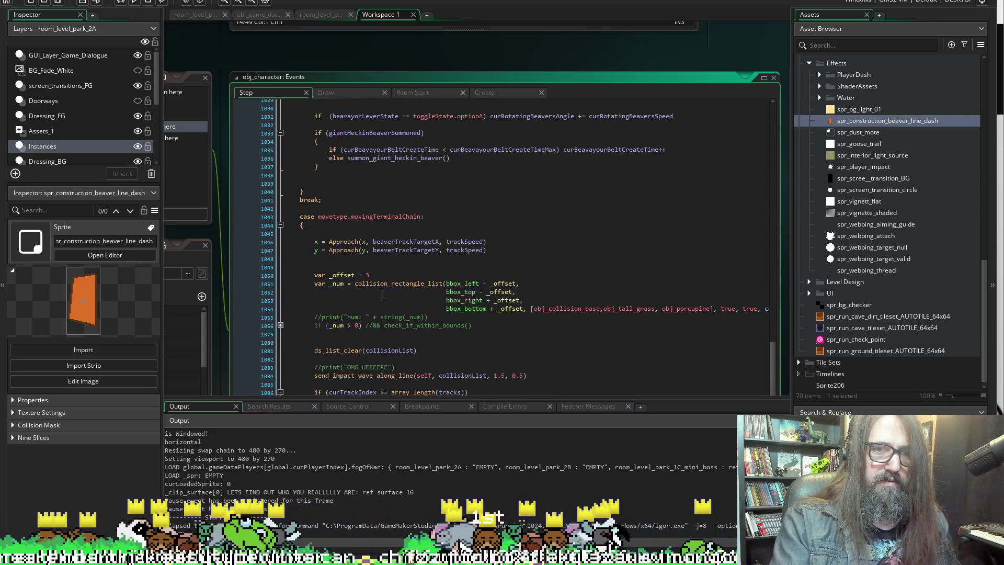
scroll(382, 294, down, 4)
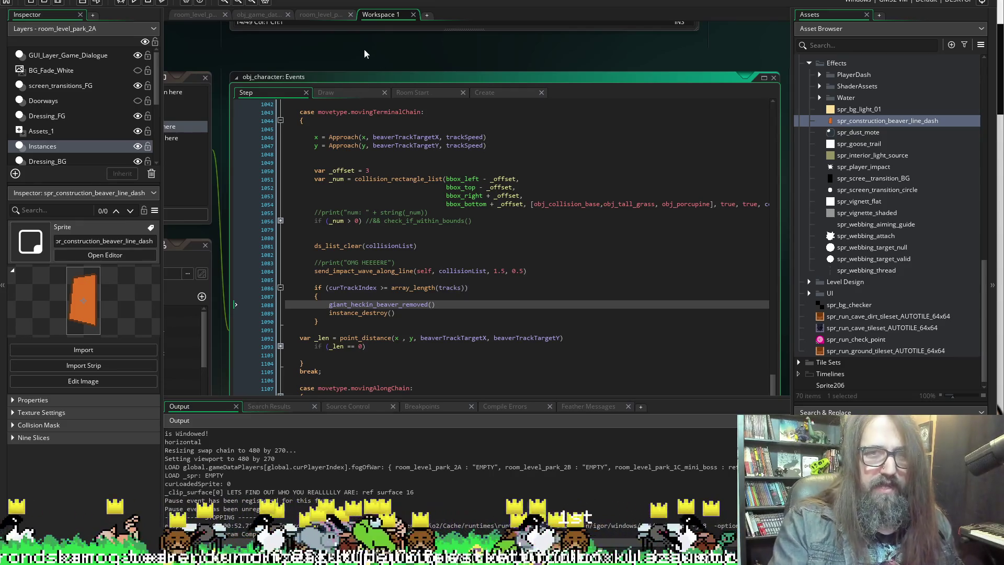
scroll(224, 108, down, 2)
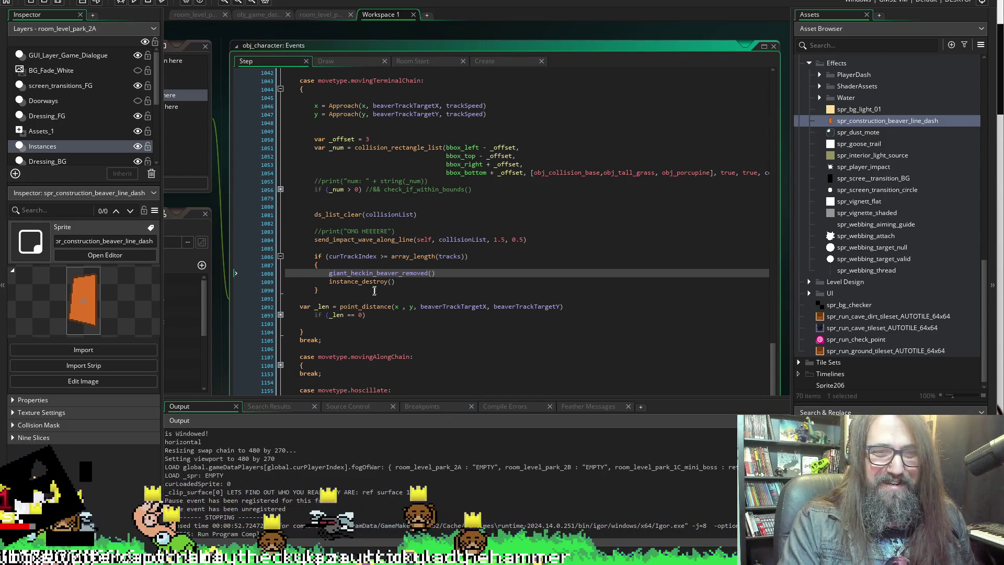
scroll(366, 262, up, 2)
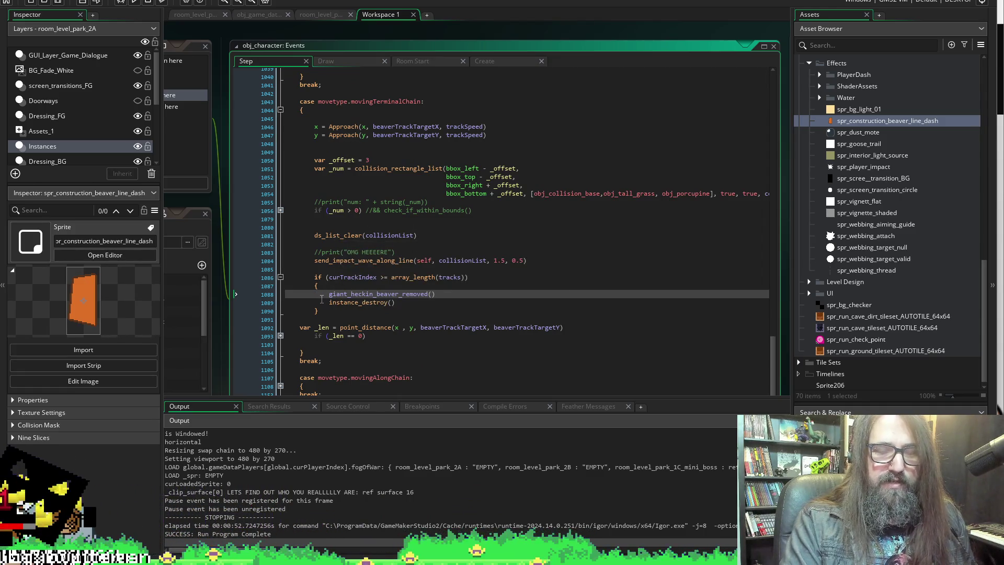
drag(328, 294, 443, 295)
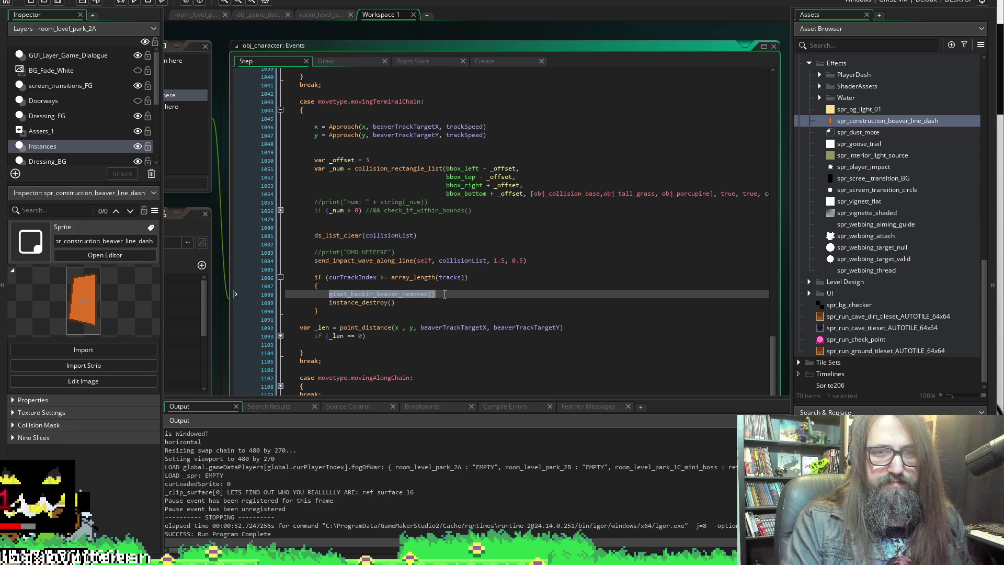
key(BackSpace)
scroll(209, 210, left, 4)
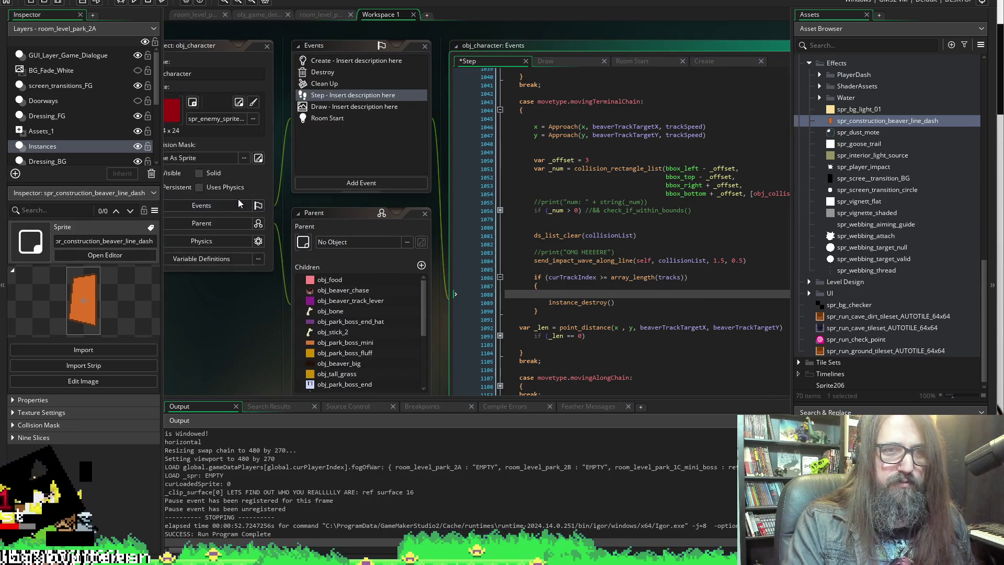
scroll(263, 227, right, 3)
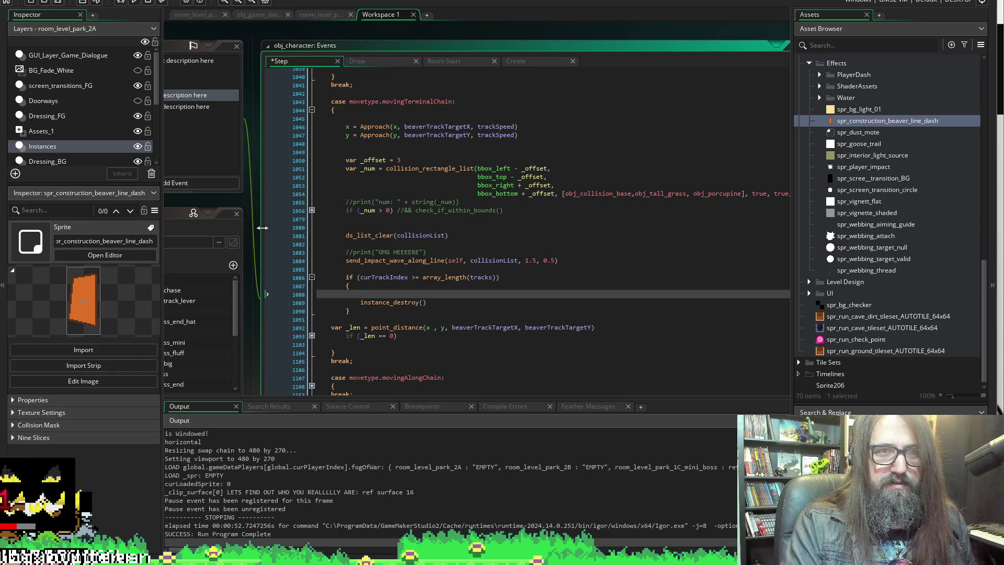
scroll(860, 283, down, 1)
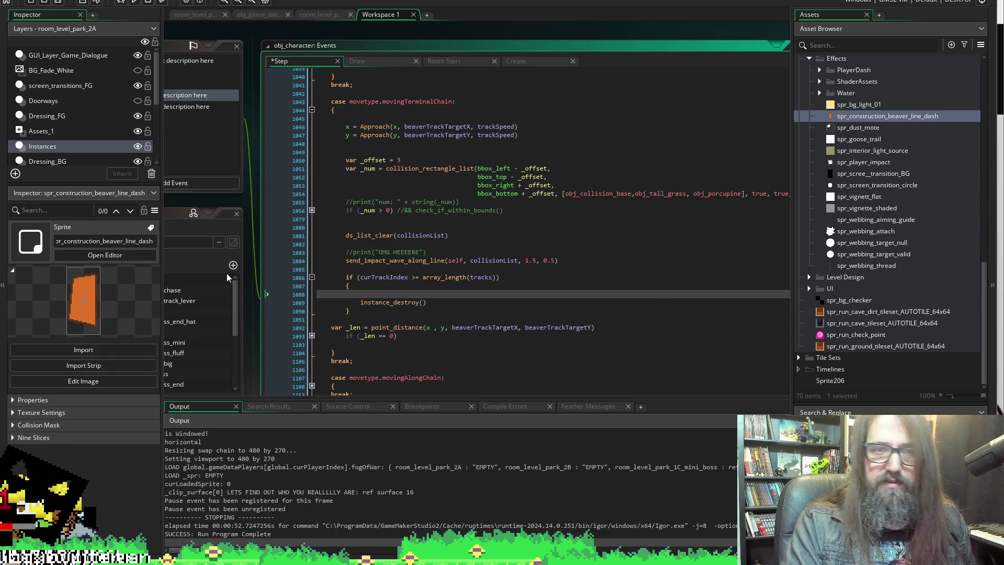
scroll(227, 273, down, 5)
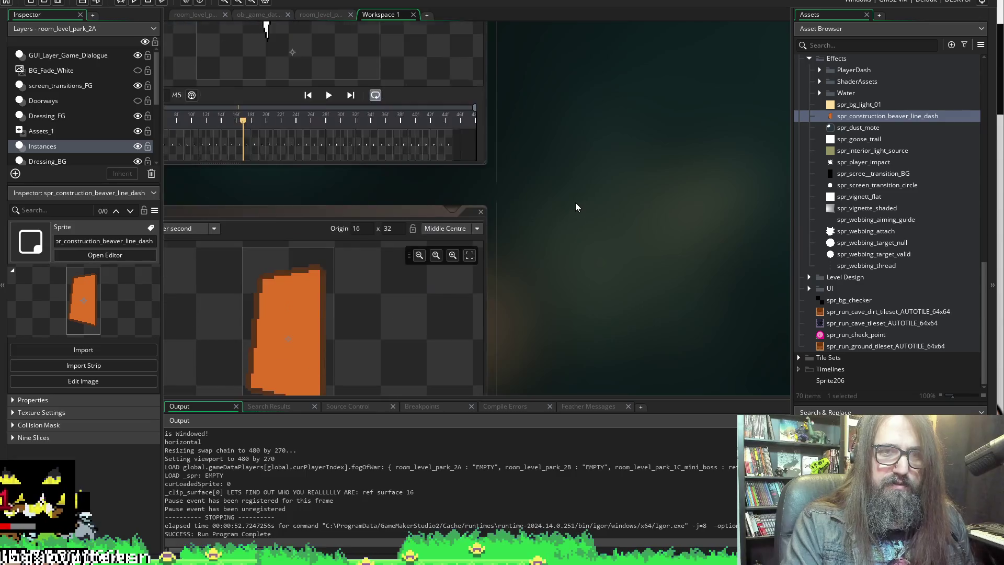
View obj_beaver_chase's Room Start code, then return to its Create code at empty line 11.
scroll(575, 203, down, 5)
scroll(262, 314, up, 2)
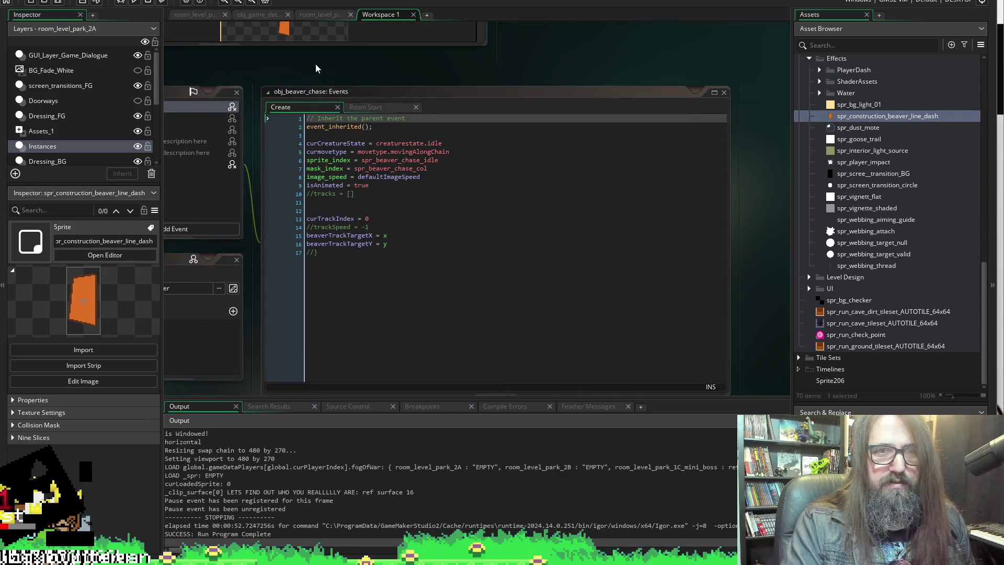
scroll(309, 70, left, 5)
scroll(357, 79, right, 5)
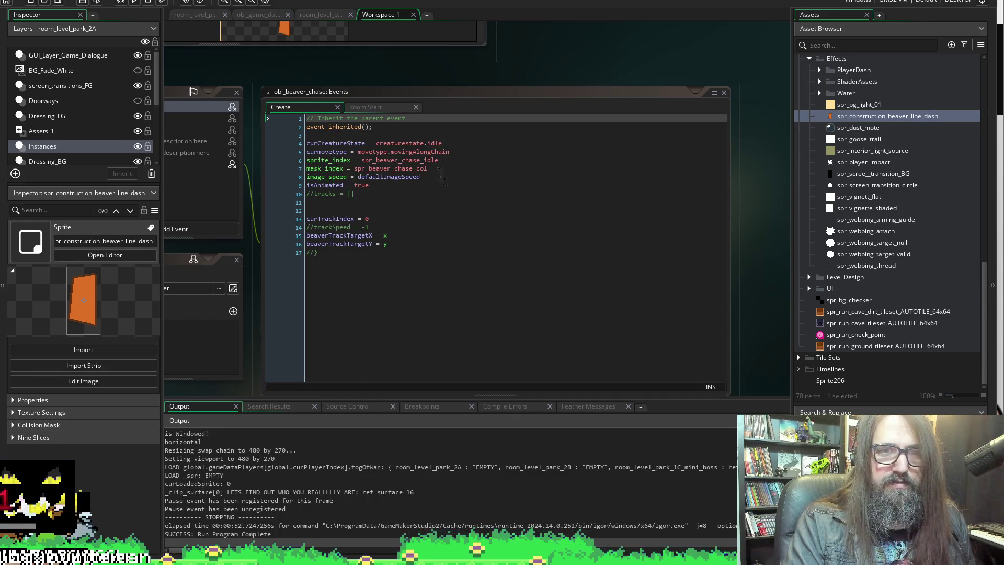
scroll(340, 76, left, 2)
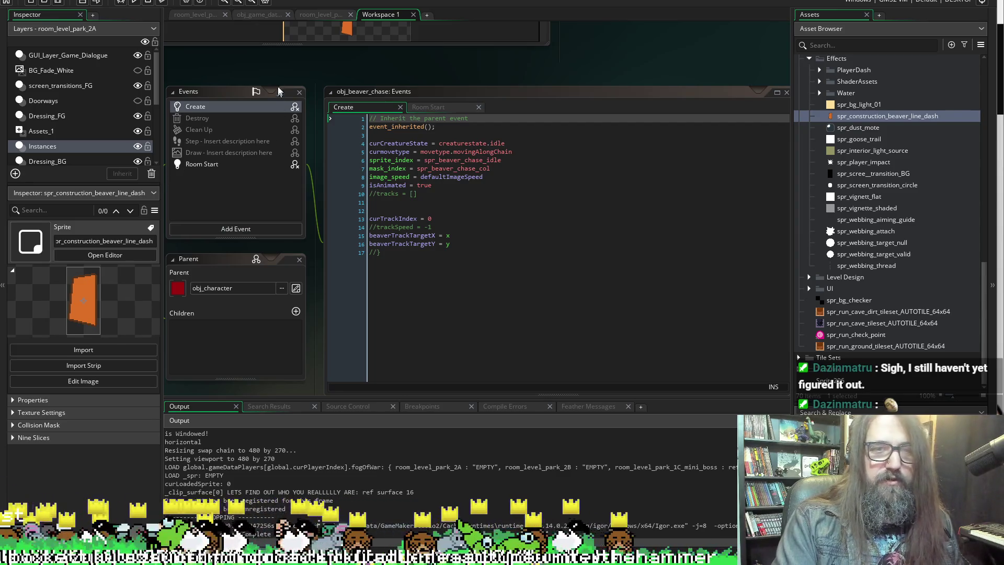
scroll(314, 70, left, 2)
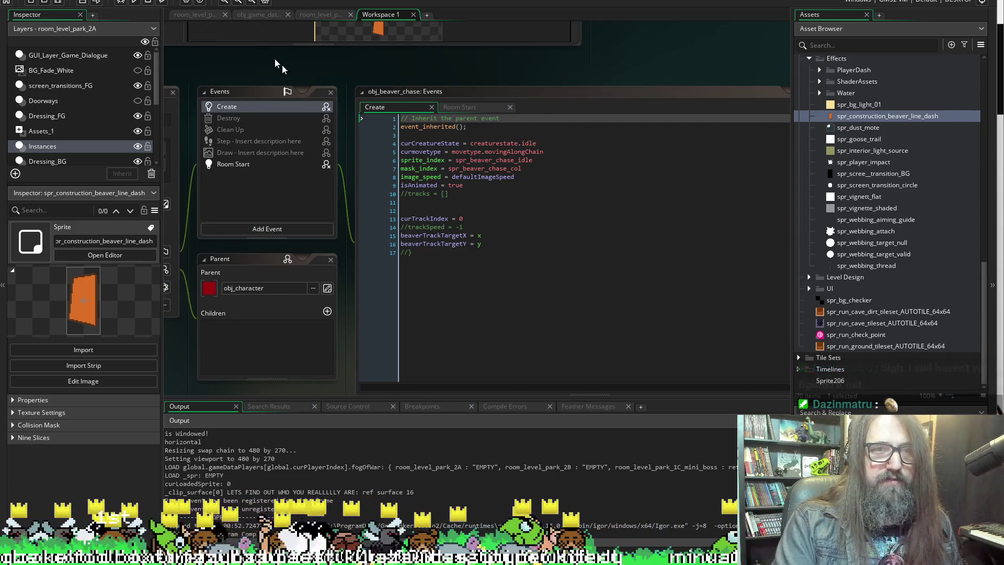
click(261, 165)
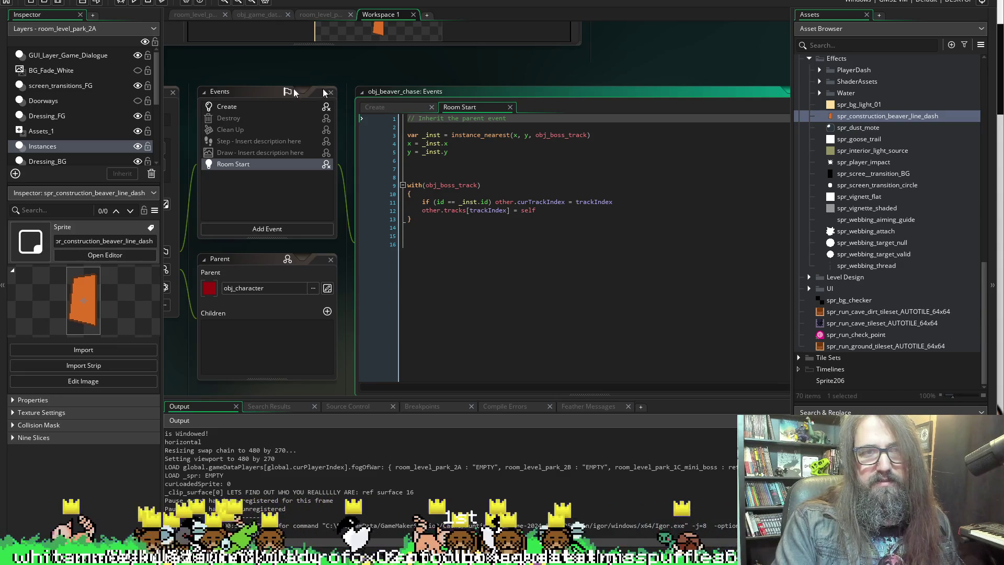
click(254, 104)
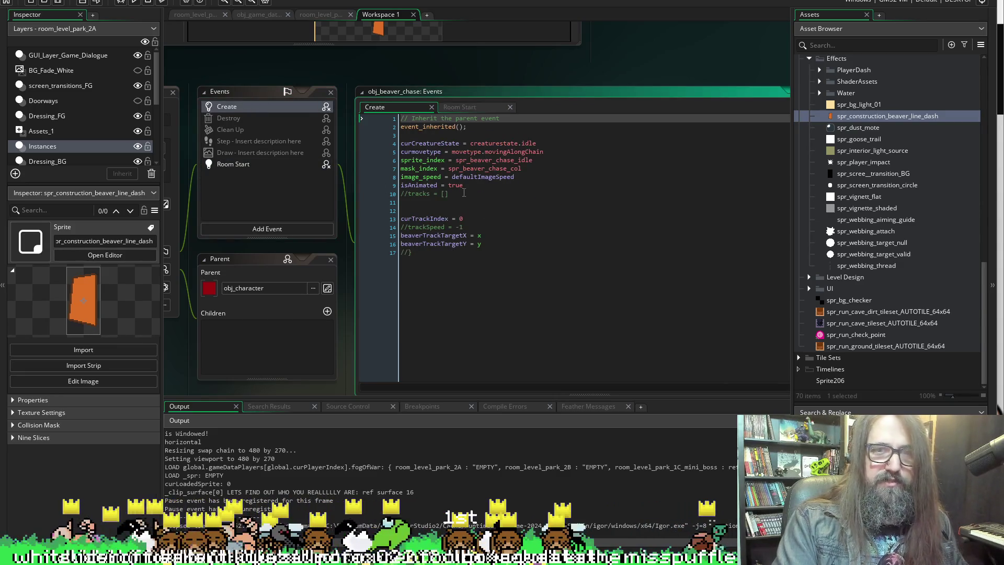
click(489, 205)
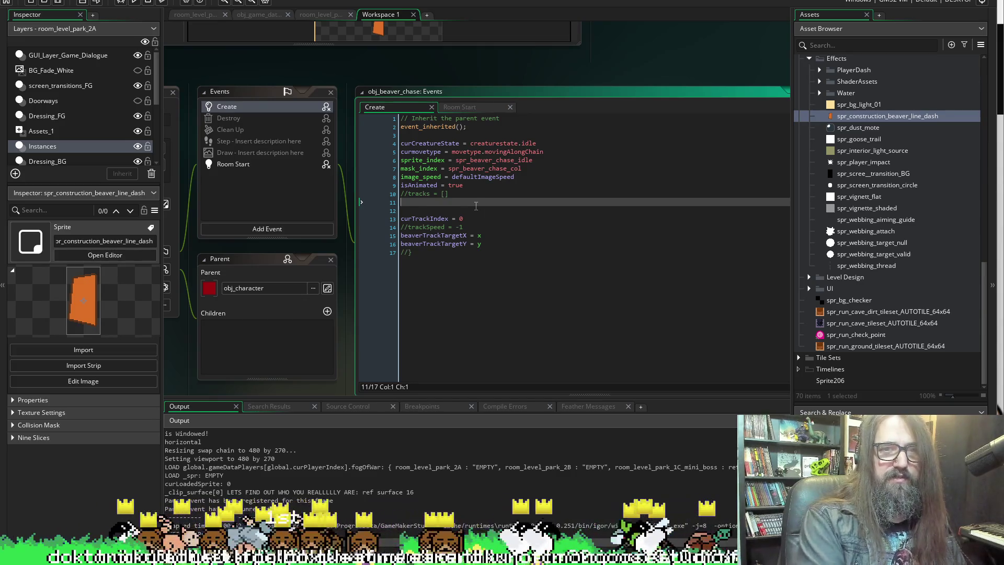
Insert boss_track = noone on line 12 of the Create code and save.
key(Return)
text(h)
key(BackSpace)
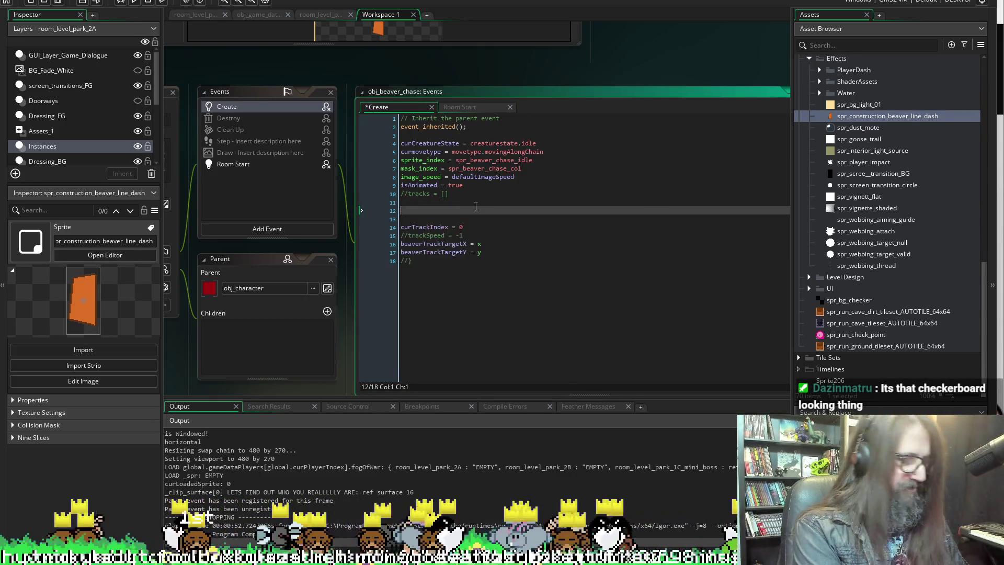
text(boss_track = noone)
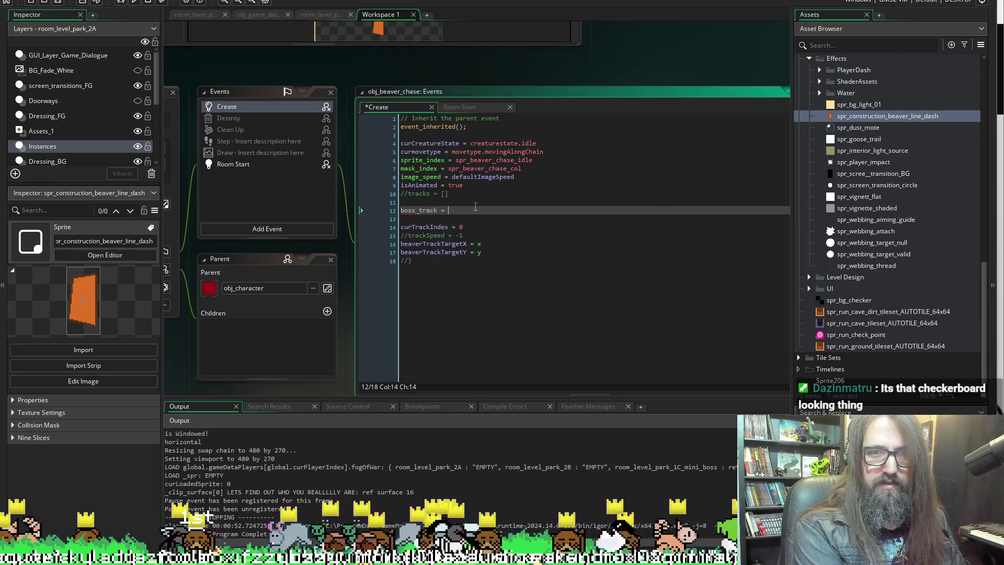
key(ctrl+s)
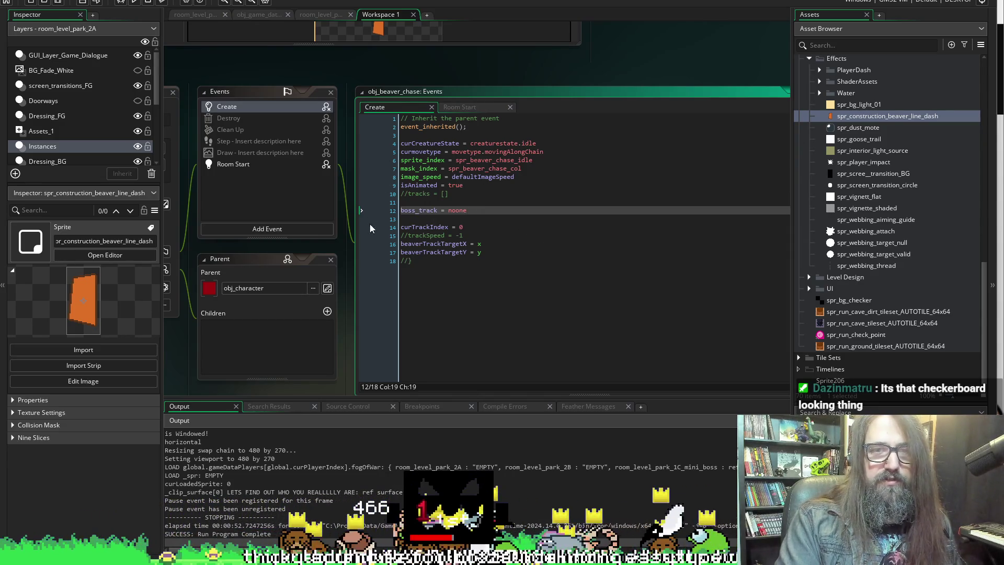
Shorten the new variable's name by removing its underscore.
click(424, 210)
key(BackSpace)
key(BackSpace)
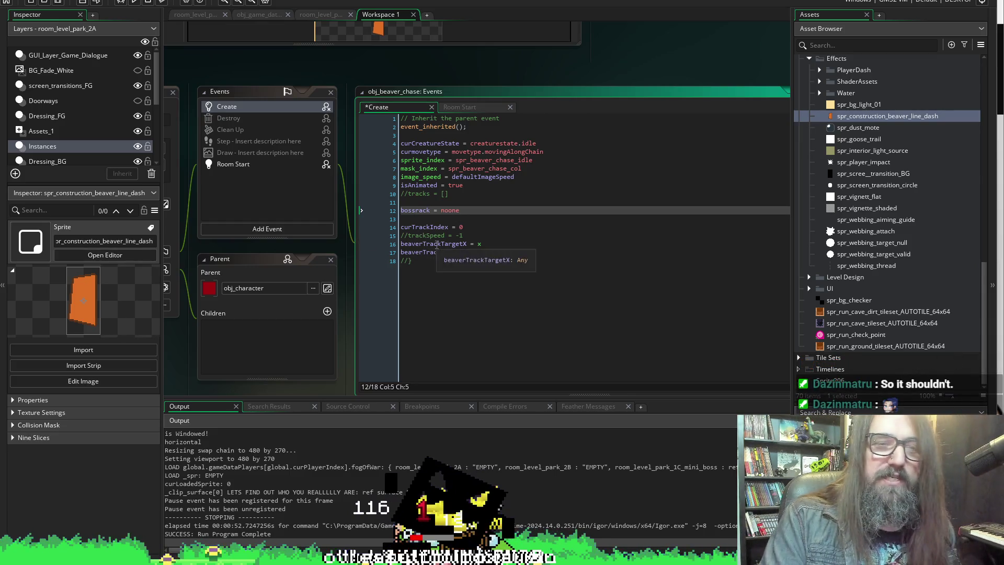
double_click(420, 211)
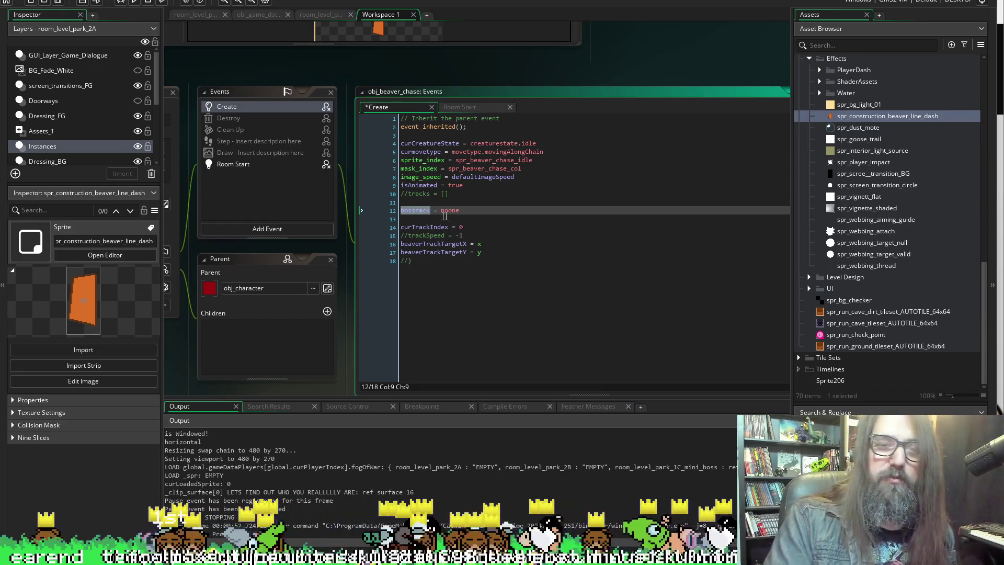
click(408, 211)
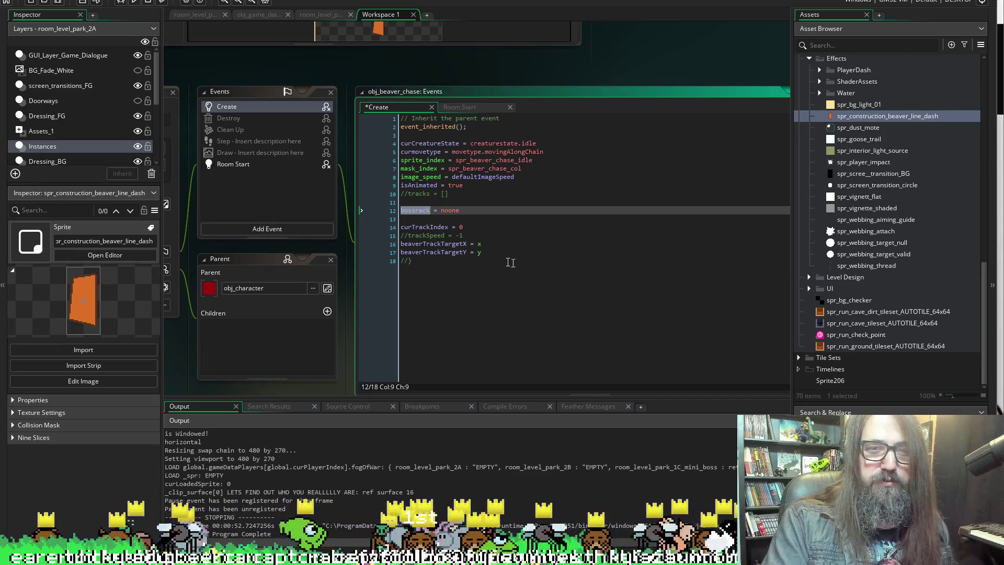
click(251, 165)
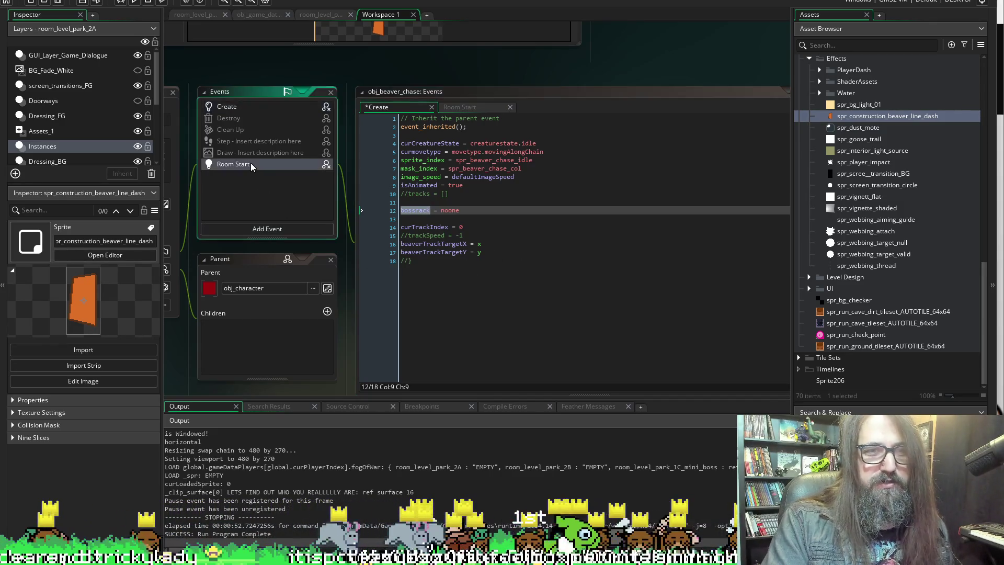
In Room Start, begin a new line 'other.bosst' inside the with(obj_boss_track) block.
double_click(250, 163)
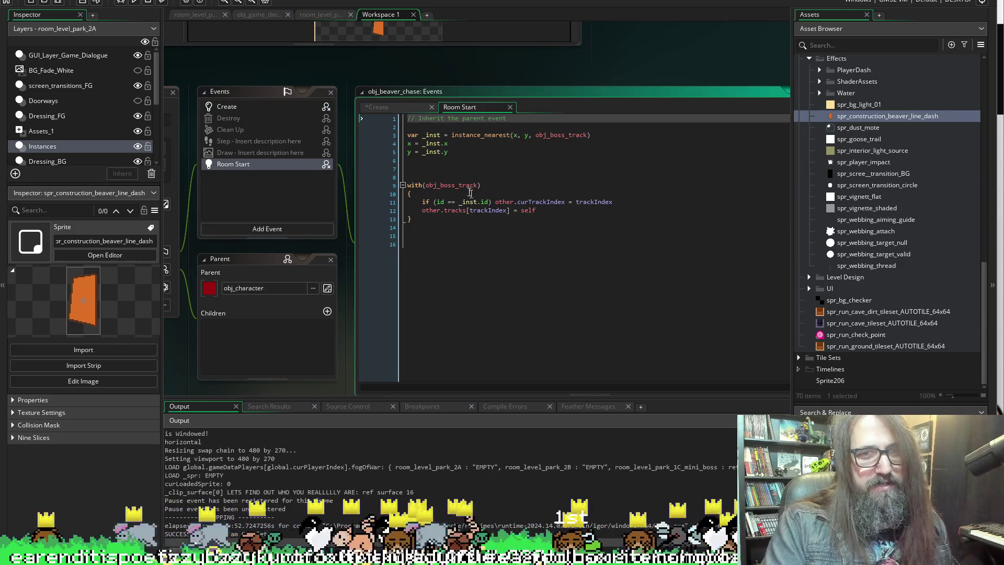
click(561, 211)
key(Return)
text(other.boss)
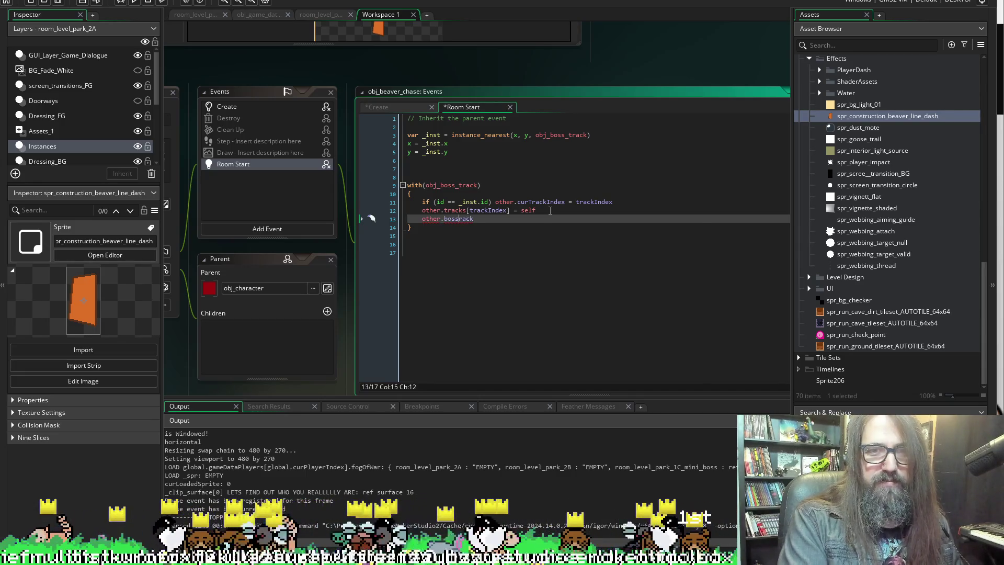
text(t)
key(Escape)
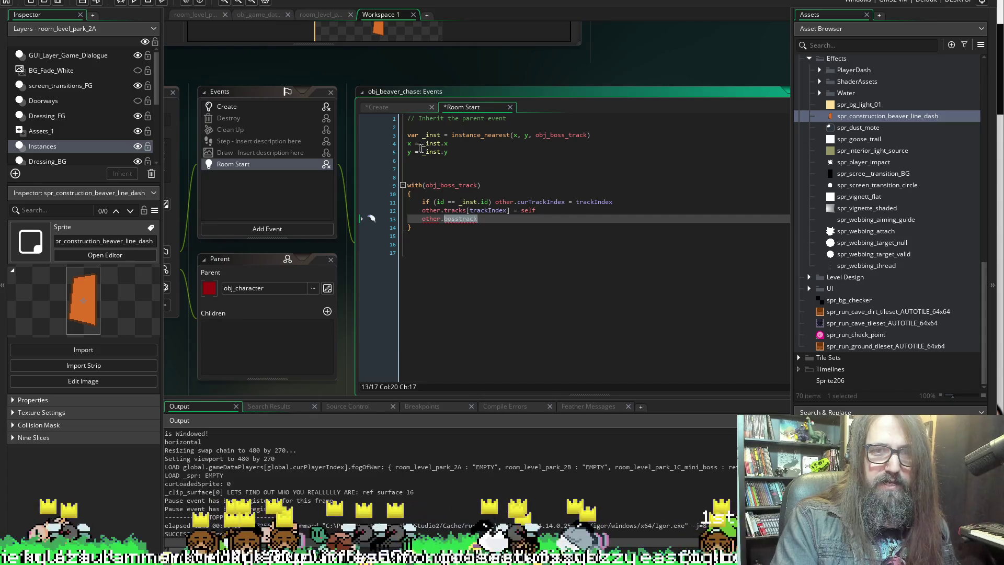
Rename the Create event's variable to bosstrack and save.
click(378, 106)
text(bosstrack = noone)
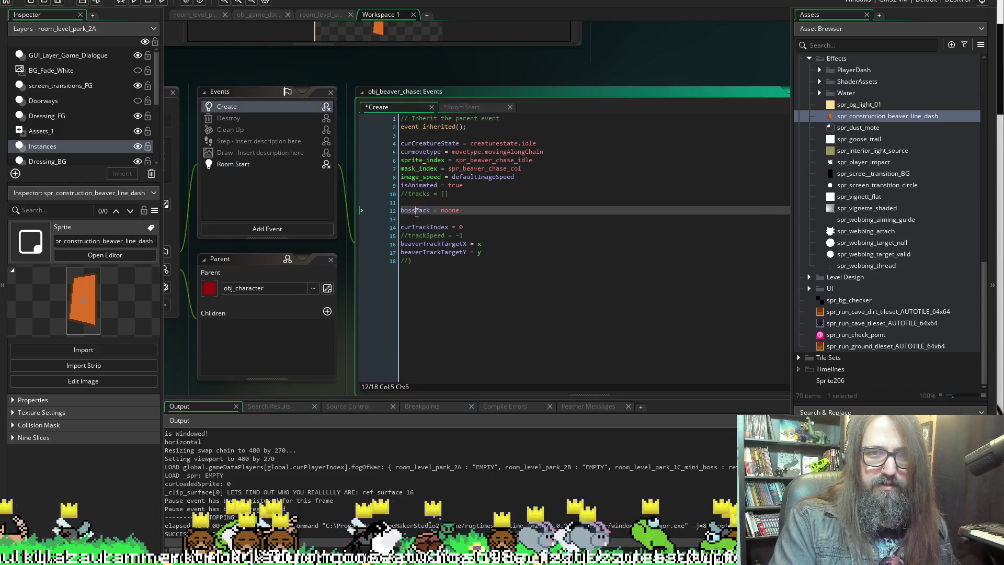
key(ctrl+s)
Rework Room Start line 13 to begin with 'bosstrack =' and save the project.
click(461, 107)
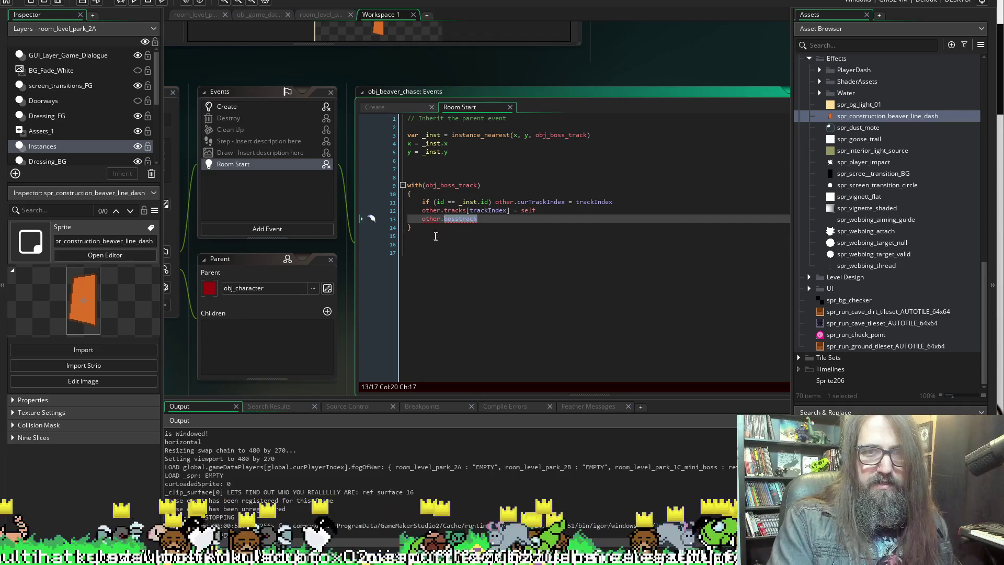
key(Right)
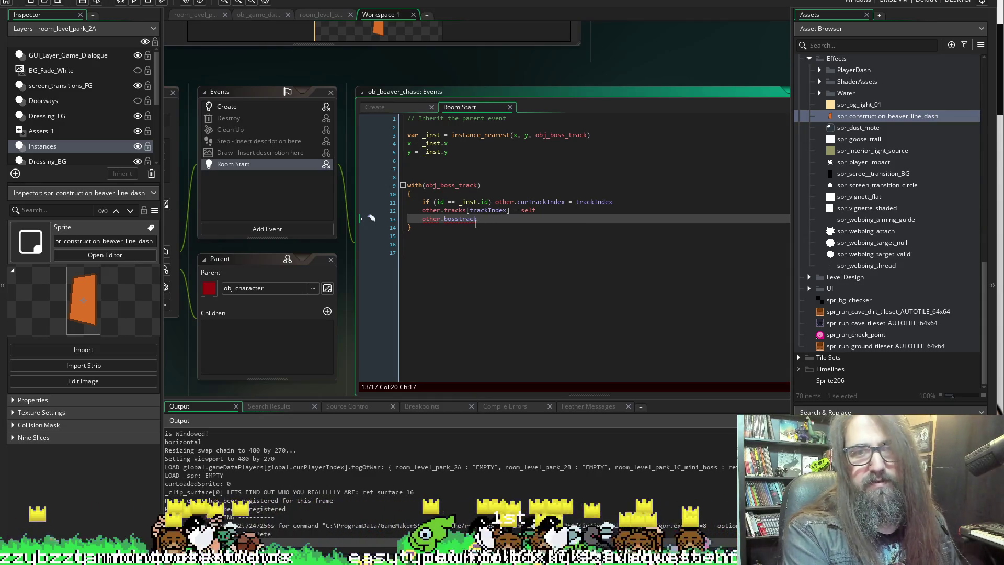
key(Home)
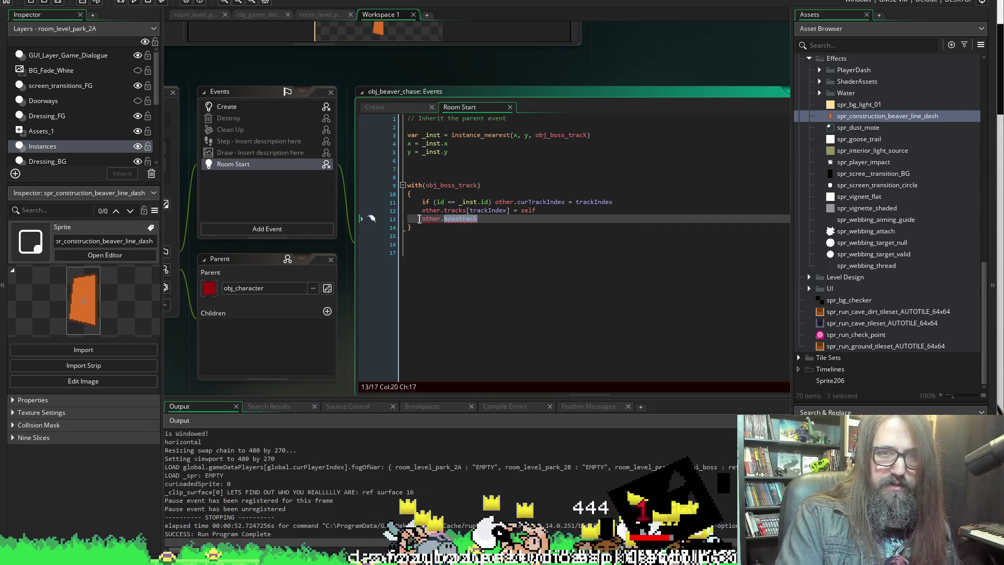
text(bosstrack )
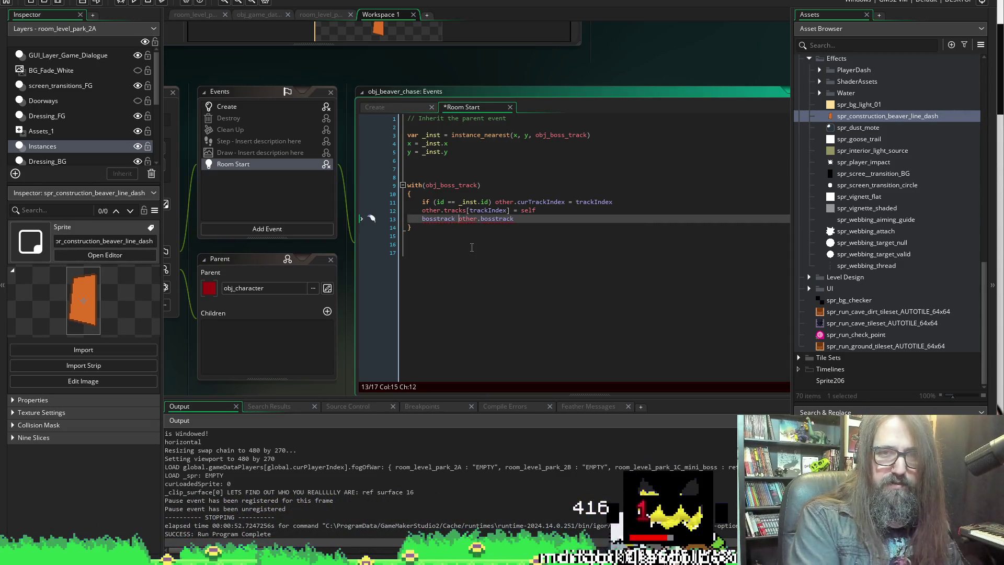
text(=)
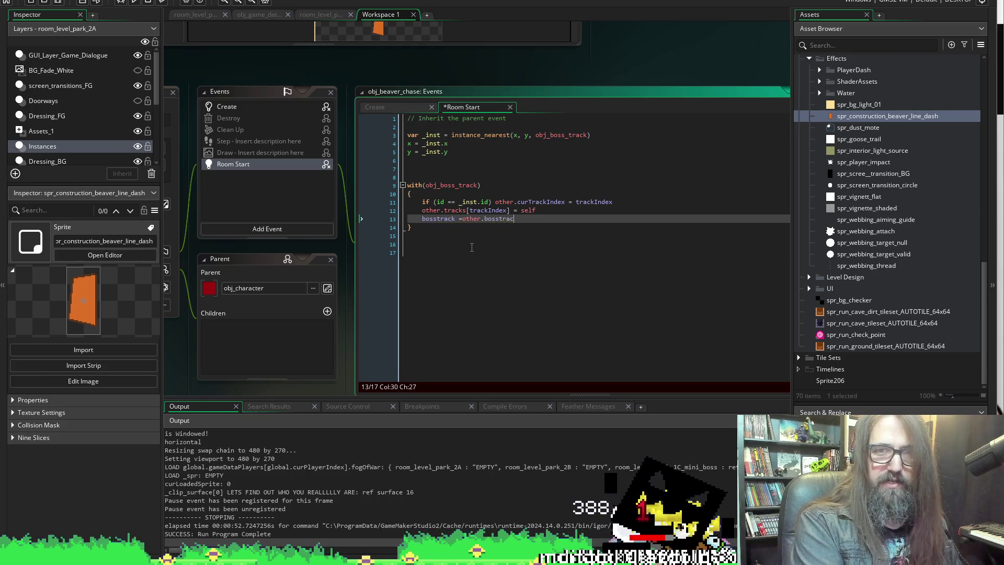
key(BackSpace)
key(BackSpace)
key(BackSpace)
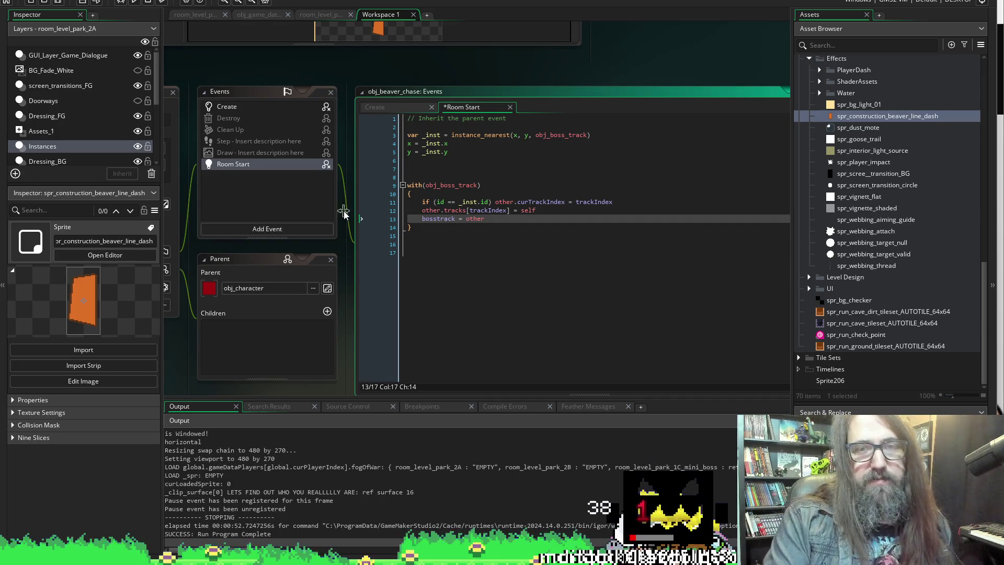
double_click(440, 219)
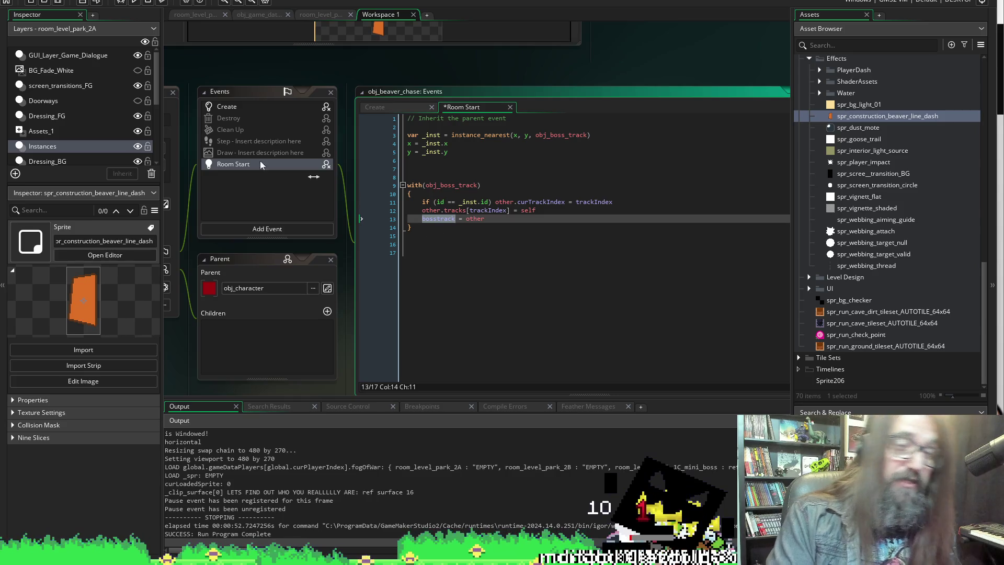
click(57, 3)
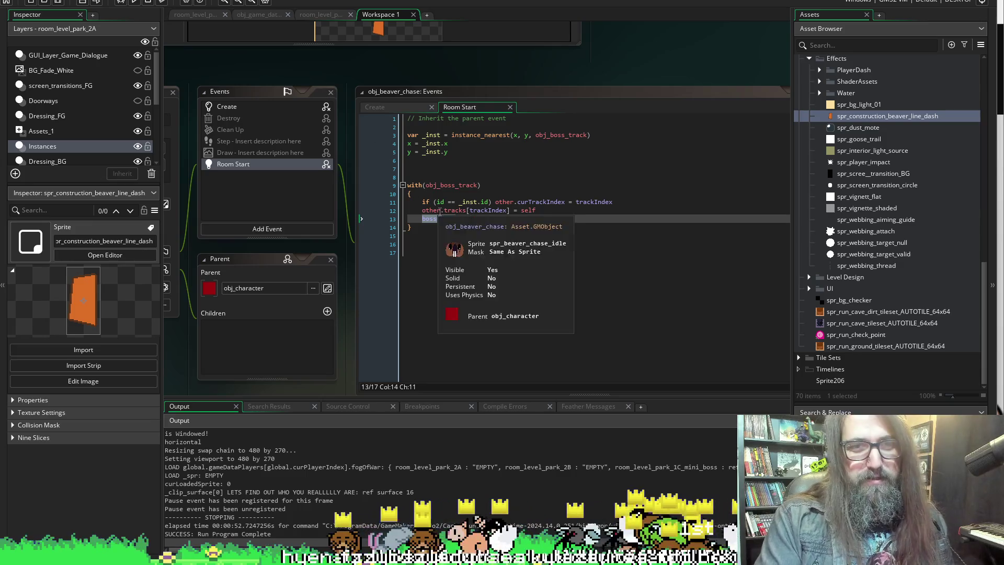
text(= other)
Prefix bosstrack with 'other.' so line 13 reads other.bosstrack = other.
click(411, 238)
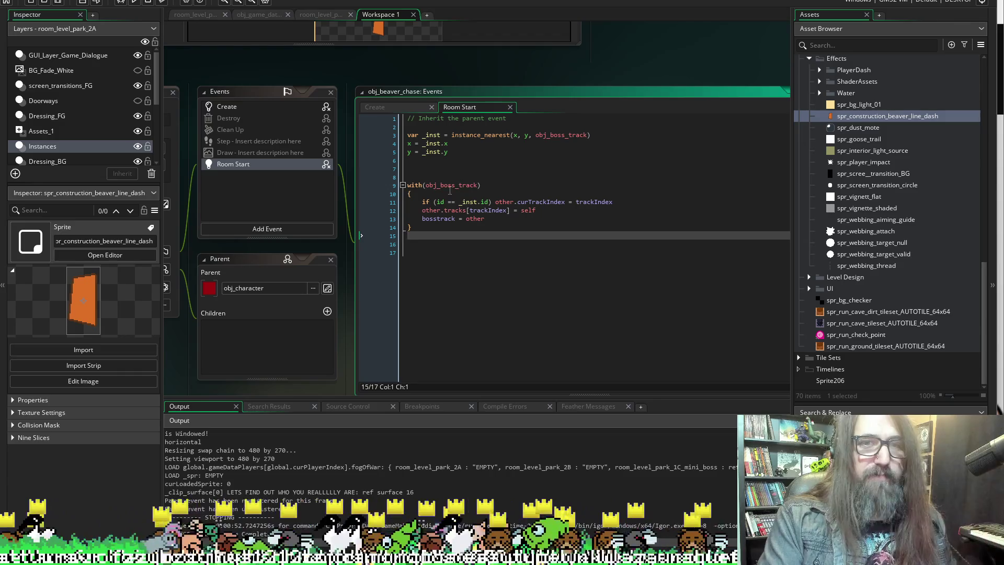
click(423, 219)
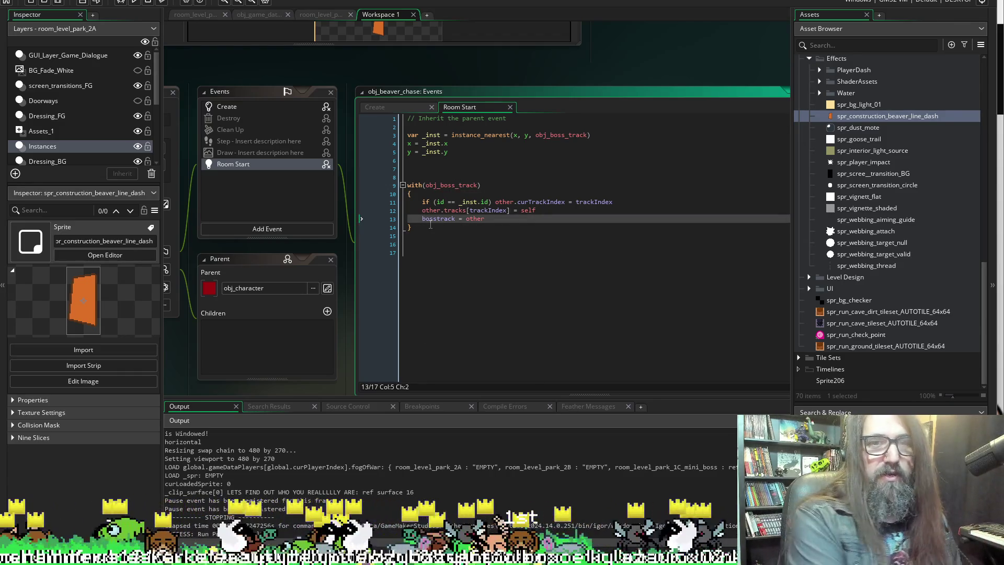
text(other.)
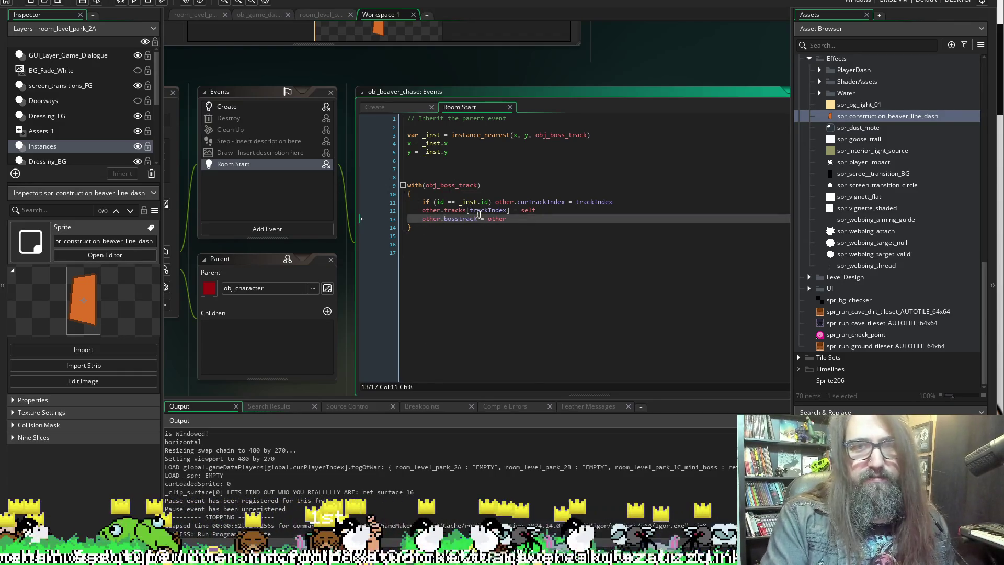
double_click(500, 219)
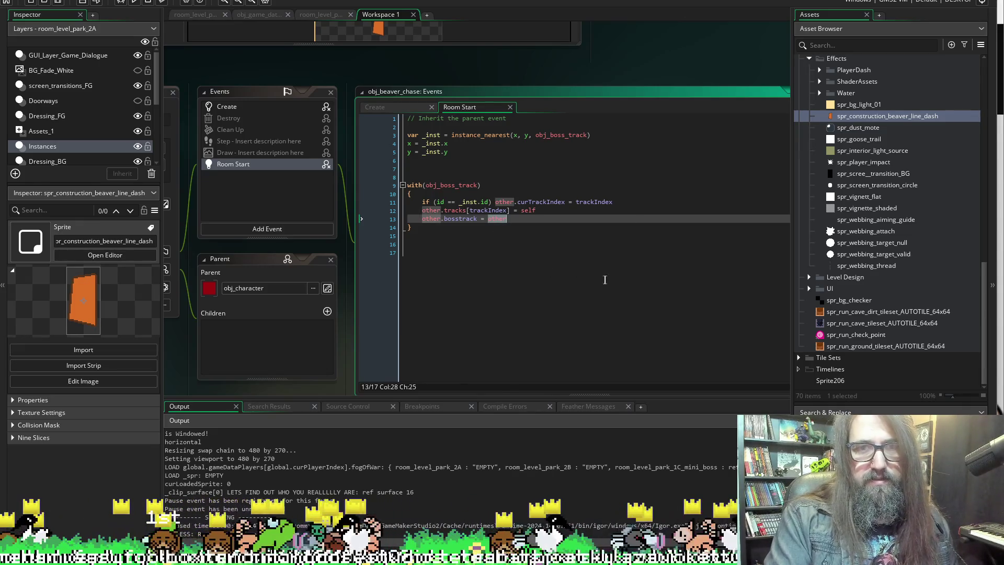
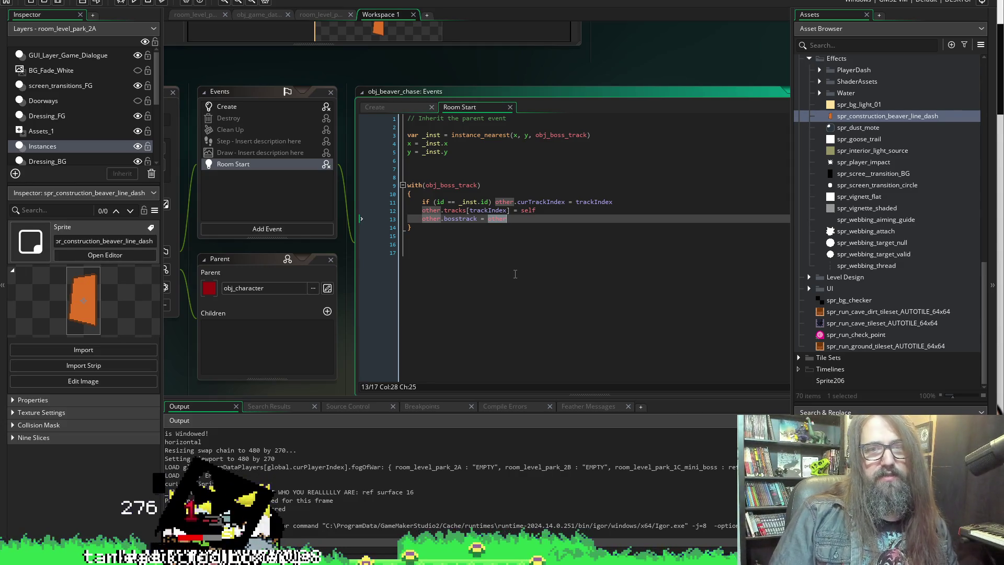
Change the bosstrack assignment from other to self and save.
text(se)
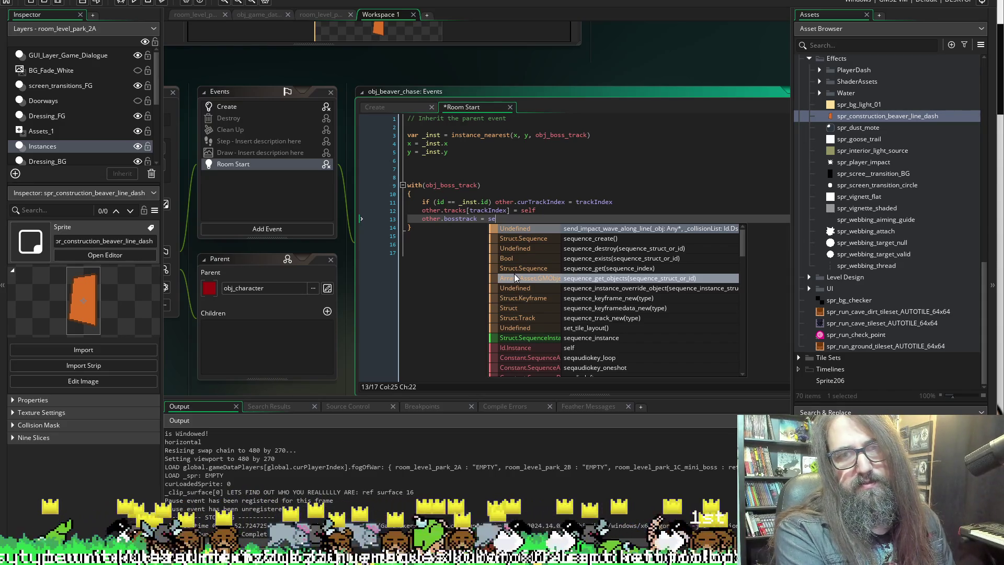
text(elf)
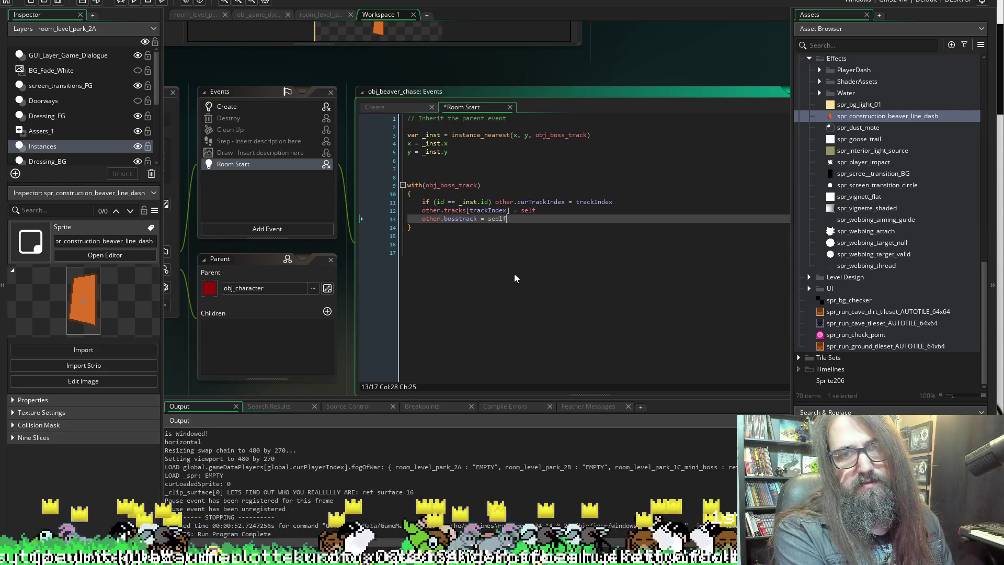
key(ctrl+s)
key(BackSpace)
key(BackSpace)
key(BackSpace)
text(elf)
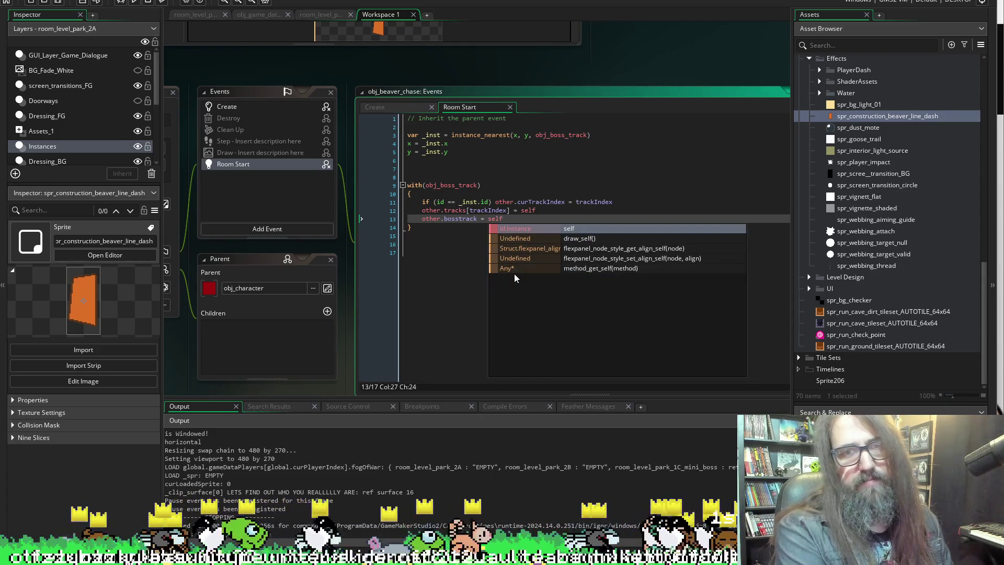
Put the curTrackIndex assignment on its own line under the if, removing the old bosstrack line, and add braces.
mouse_move(447, 210)
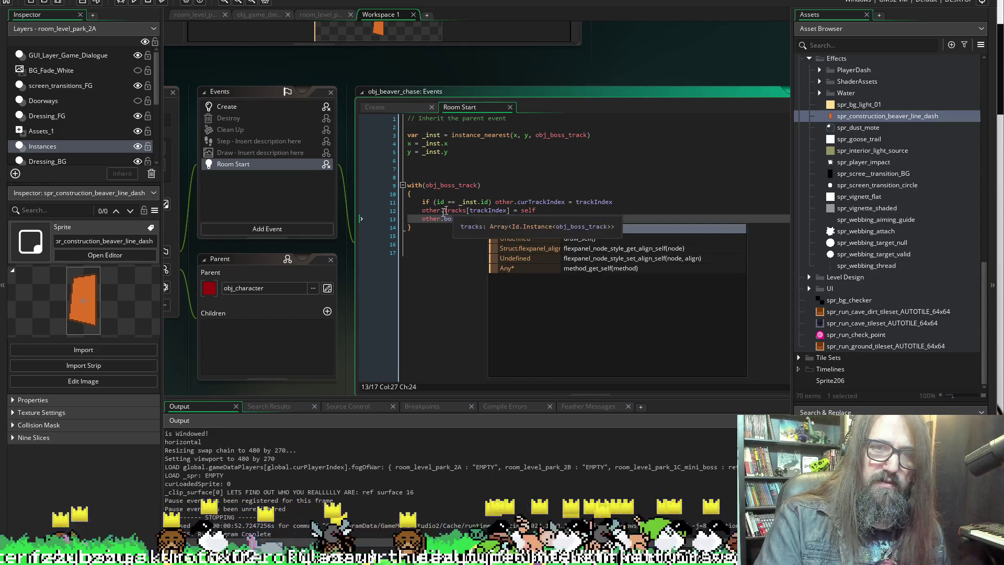
click(494, 202)
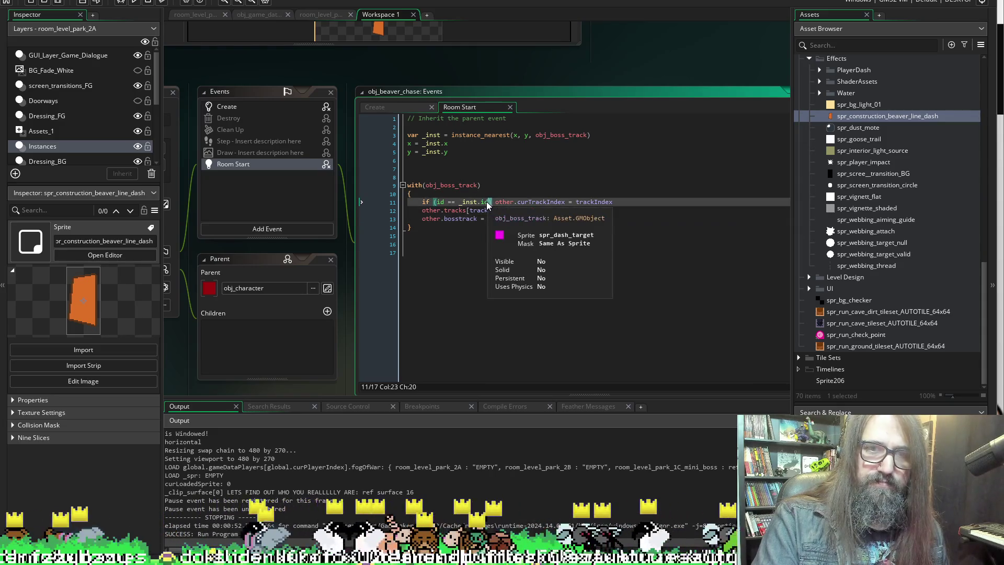
key(Return)
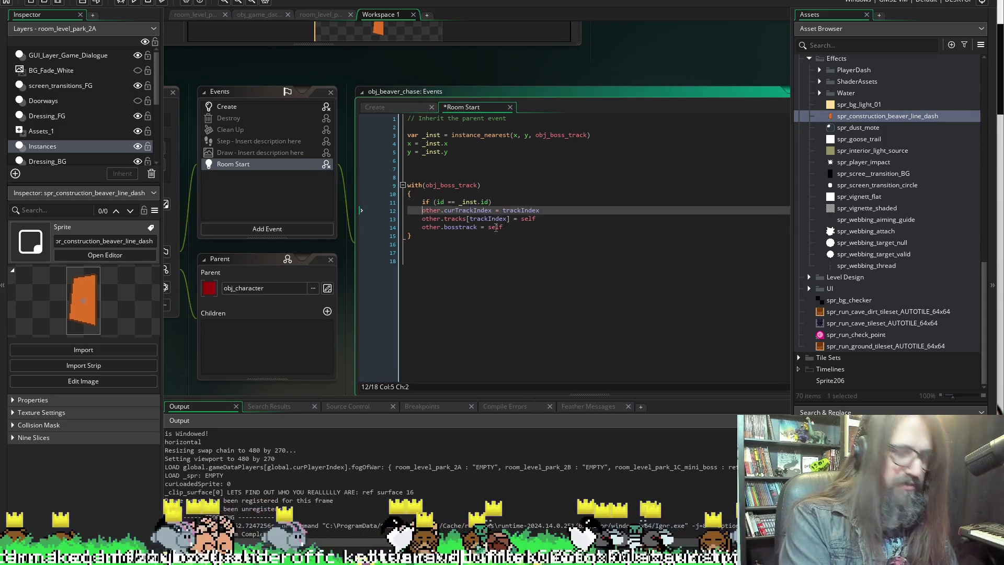
text({)
key(Return)
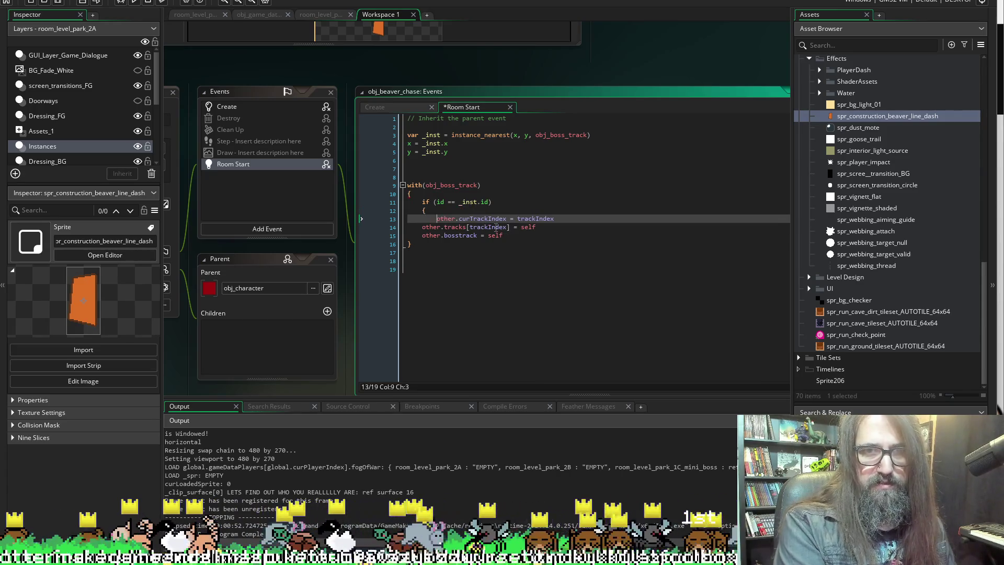
key(Down)
key(shift+Down)
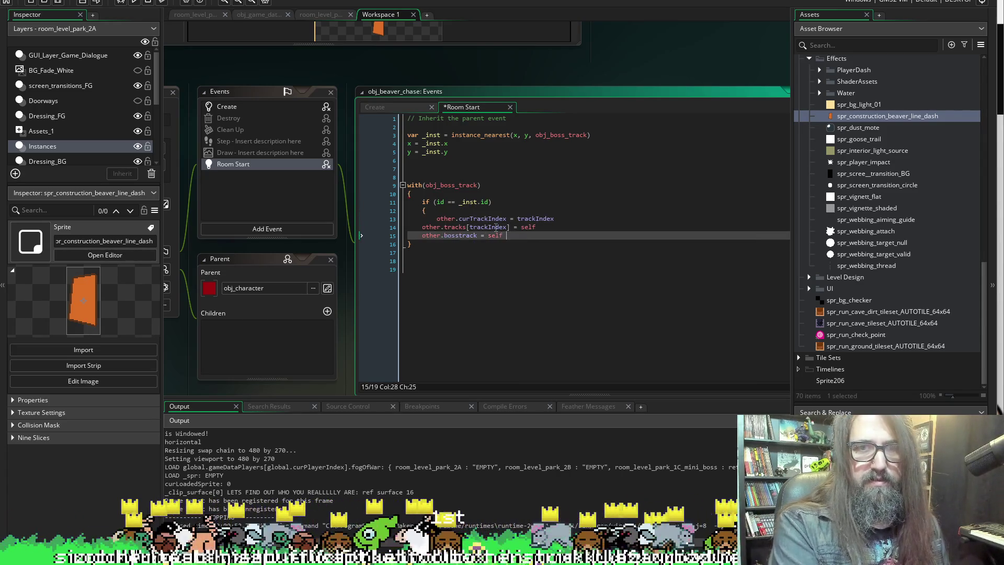
key(Delete)
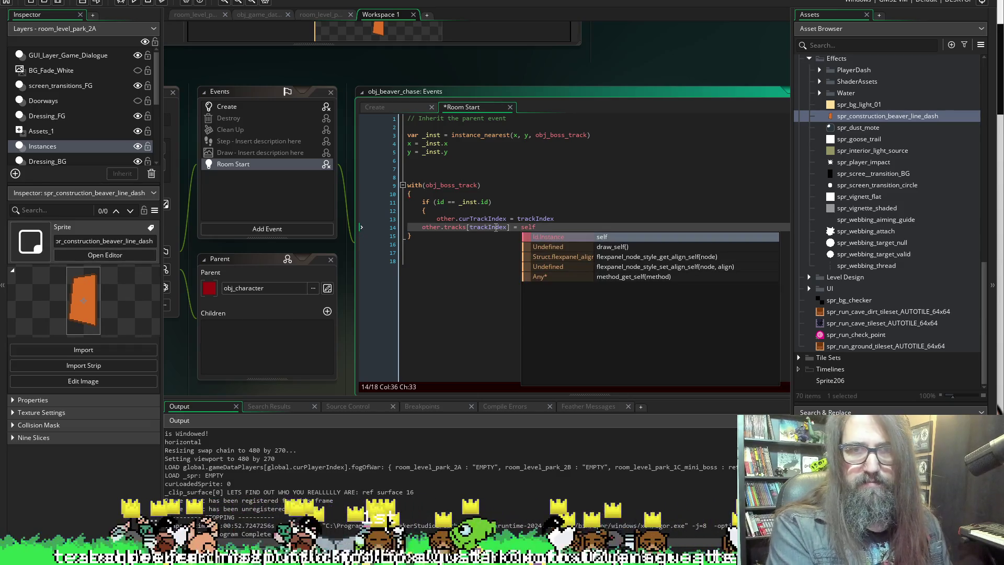
click(569, 218)
key(Return)
text({})
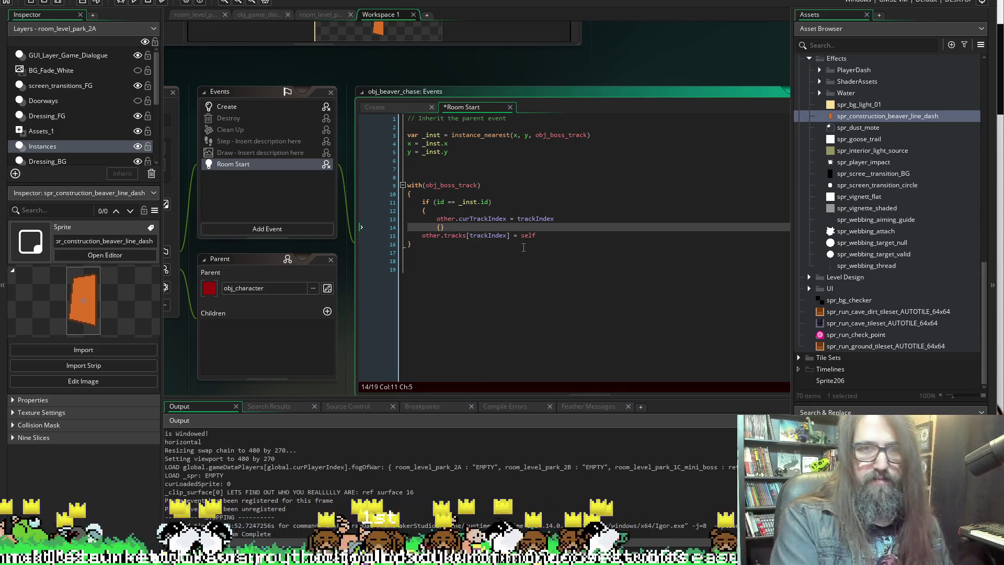
Re-add other.bosstrack = self inside the braced block below the curTrackIndex assignment, removing the leftover empty line.
key(Up)
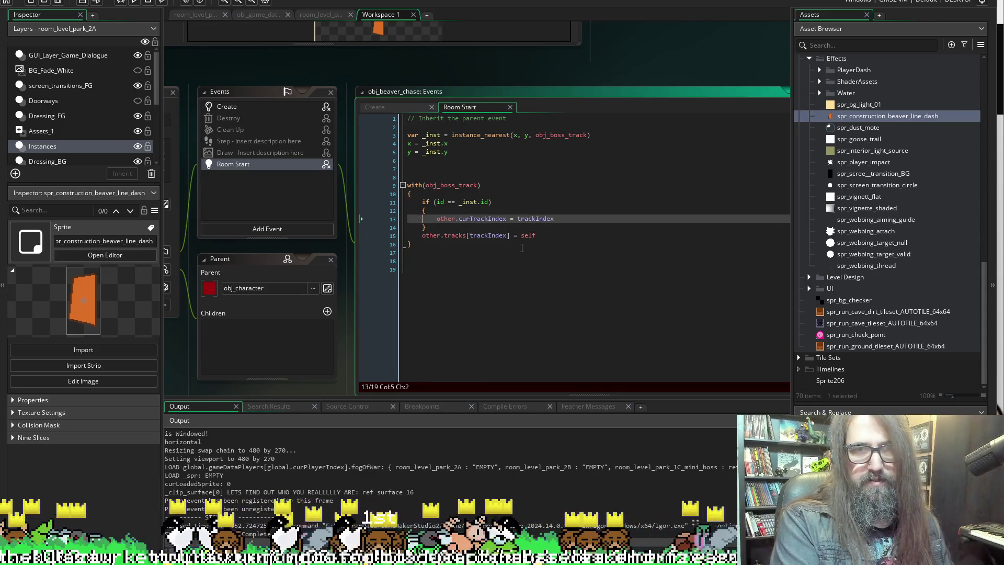
key(Return)
key(Up)
text(other.bosstrack = self)
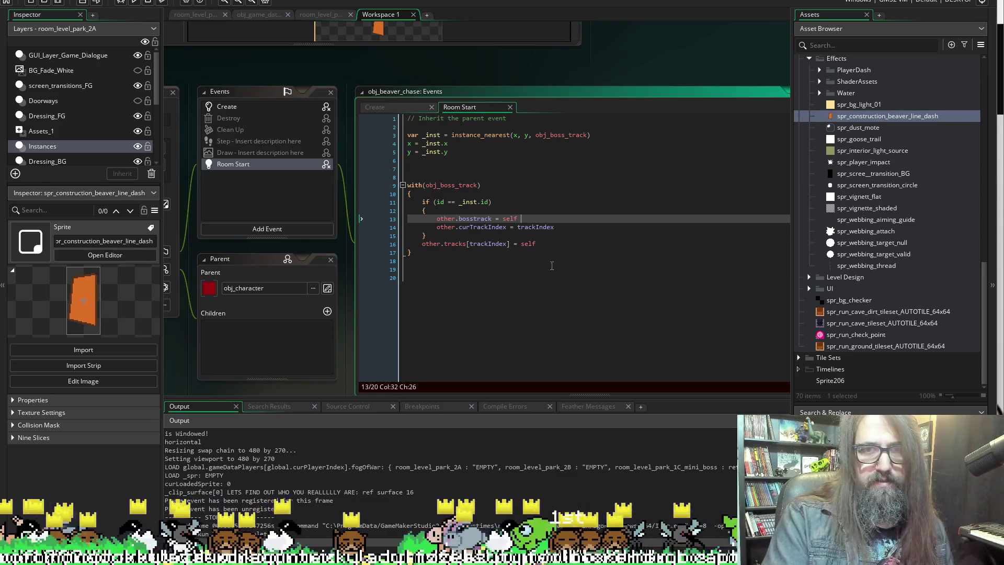
click(571, 233)
click(568, 228)
key(Return)
key(Up)
key(Up)
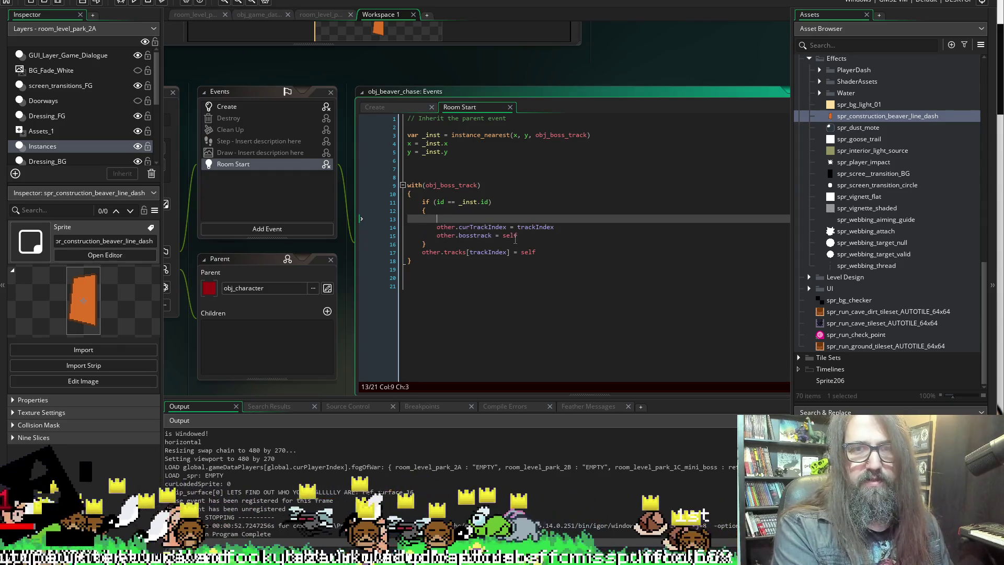
key(BackSpace)
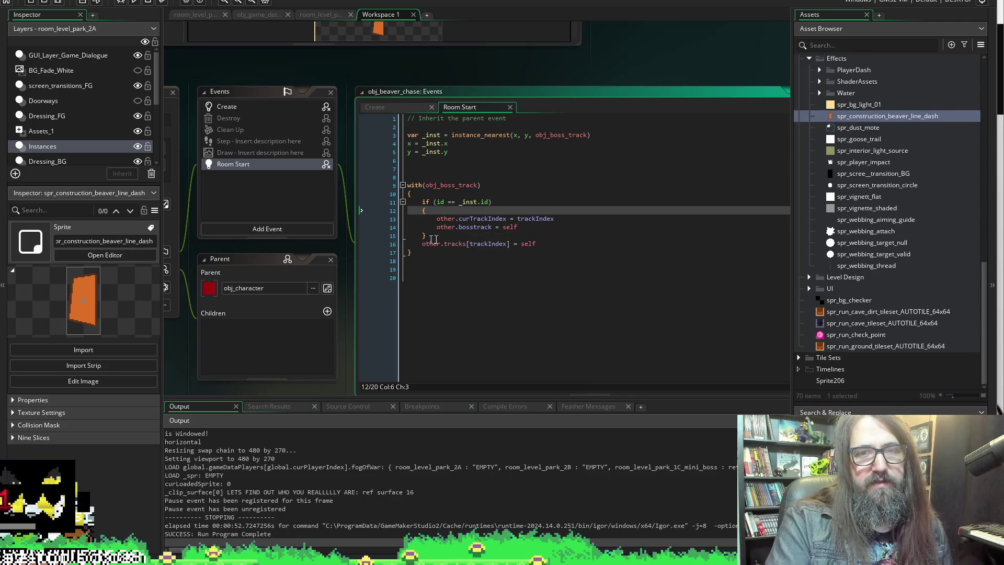
click(471, 227)
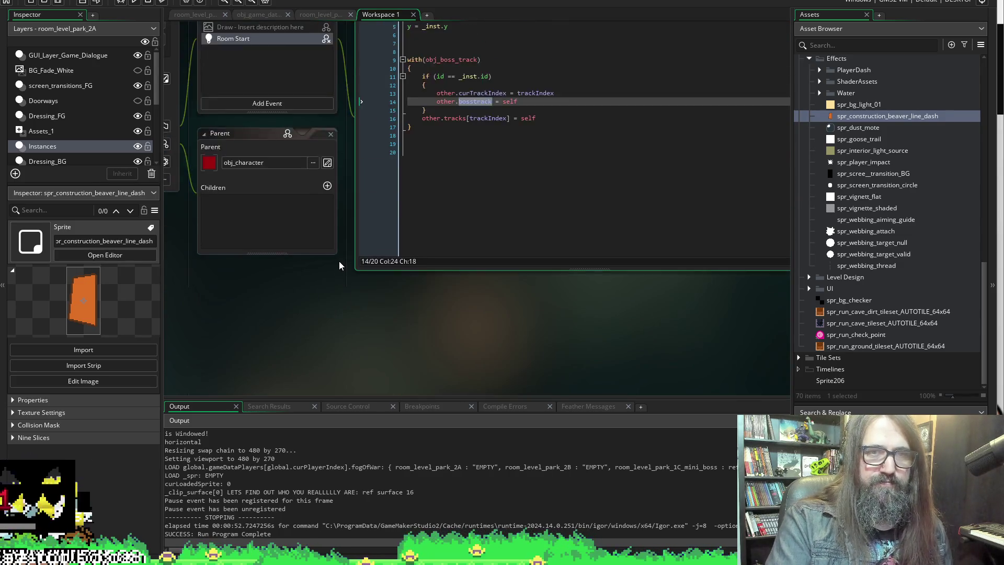
Hide the Output panel and scroll the workspace over to obj_character's Step event code.
scroll(692, 65, up, 10)
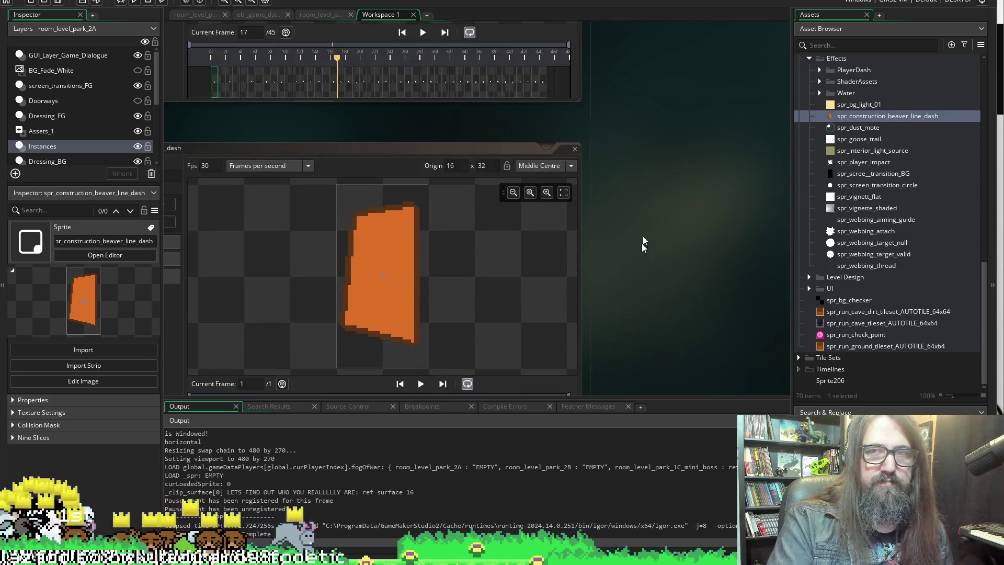
scroll(636, 250, up, 10)
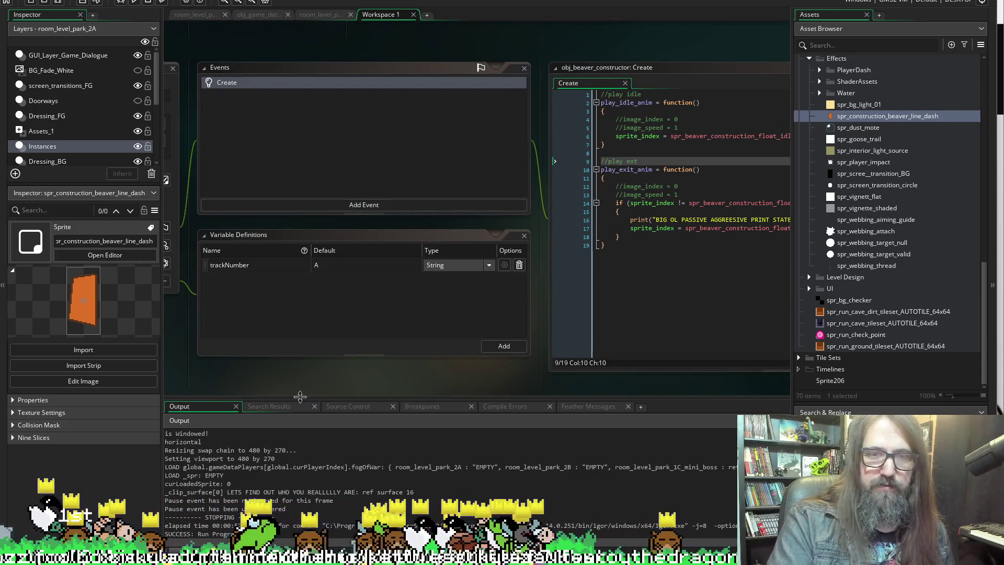
scroll(306, 375, right, 3)
scroll(300, 376, right, 2)
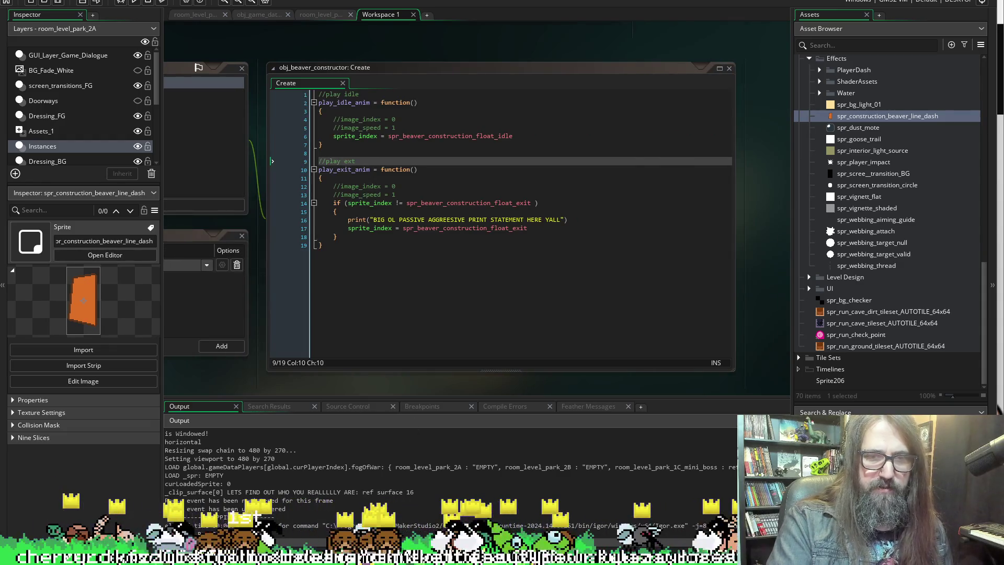
key(ctrl+grave)
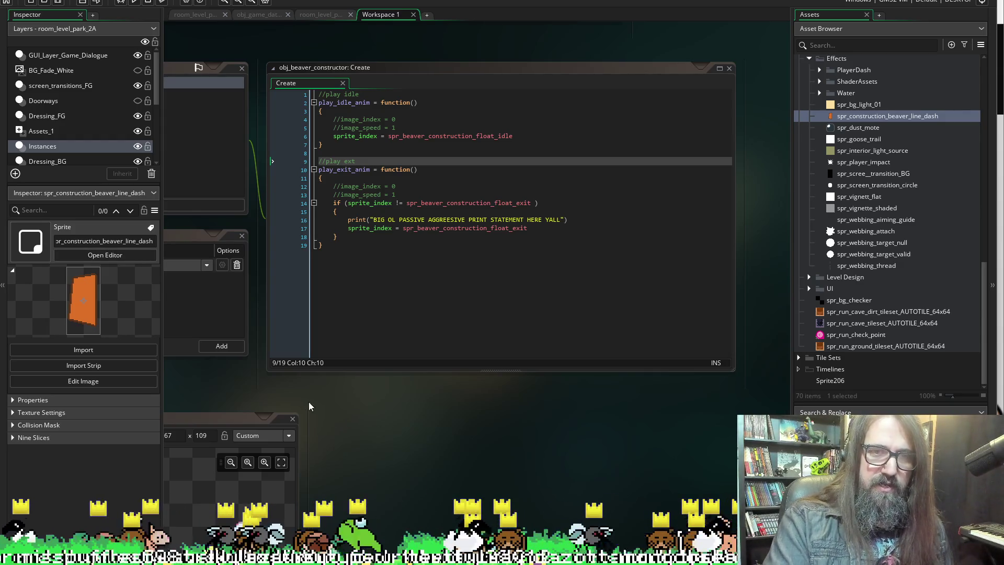
scroll(328, 386, left, 2)
scroll(328, 385, right, 5)
scroll(329, 382, left, 5)
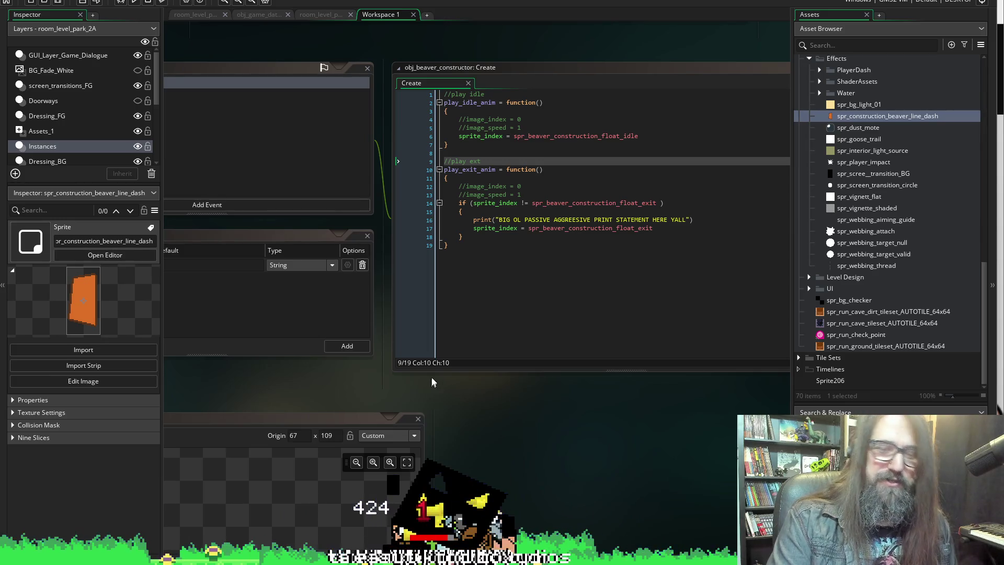
scroll(412, 382, left, 3)
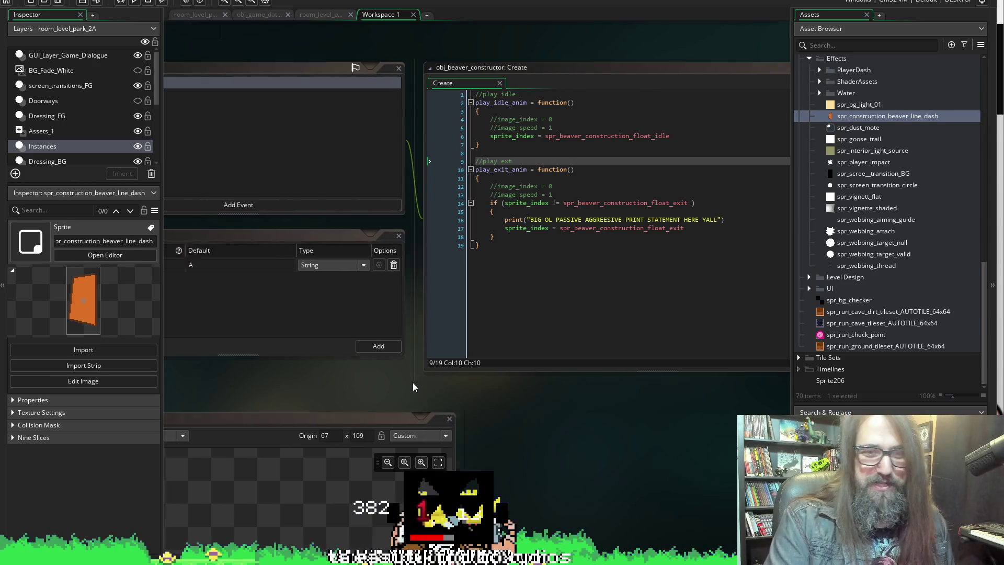
scroll(408, 375, right, 4)
scroll(560, 406, left, 6)
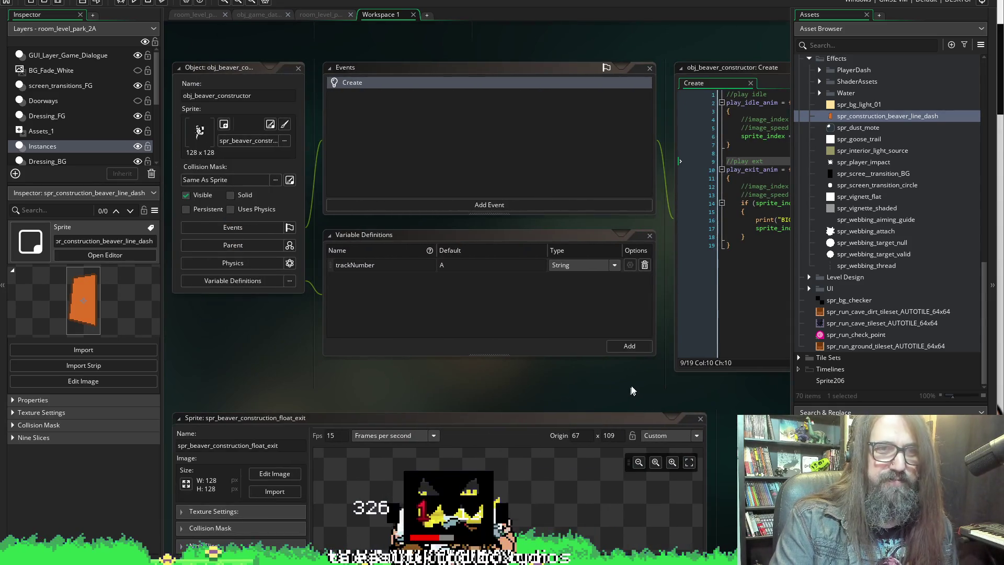
scroll(632, 393, up, 5)
scroll(397, 418, up, 2)
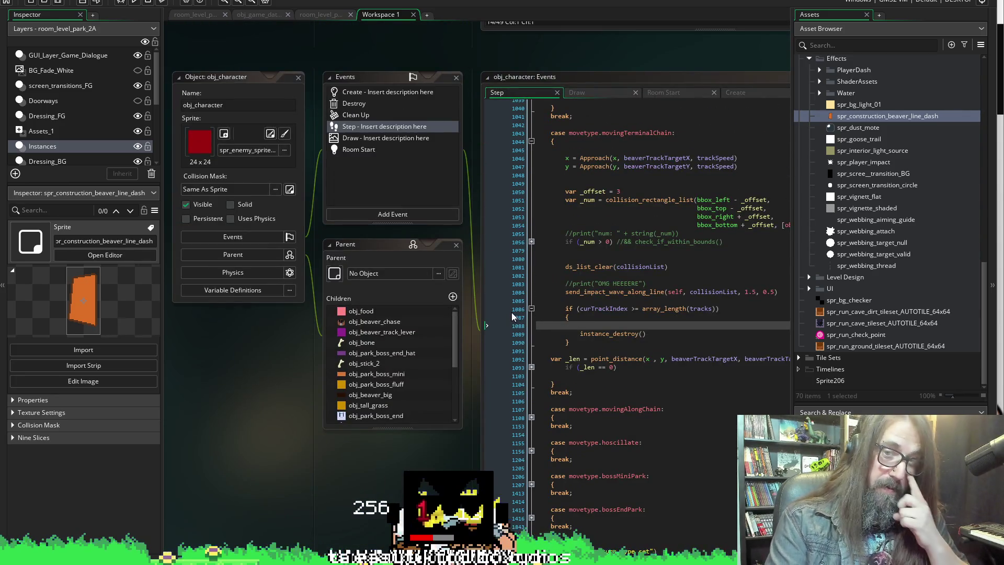
Add a bosstrack.giant_heckin_beaver_removed() call in the end-of-tracks check, copying the name from the Create event.
click(499, 291)
text(bosstrack.)
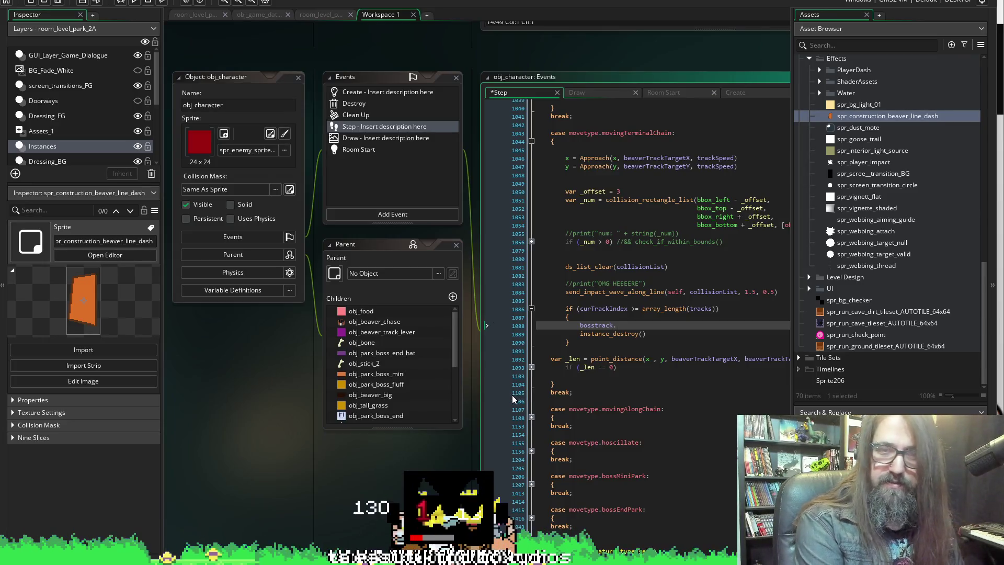
scroll(255, 423, up, 5)
scroll(375, 170, down, 5)
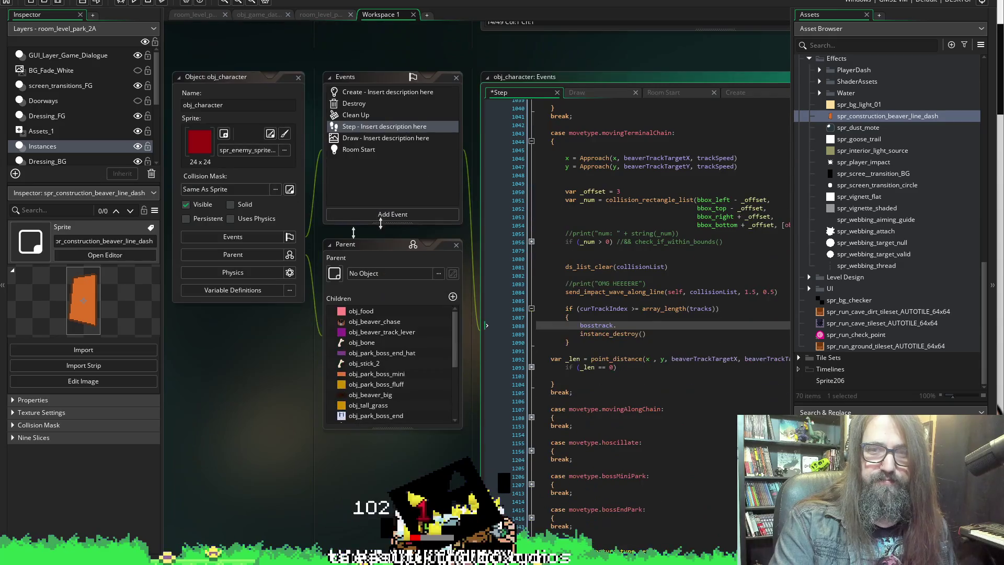
scroll(228, 372, right, 4)
click(567, 95)
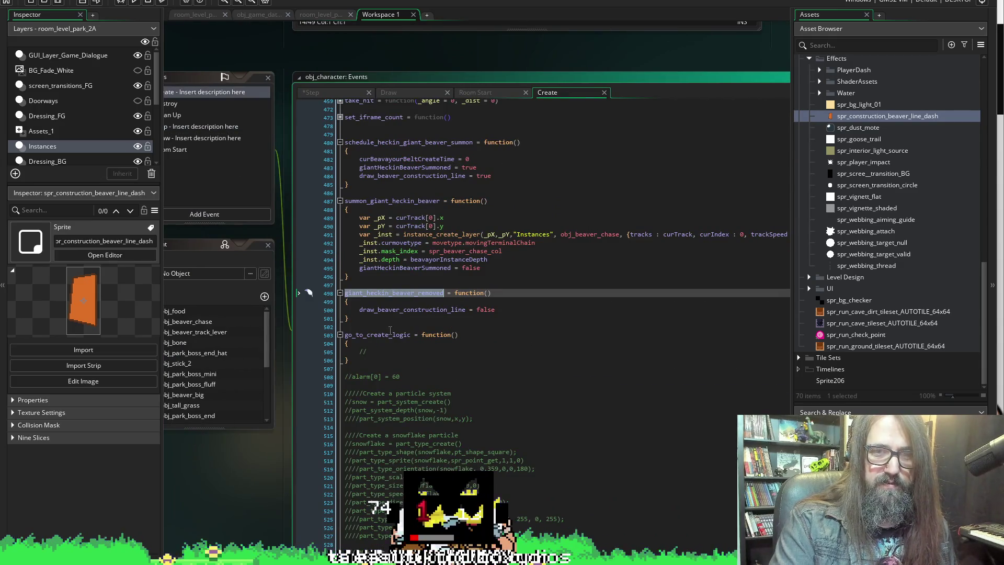
click(568, 303)
double_click(404, 293)
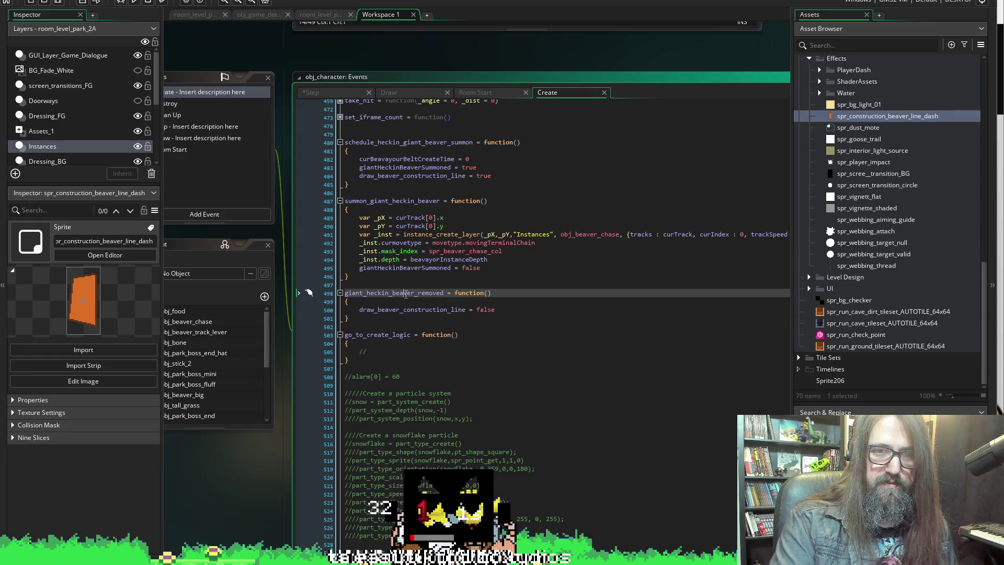
Save the Step event code and launch a test run of the game.
click(317, 93)
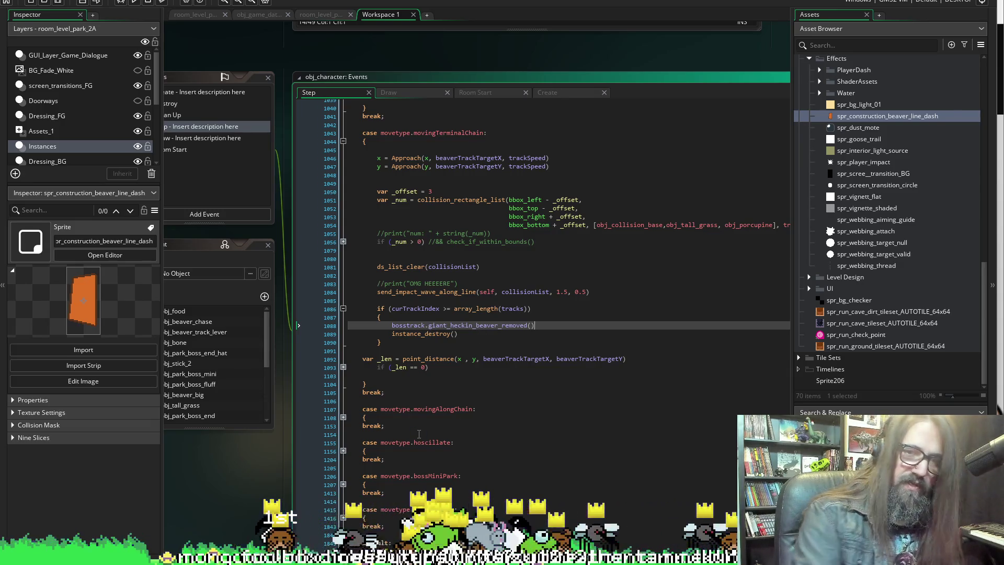
click(61, 4)
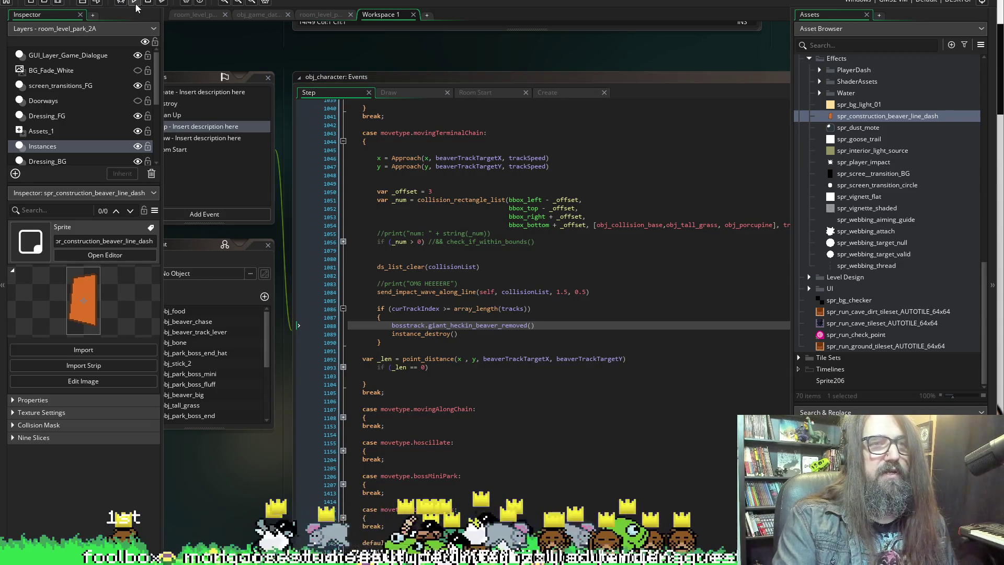
click(135, 3)
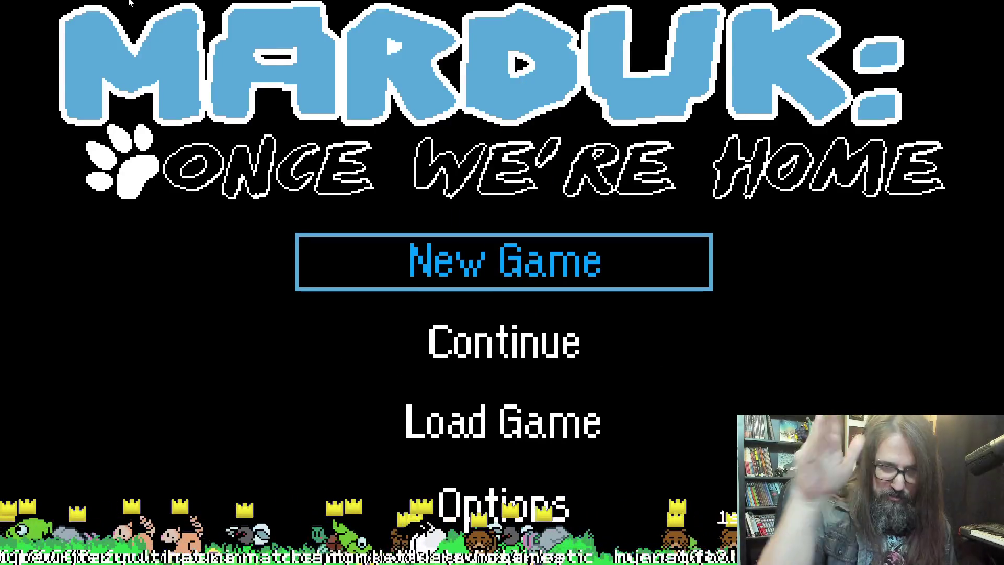
Continue the saved game into the chase level, then shrink the game to a window.
key(Down)
key(Return)
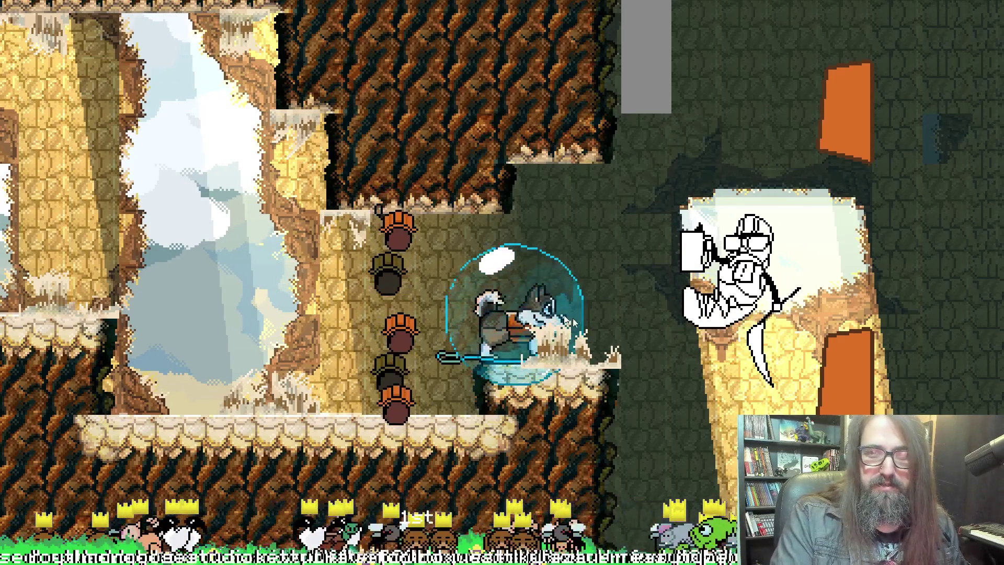
key(alt+Tab)
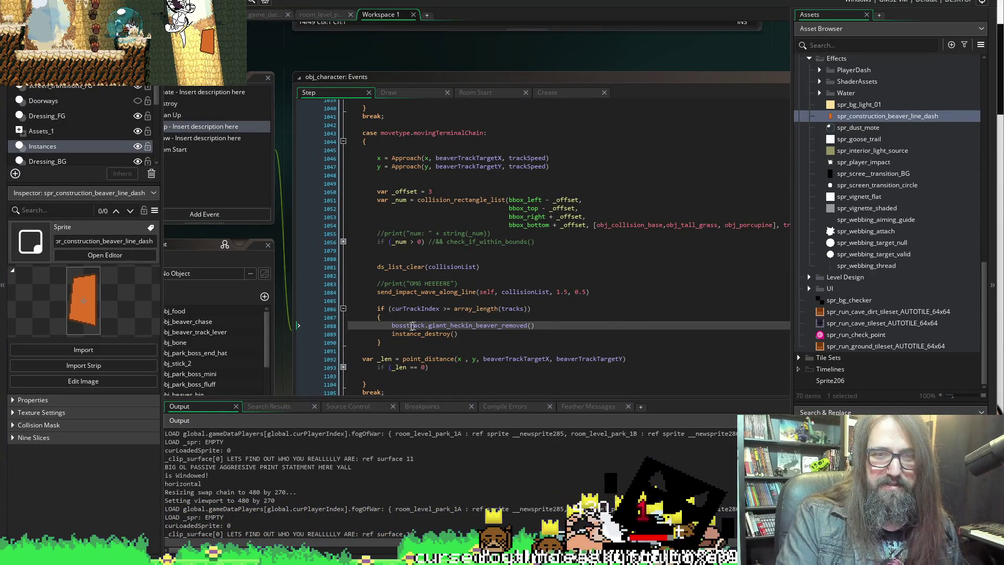
Add print("YOOOOOO THINK BROKE") after line 1088 and rerun the game, stopping the current run.
click(551, 325)
key(Return)
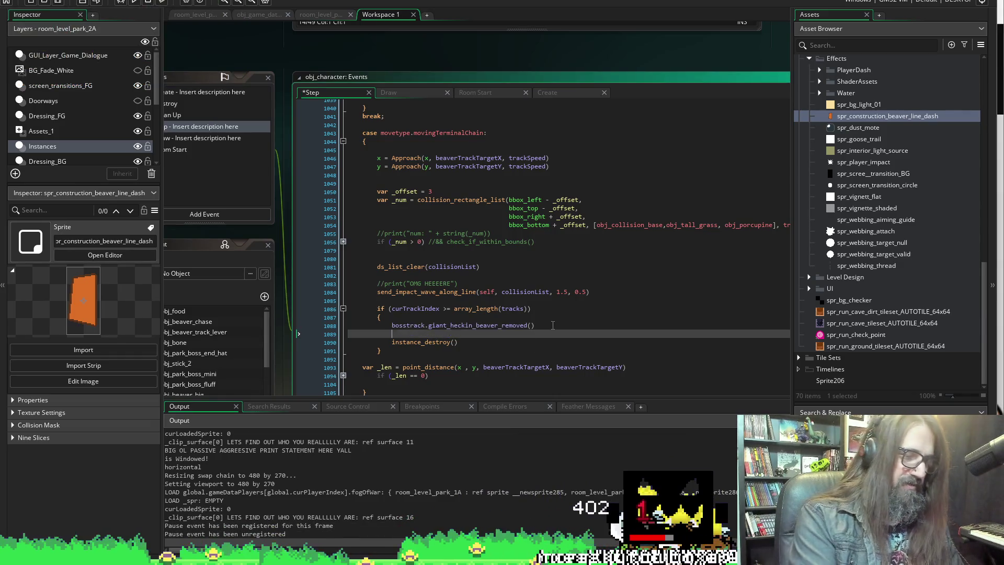
text(print("YOOOOOO THINK BROKE)
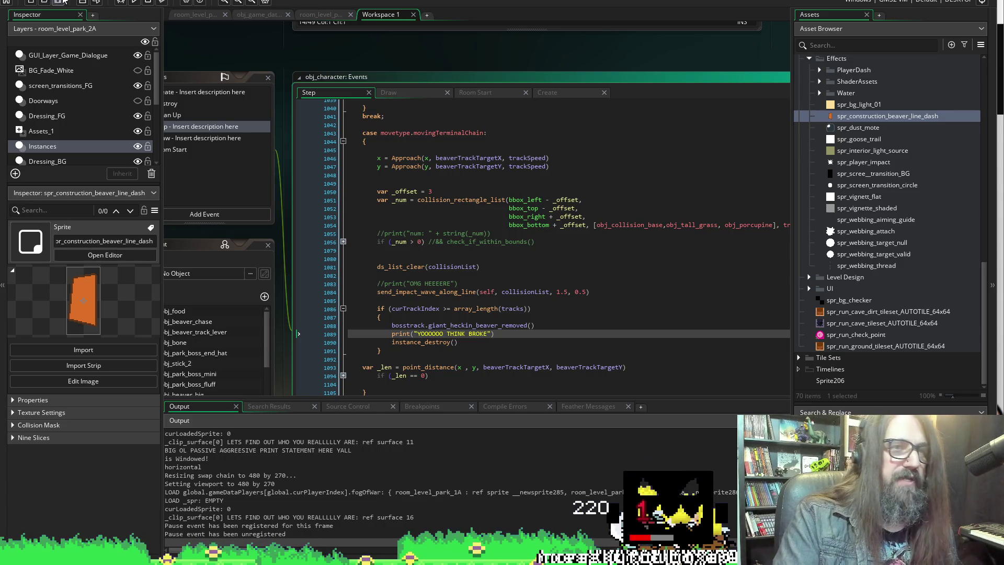
click(134, 2)
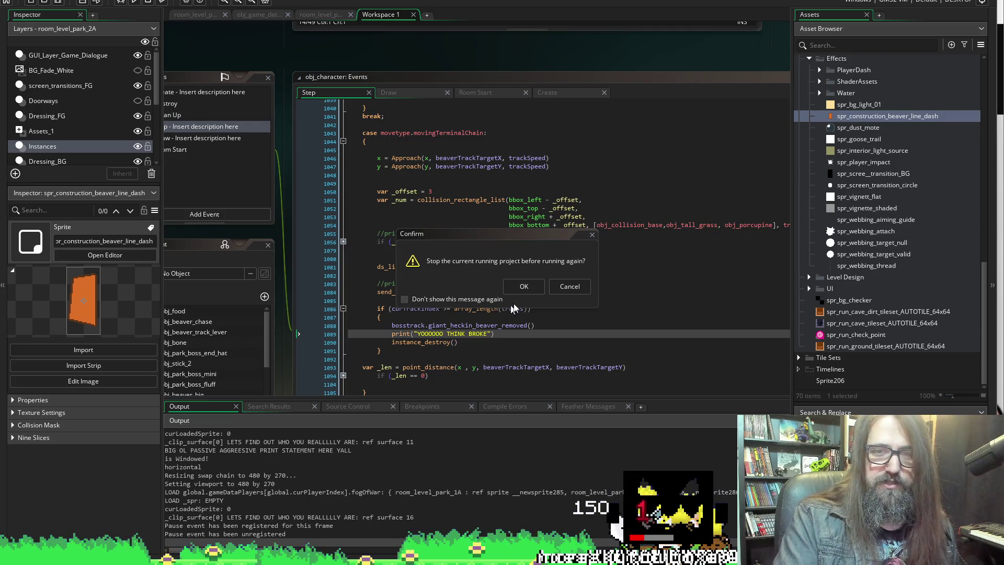
click(524, 286)
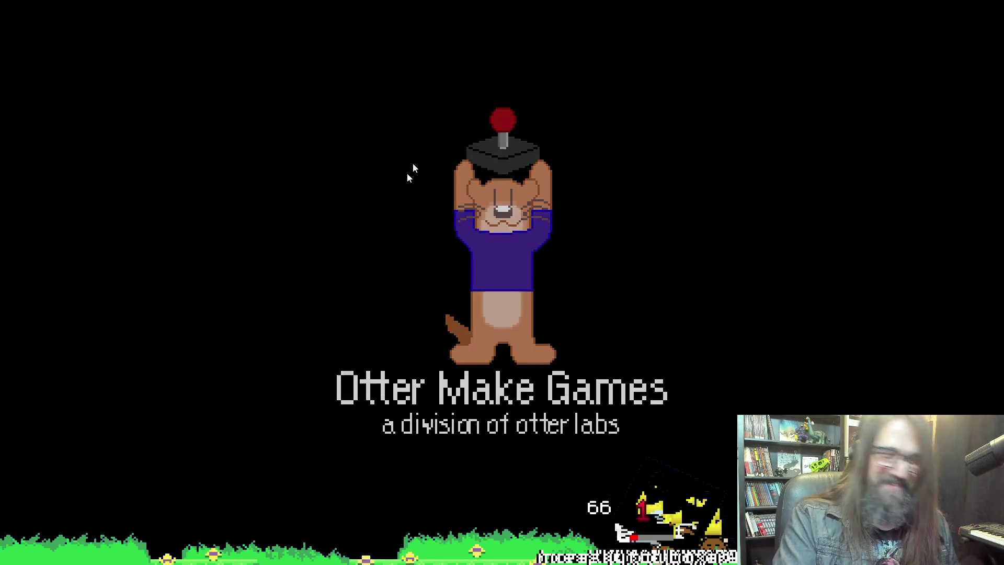
Continue into the level again, then switch the game to windowed mode with F11.
key(Down)
key(Return)
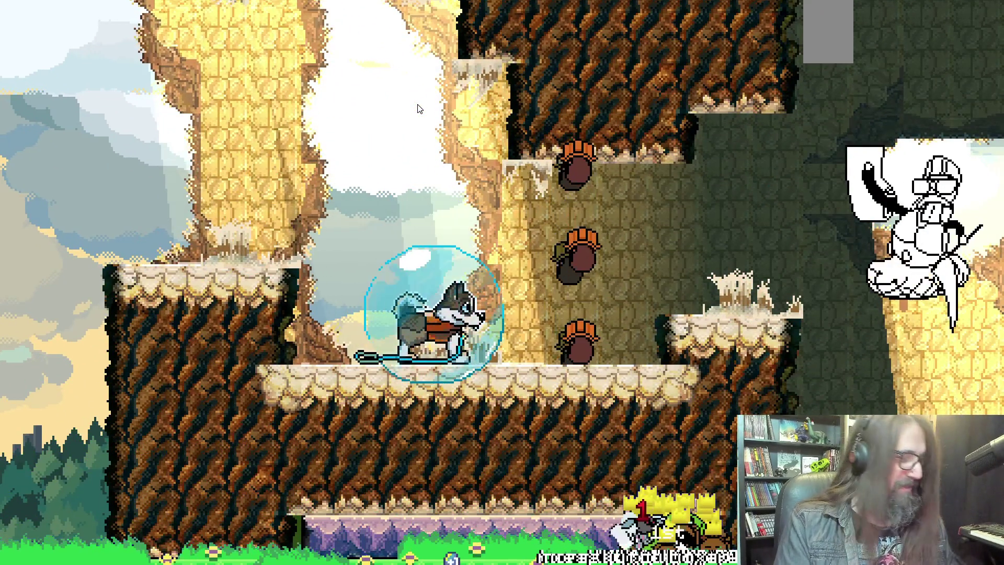
key(F11)
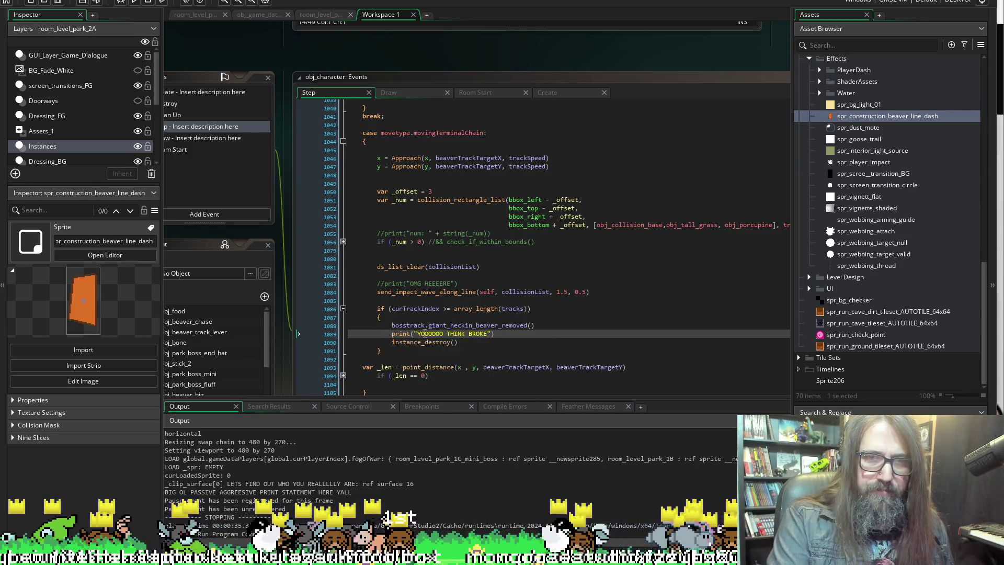
Search the code for the YOOOOOO THINK BROKE message text.
drag(488, 334, 418, 340)
key(ctrl+c)
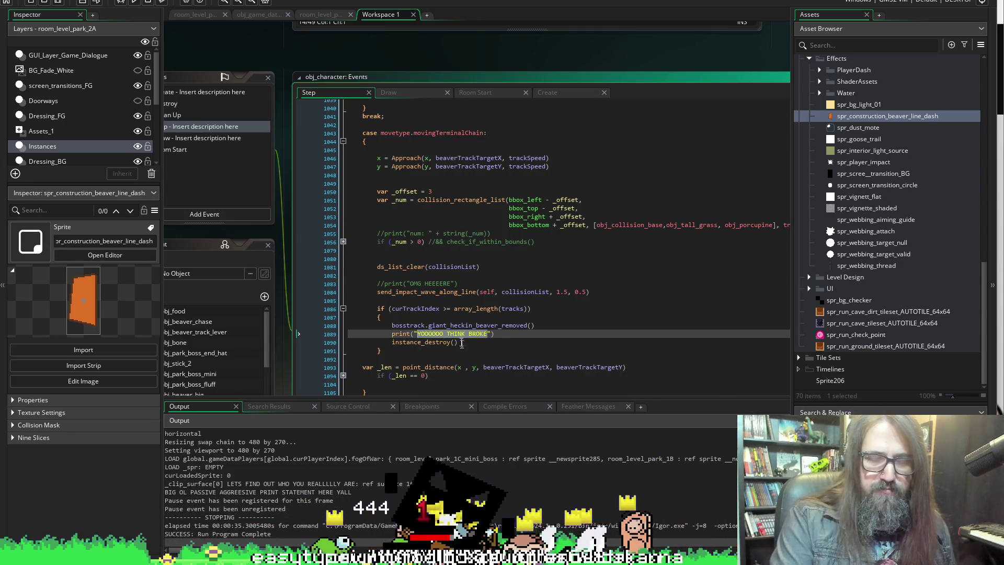
click(694, 478)
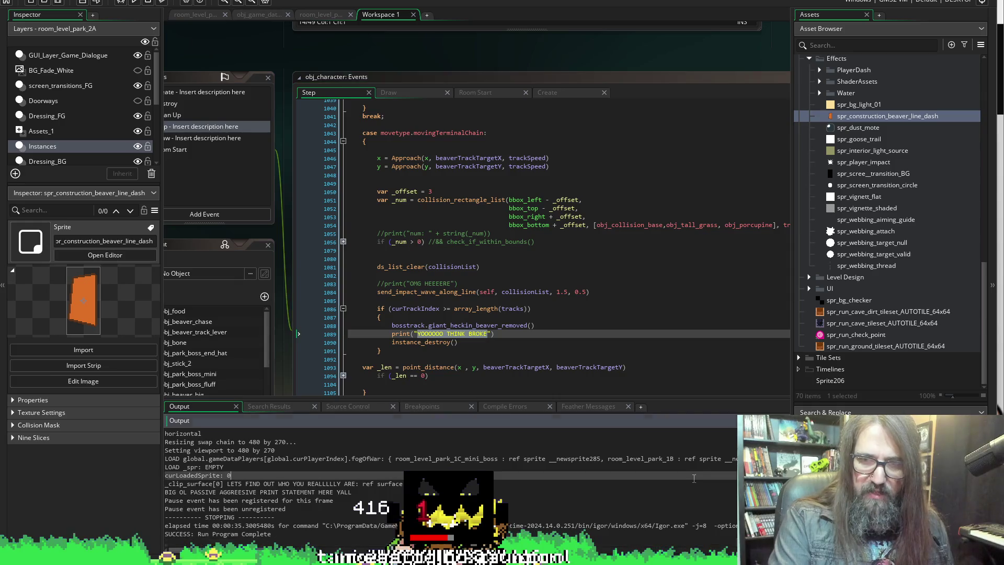
key(ctrl+f)
key(ctrl+v)
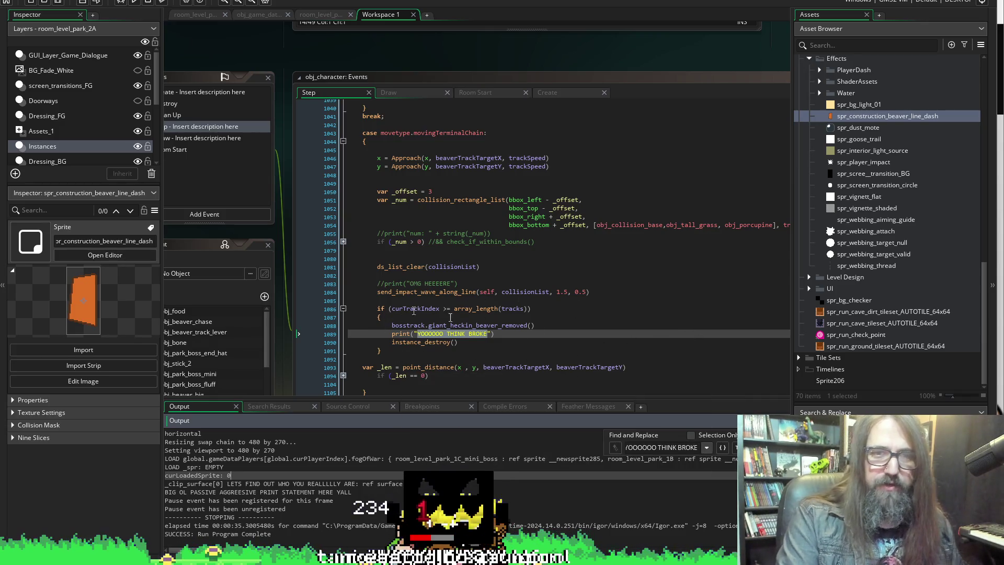
Copy the print line 1089 and open an empty line above it.
click(579, 327)
key(Down)
key(shift+Home)
key(ctrl+c)
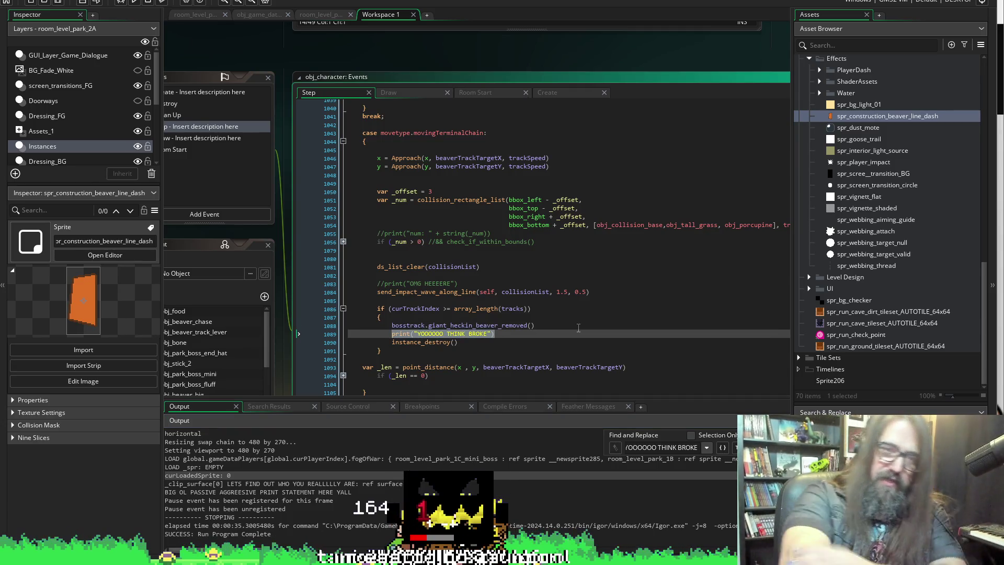
key(Home)
key(Return)
key(Up)
Paste a print line and turn it into a labelled curTrackIndex debug print, then save.
key(ctrl+v)
double_click(416, 310)
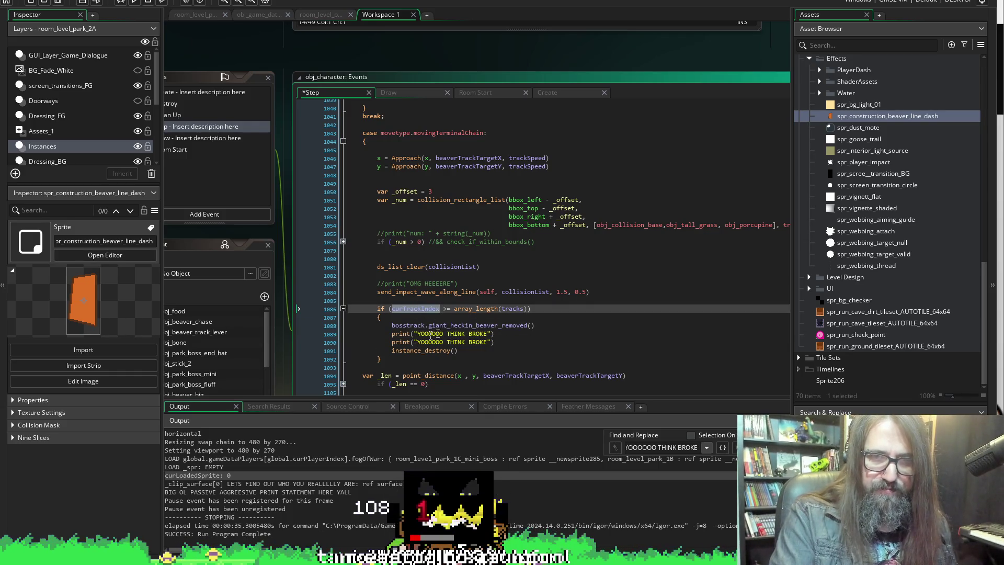
key(ctrl+c)
drag(489, 333, 417, 337)
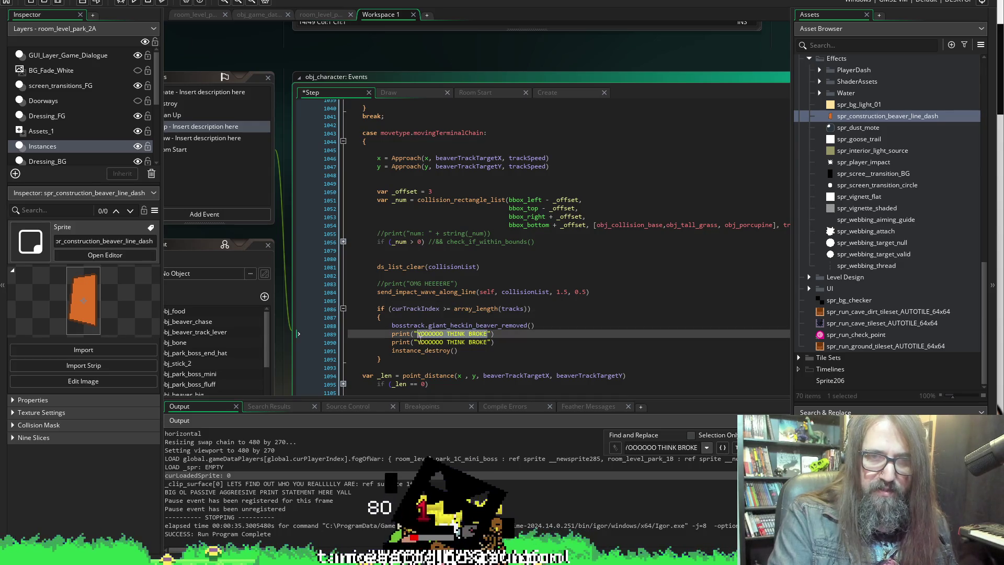
key(ctrl+v)
text(: " )
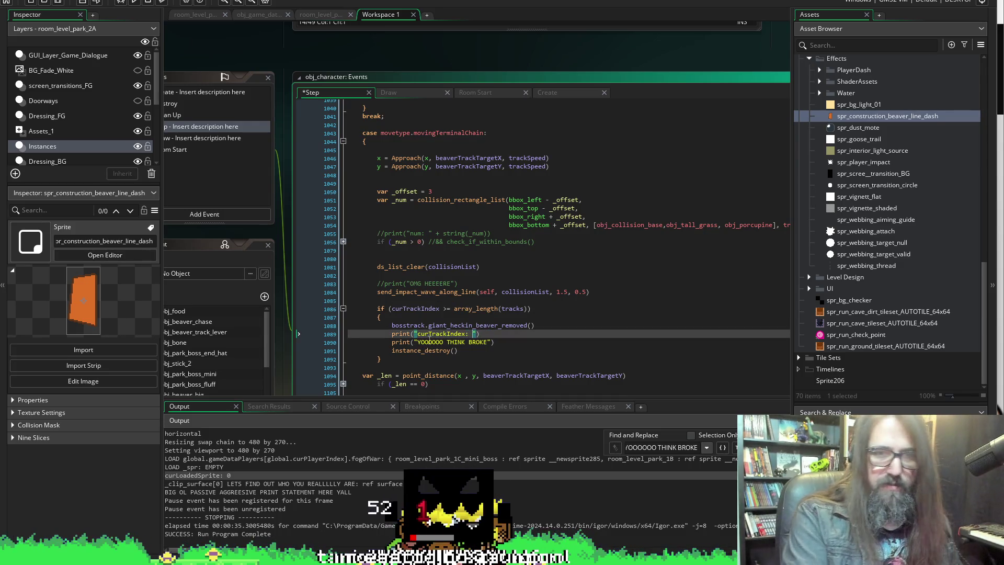
text(+)
key(BackSpace)
text(int(curTrackIndex)
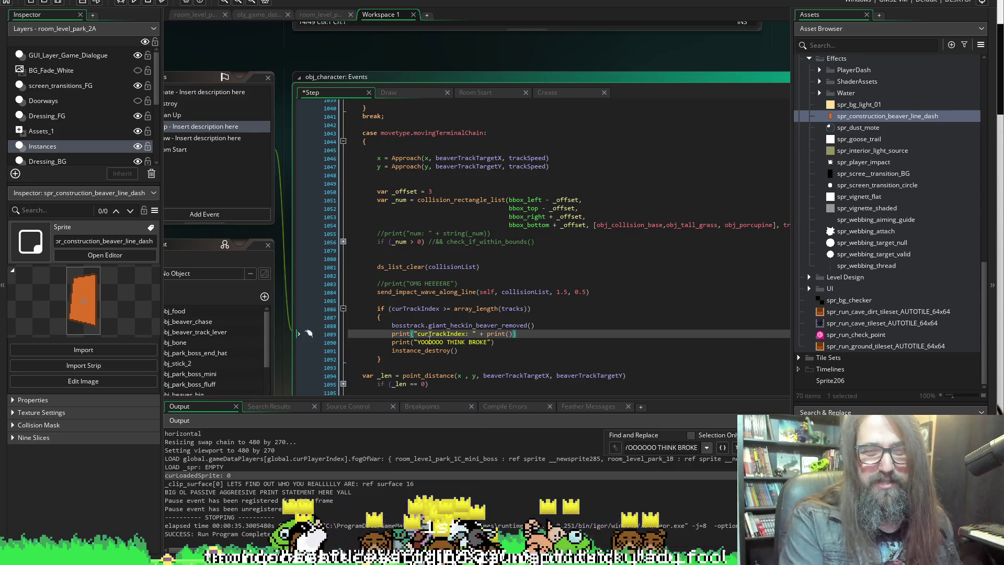
key(ctrl+s)
Duplicate that print below it, replacing curTrackIndex with array_length(tracks) in label and value, and save.
click(569, 334)
key(shift+Home)
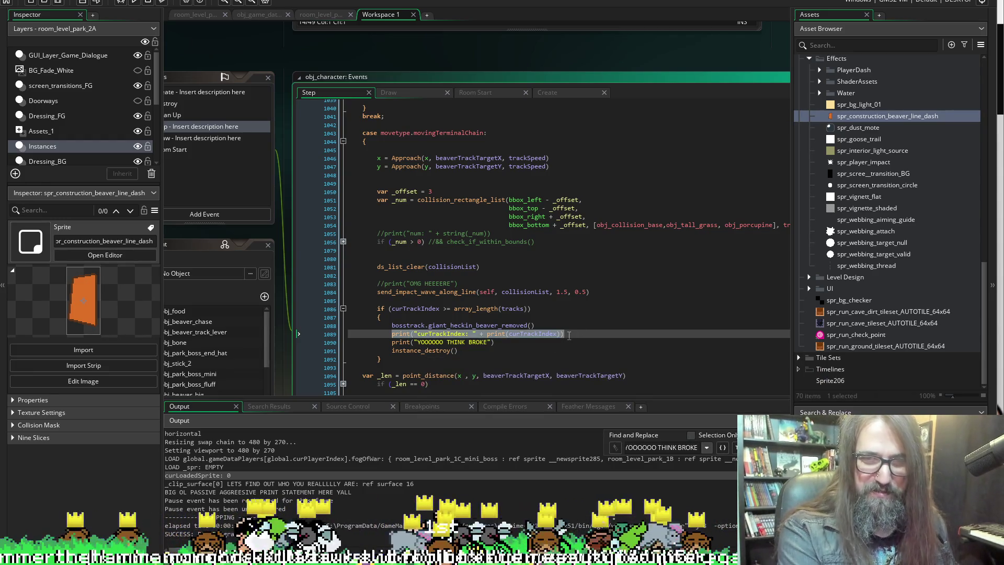
key(ctrl+c)
key(End)
key(Return)
key(ctrl+v)
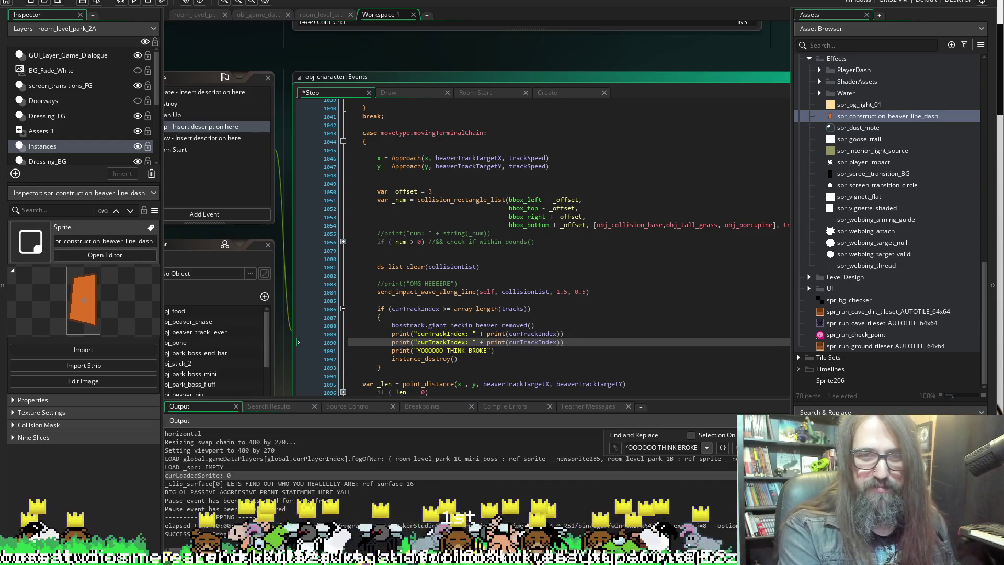
key(Left)
key(Left)
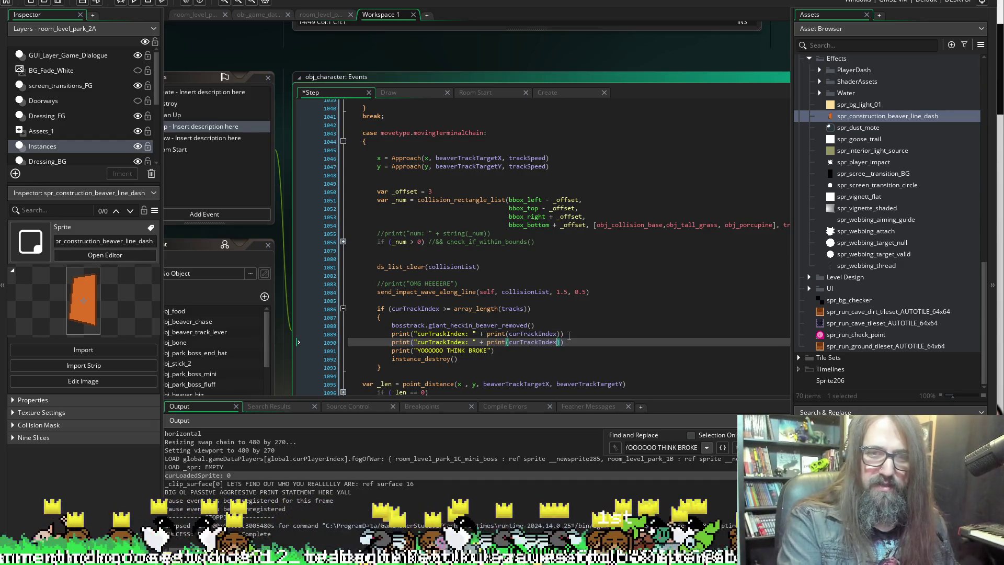
key(ctrl+shift+Left)
scroll(569, 335, up, 1)
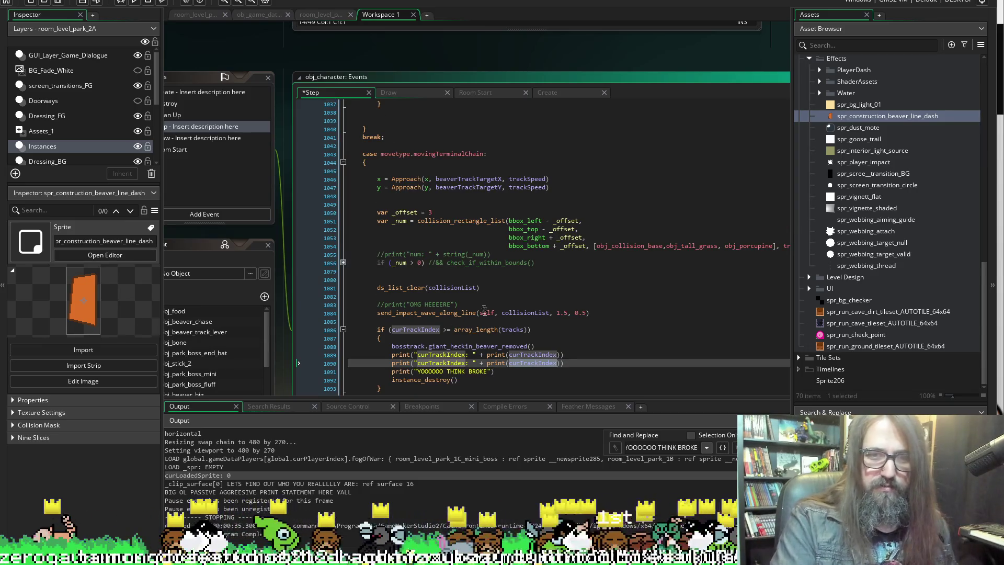
double_click(511, 332)
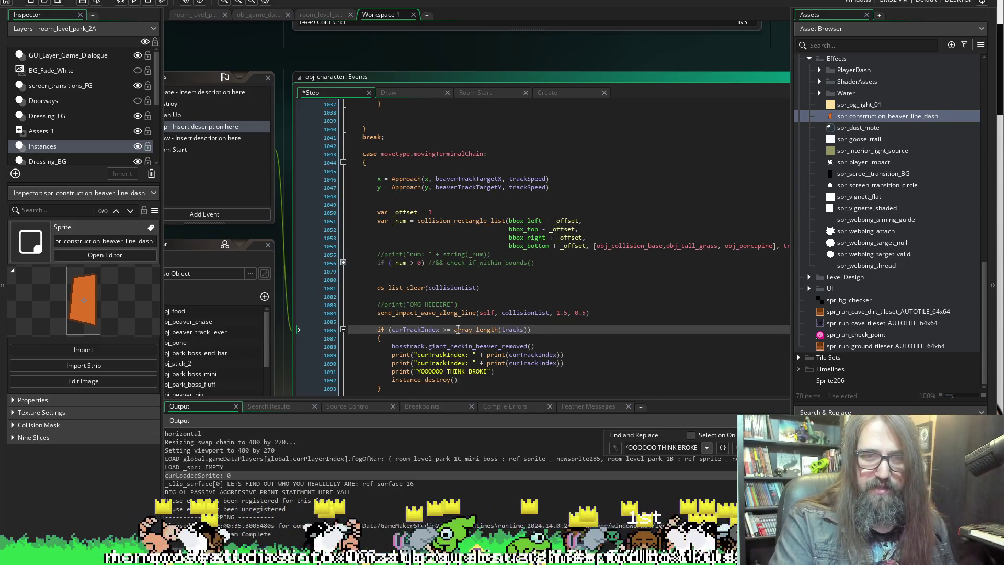
drag(455, 330, 527, 335)
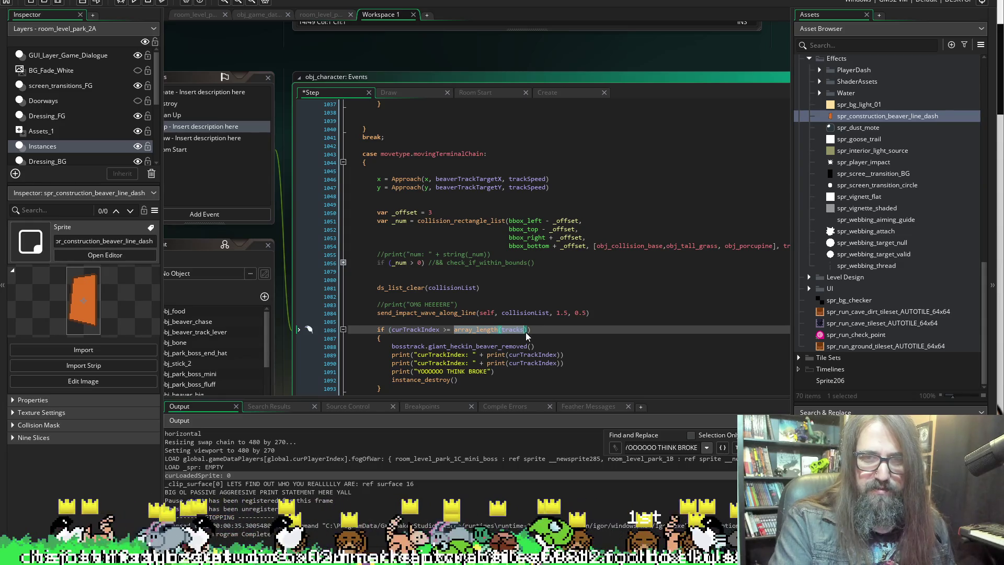
key(ctrl+c)
double_click(533, 363)
key(ctrl+v)
click(436, 363)
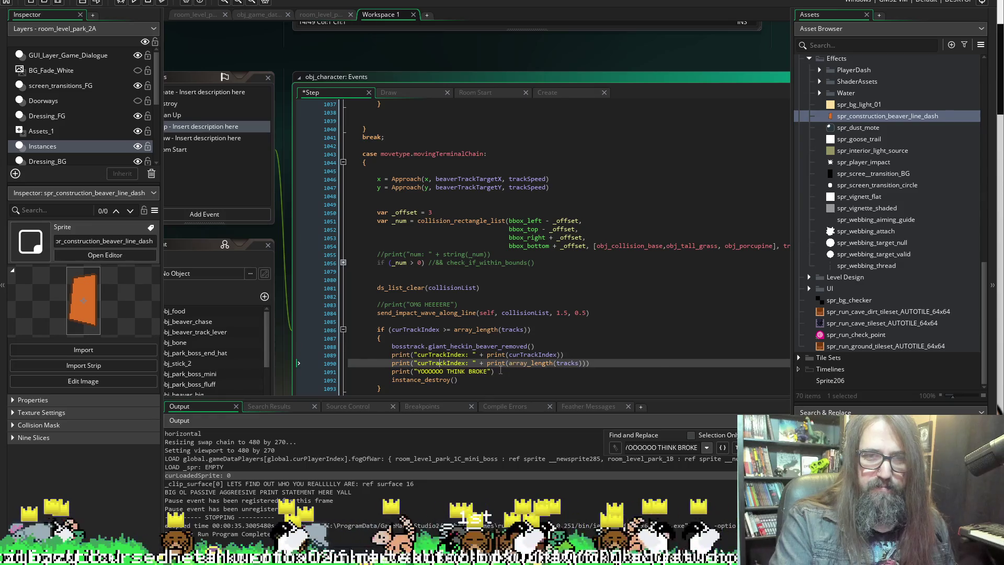
double_click(428, 363)
key(ctrl+v)
key(ctrl+s)
Run the game, continue into the level, move the dog right, then quit with Escape.
click(134, 2)
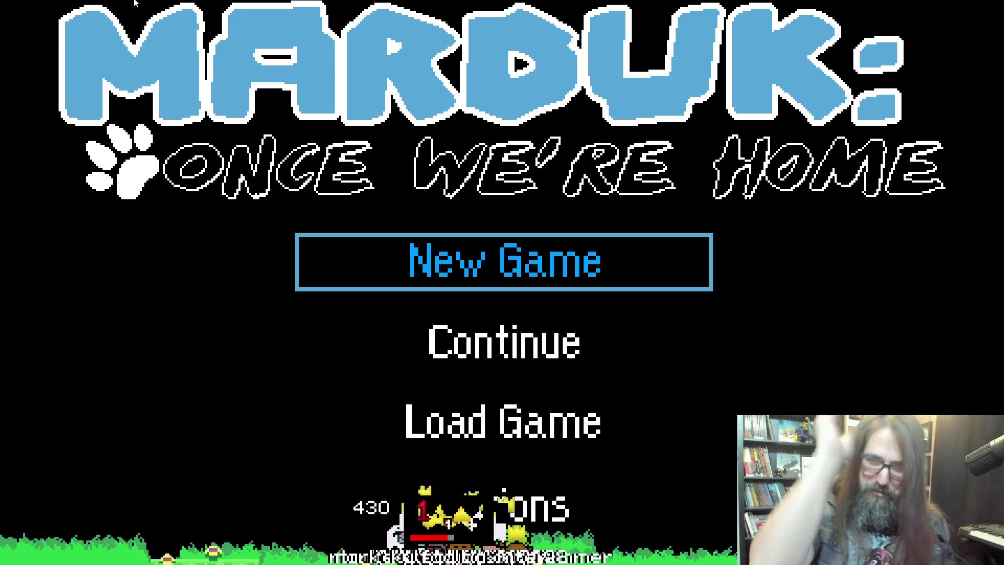
key(Down)
key(Return)
key(Right)
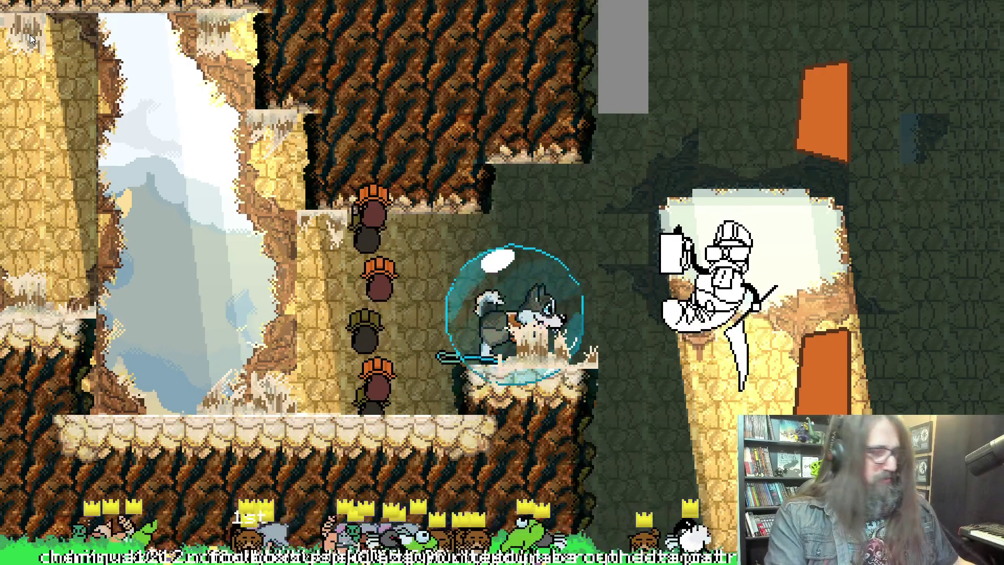
key(Escape)
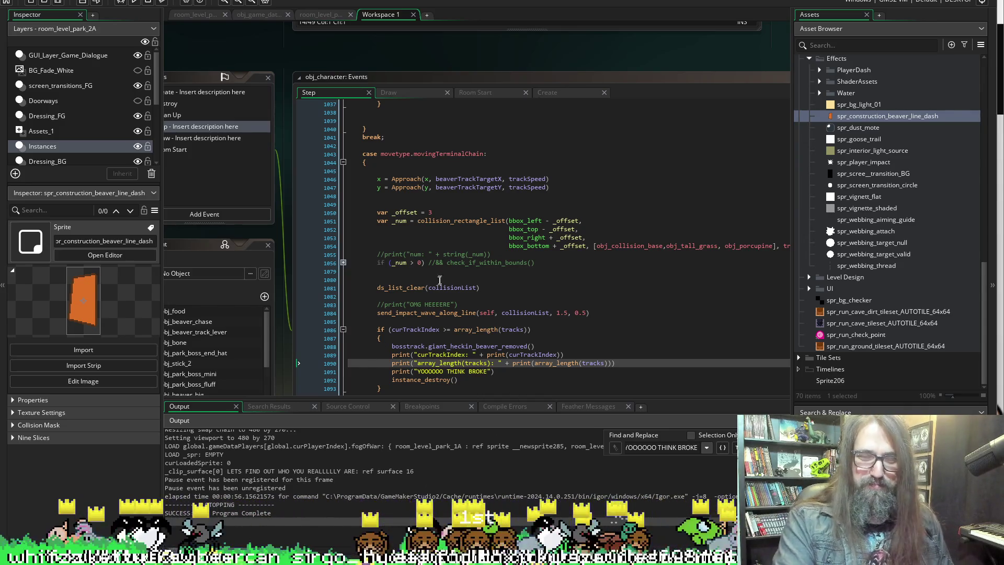
Paste the curTrackIndex and array_length(tracks) prints above the track-index check, fix the indent, save and rerun.
scroll(440, 280, down, 2)
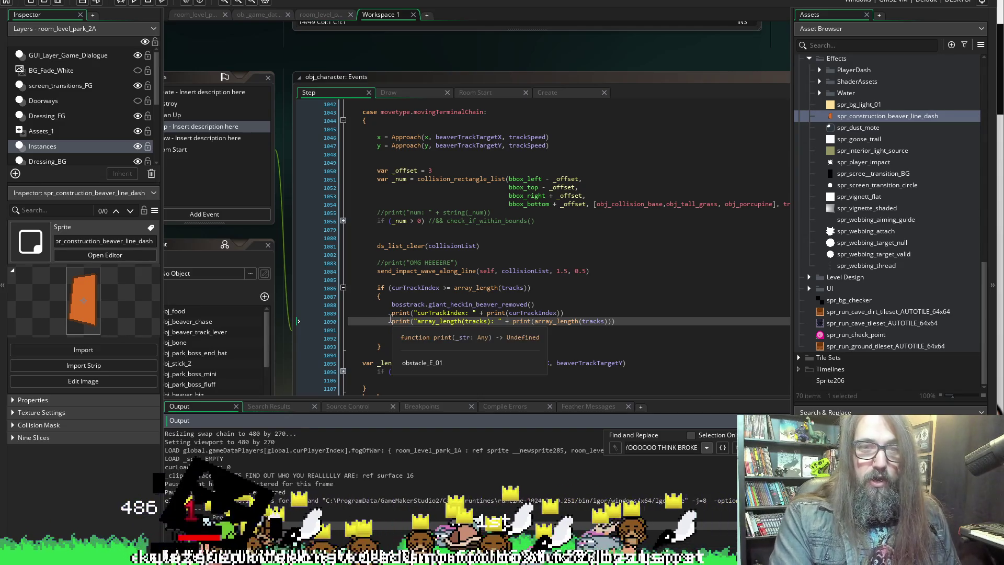
mouse_move(391, 313)
mouse_down()
mouse_move(398, 340)
mouse_move(643, 320)
mouse_up()
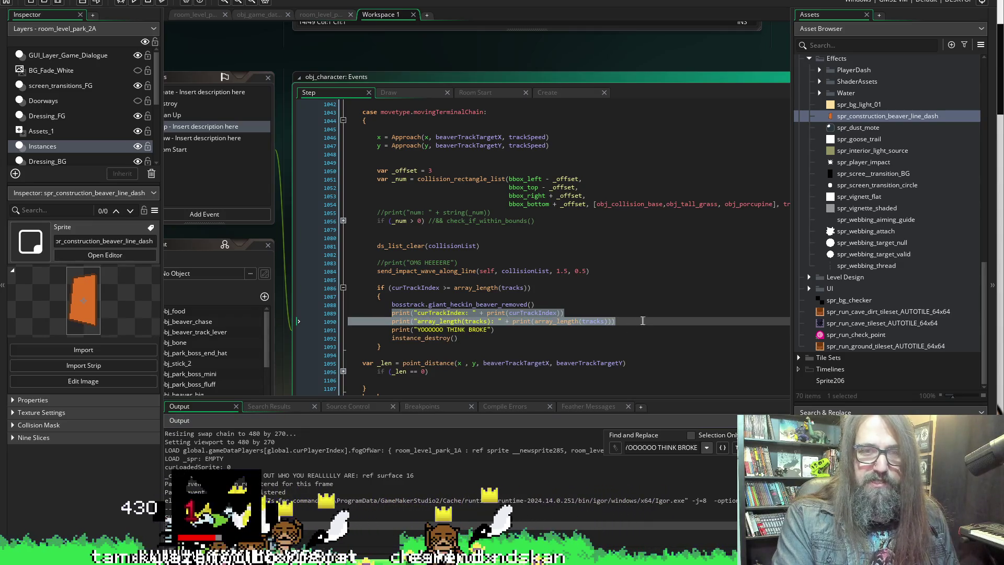
click(519, 278)
key(Return)
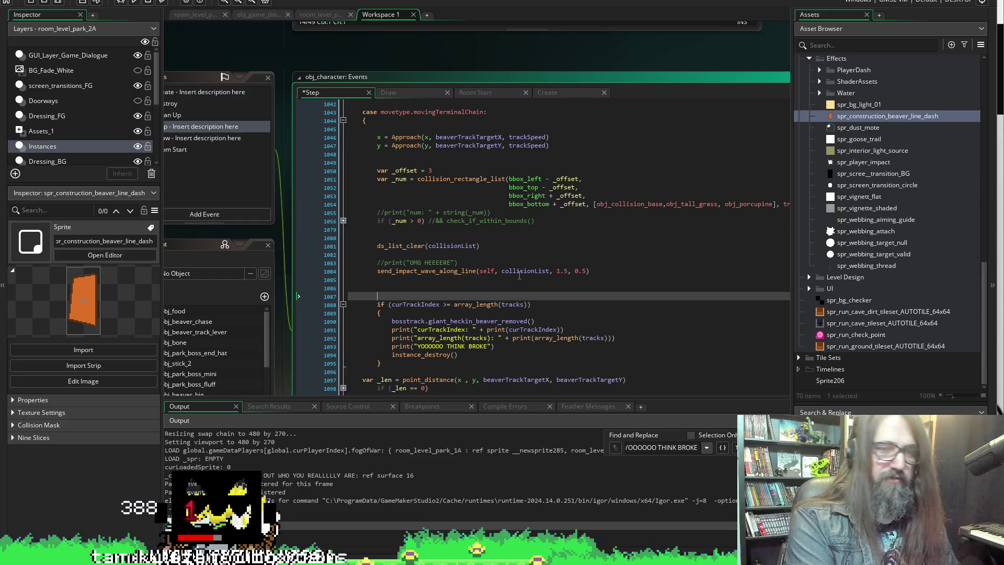
key(ctrl+v)
key(ctrl+s)
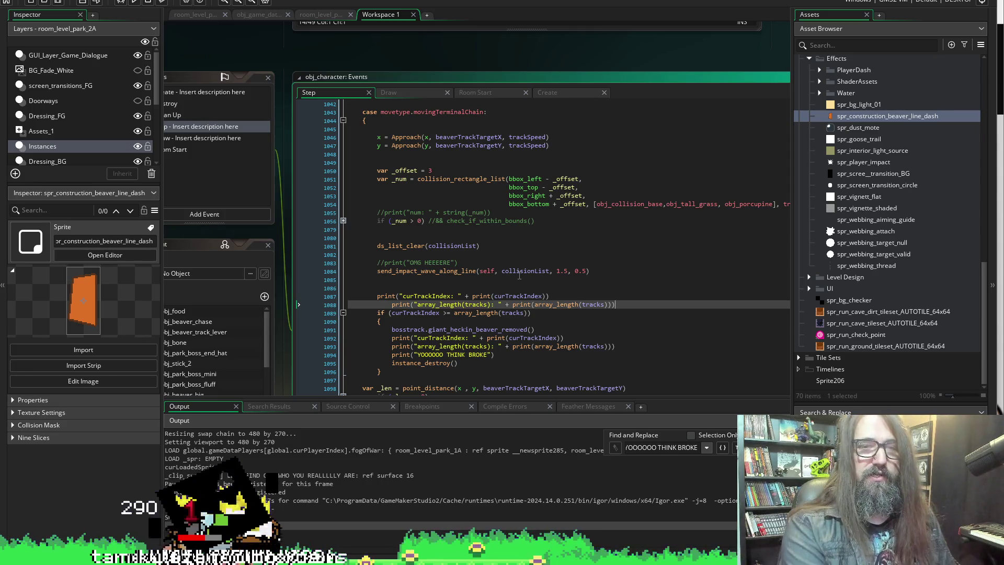
key(BackSpace)
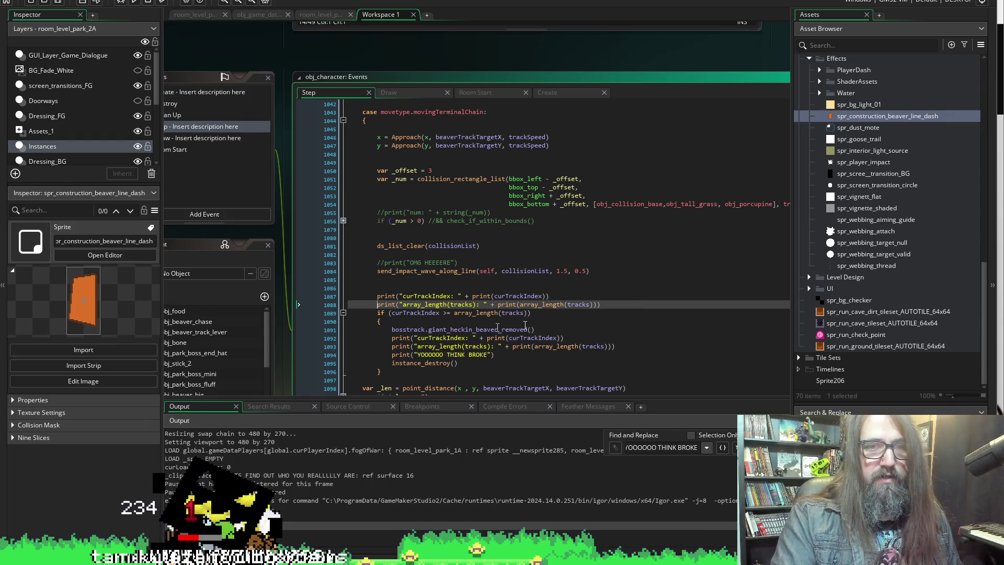
click(58, 4)
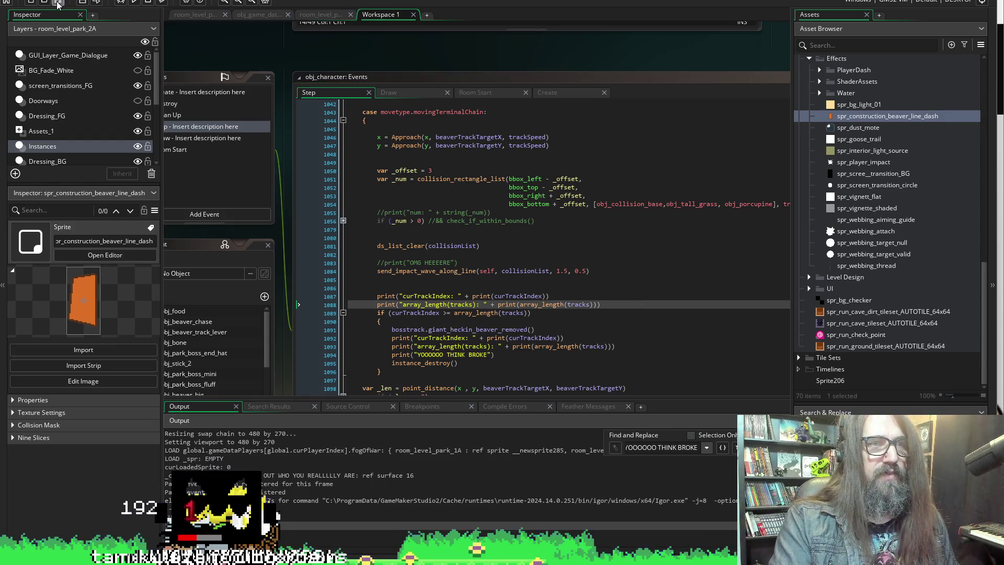
click(127, 3)
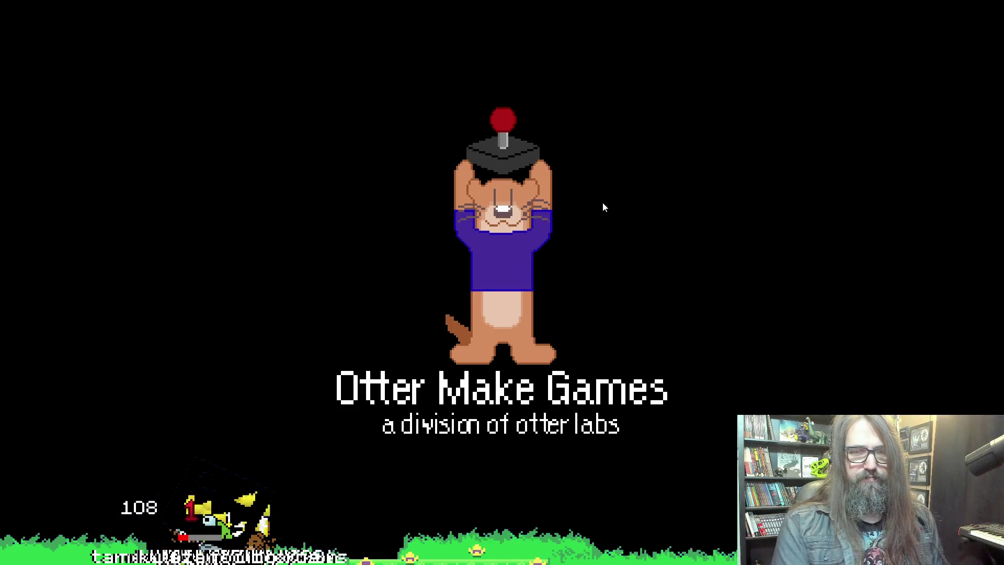
Continue the saved game into gameplay, then exit fullscreen at the line 1087 undefined-value error.
key(Down)
key(Return)
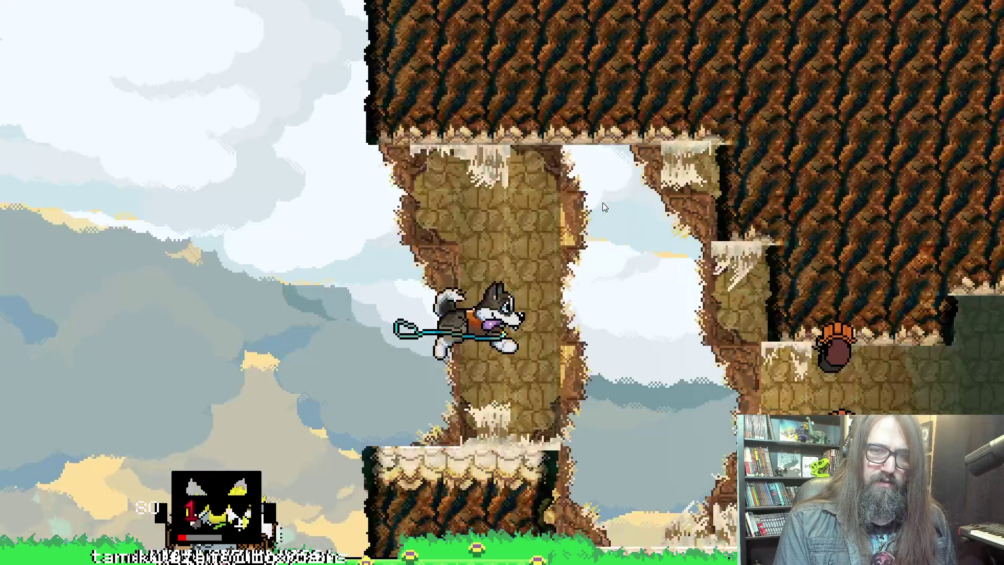
key(alt+Return)
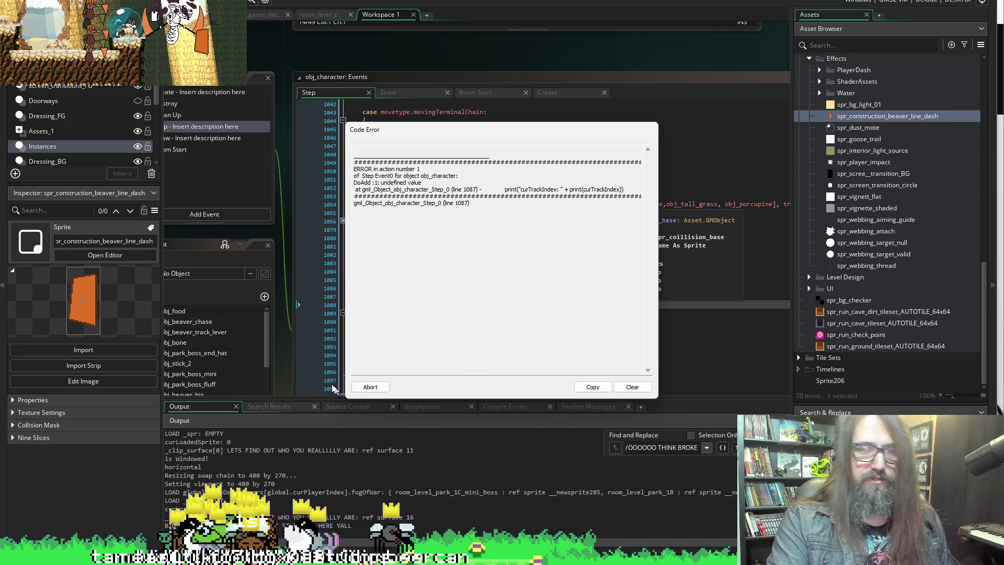
Close the Code Error, jump from the Output log to line 1087, and highlight curTrackIndex.
click(369, 387)
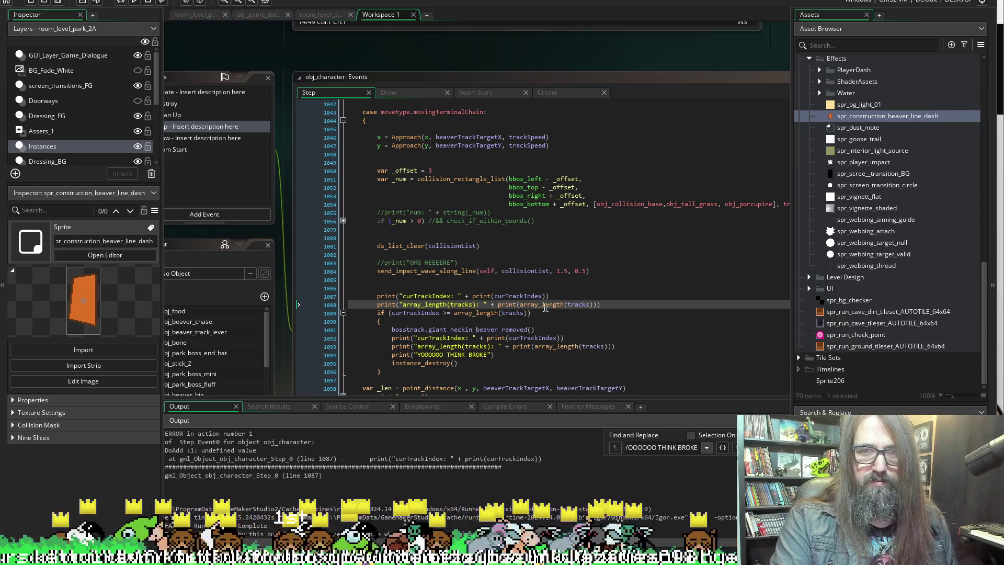
click(382, 458)
click(441, 296)
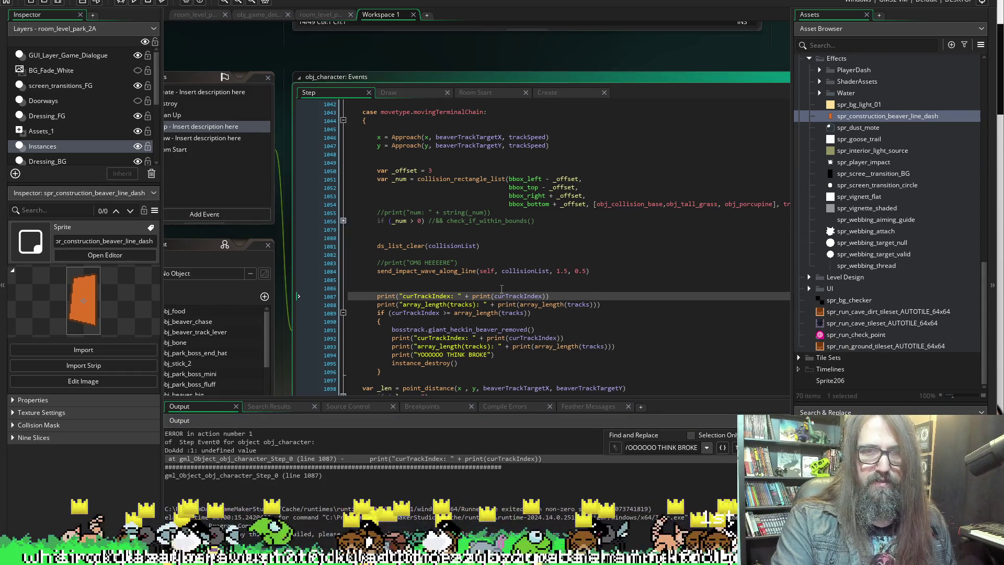
double_click(517, 296)
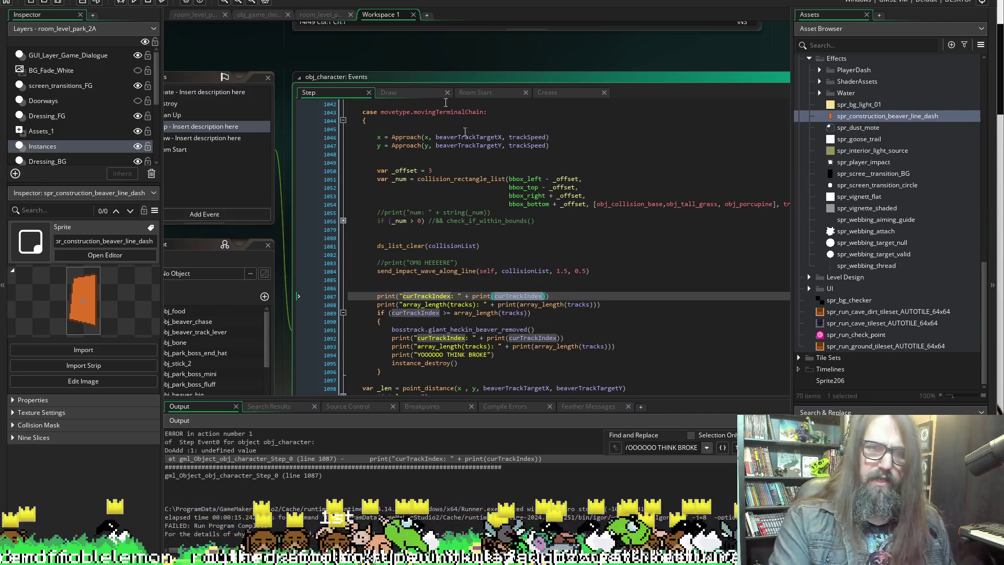
Pan the workspace to obj_beaver_chase's Room Start code, which assigns trackIndex to other.curTrackIndex.
scroll(374, 58, left, 4)
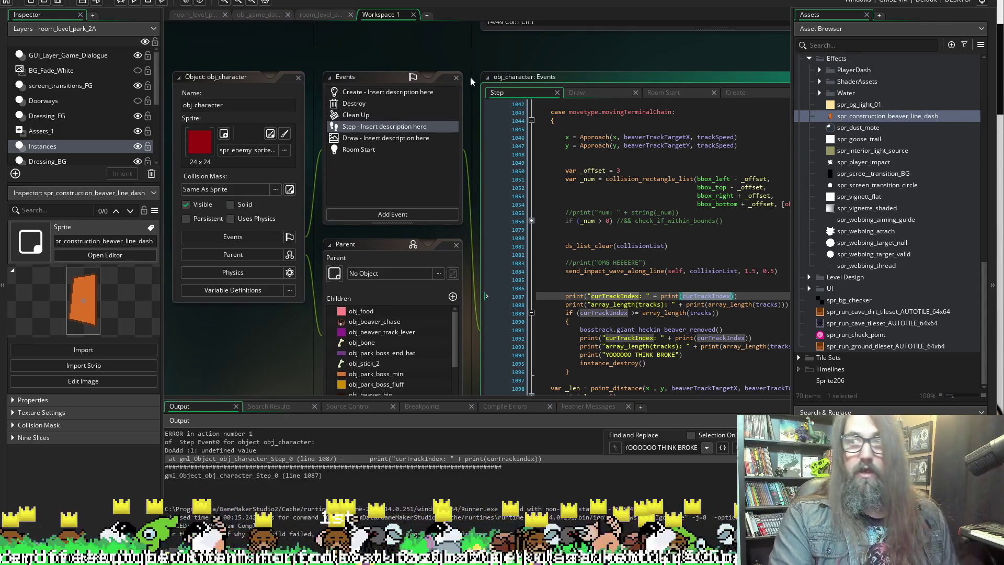
scroll(460, 124, down, 5)
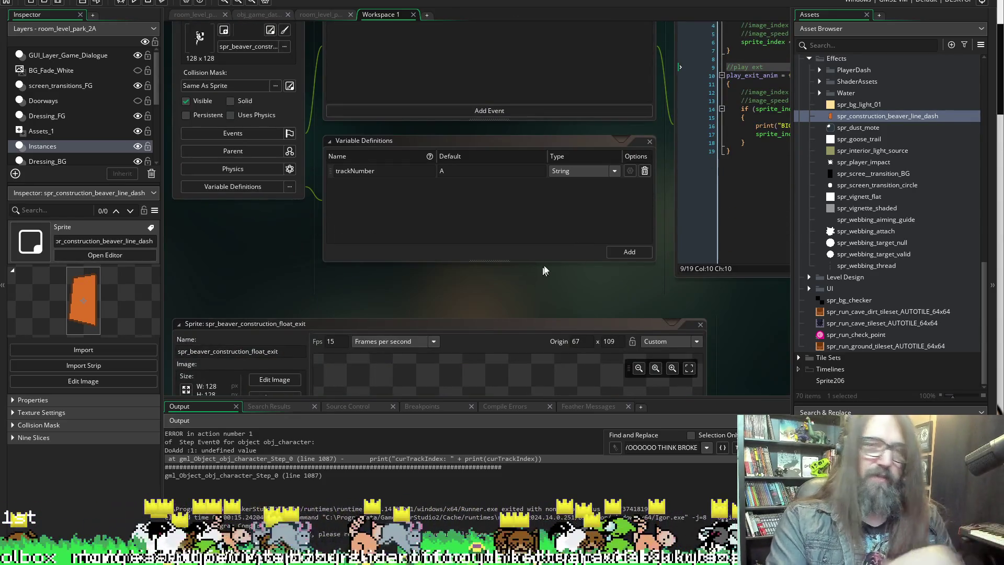
scroll(567, 293, right, 5)
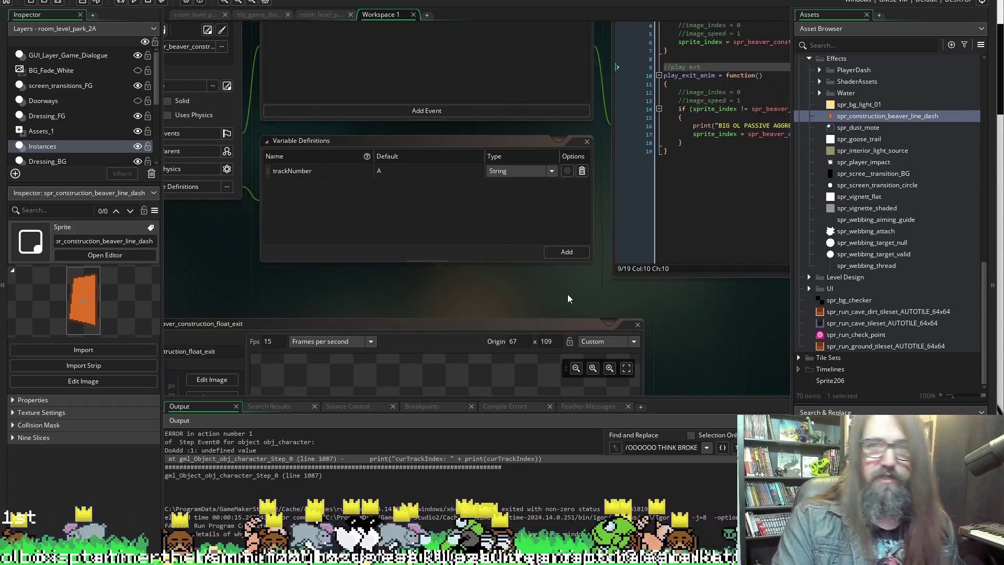
scroll(410, 281, down, 15)
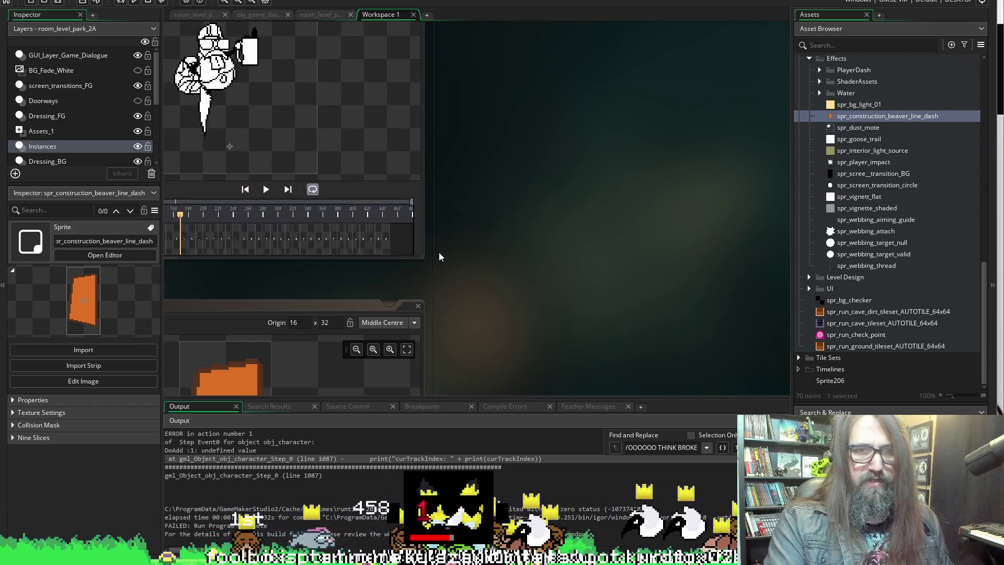
scroll(639, 324, up, 2)
scroll(639, 324, left, 2)
scroll(452, 365, left, 3)
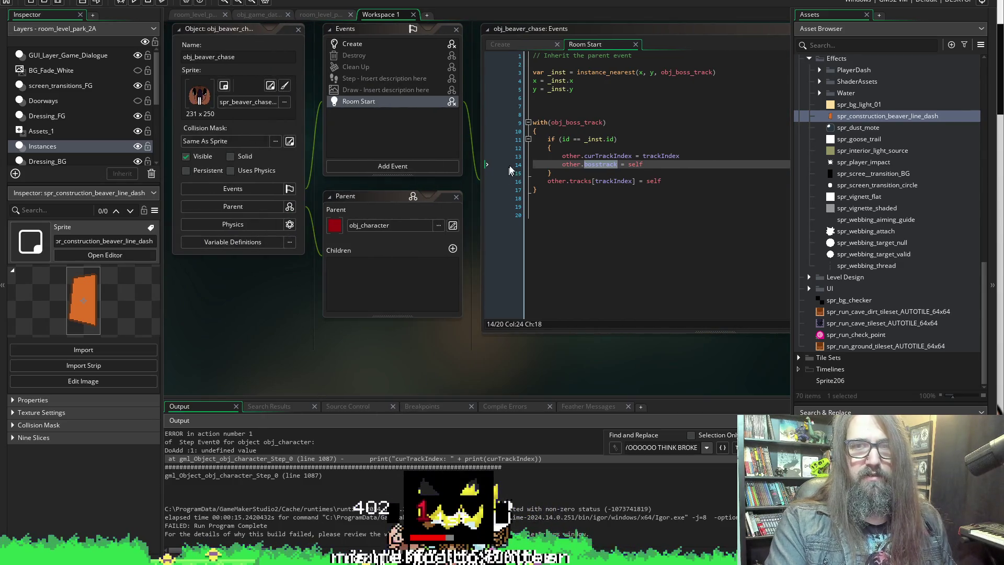
click(582, 156)
click(576, 157)
mouse_move(576, 158)
drag(575, 158, 566, 161)
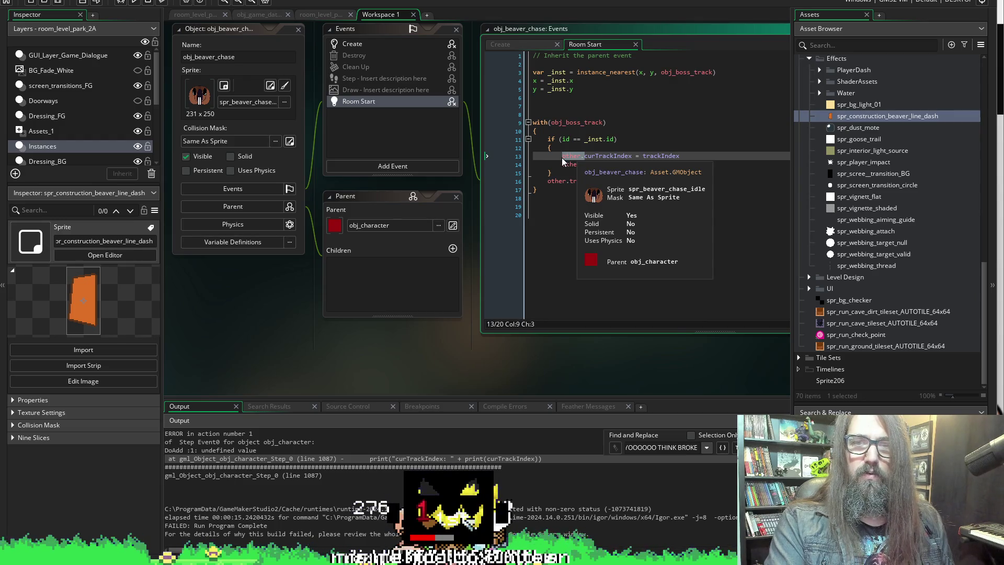
click(354, 44)
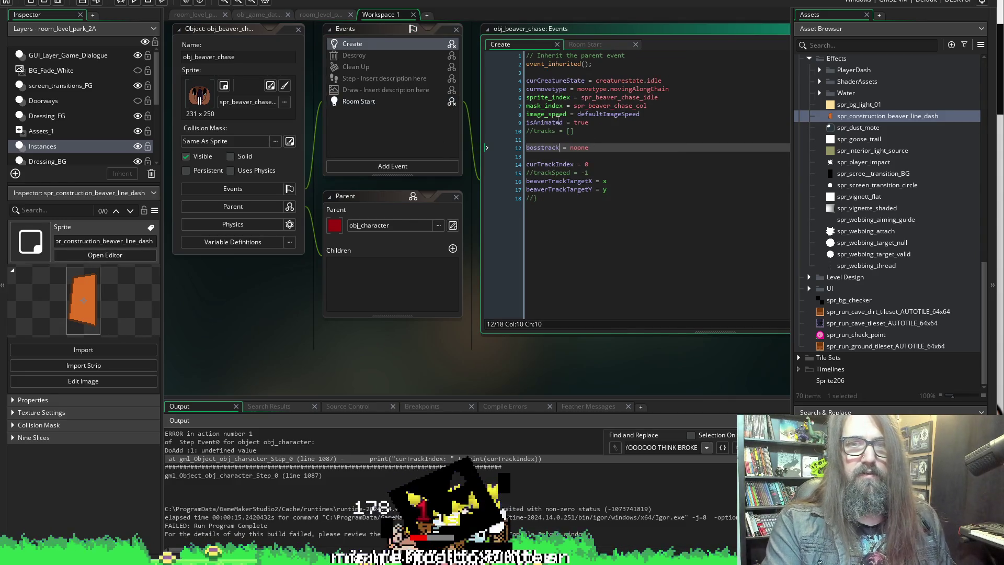
click(558, 157)
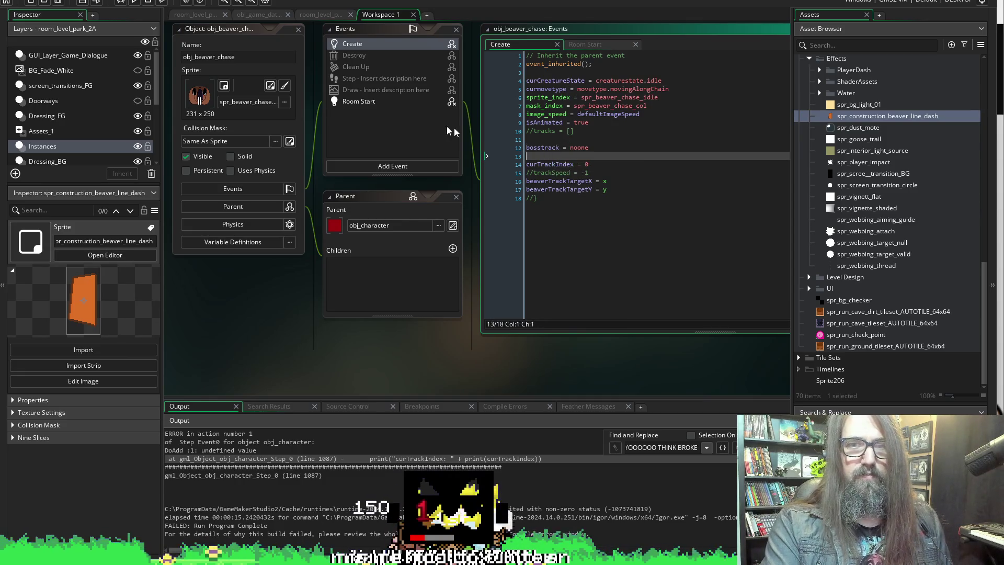
double_click(539, 164)
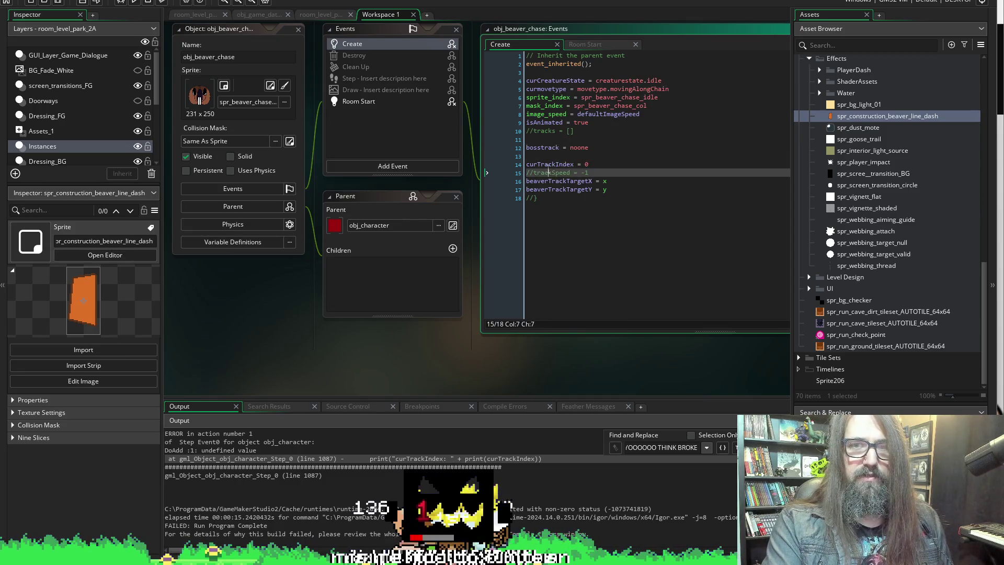
click(374, 102)
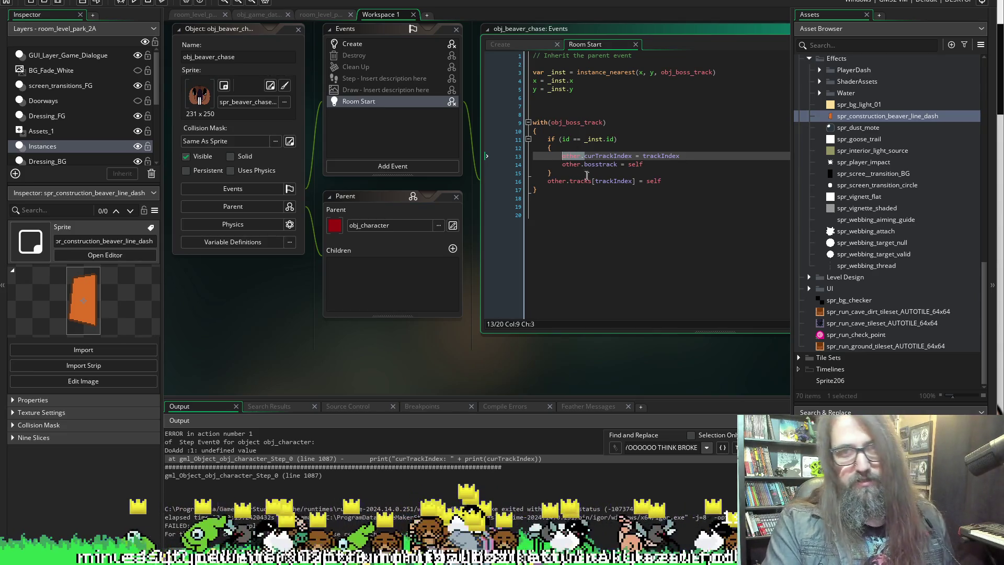
mouse_move(583, 158)
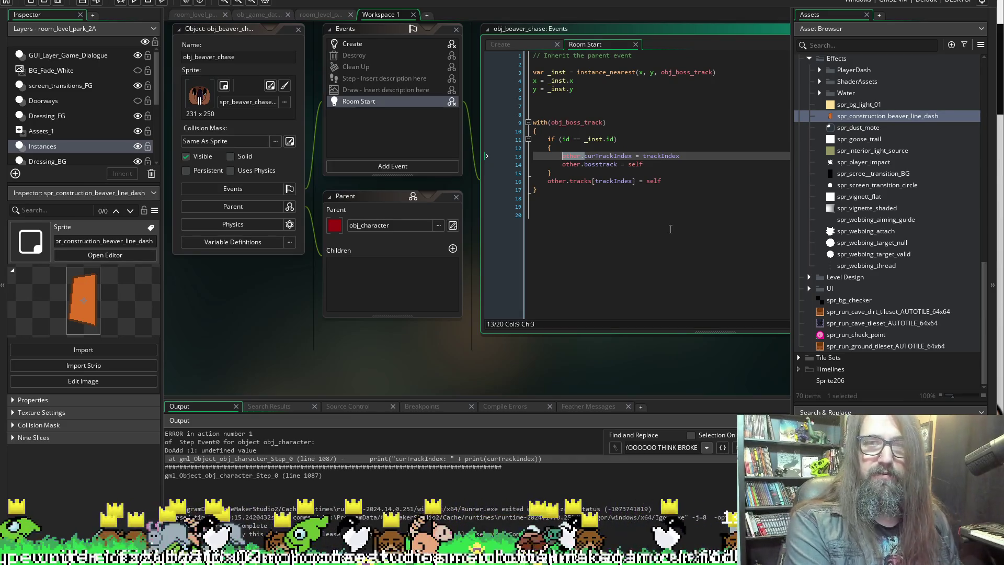
key(BackSpace)
key(ctrl+z)
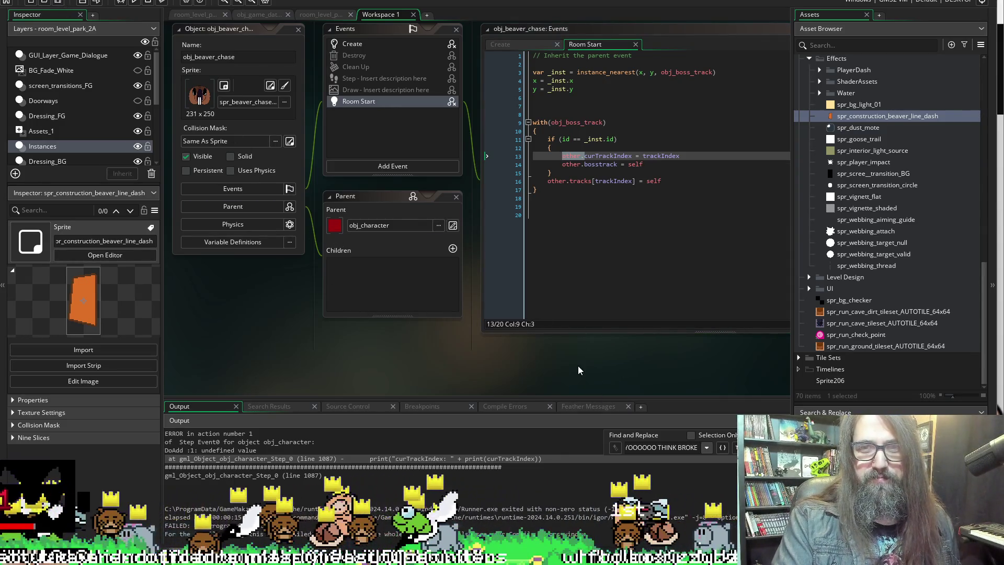
scroll(576, 367, right, 1)
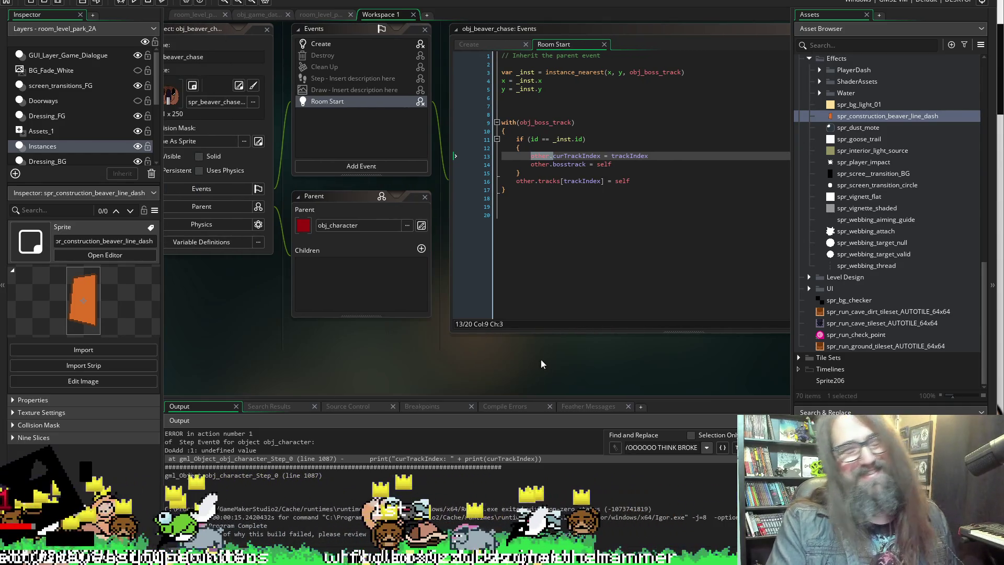
scroll(606, 381, right, 1)
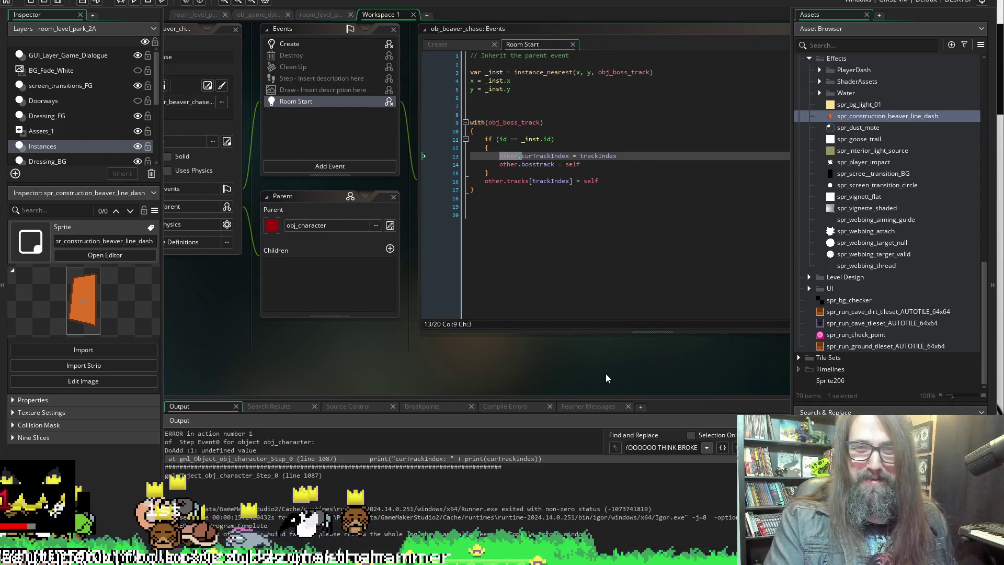
scroll(606, 371, right, 1)
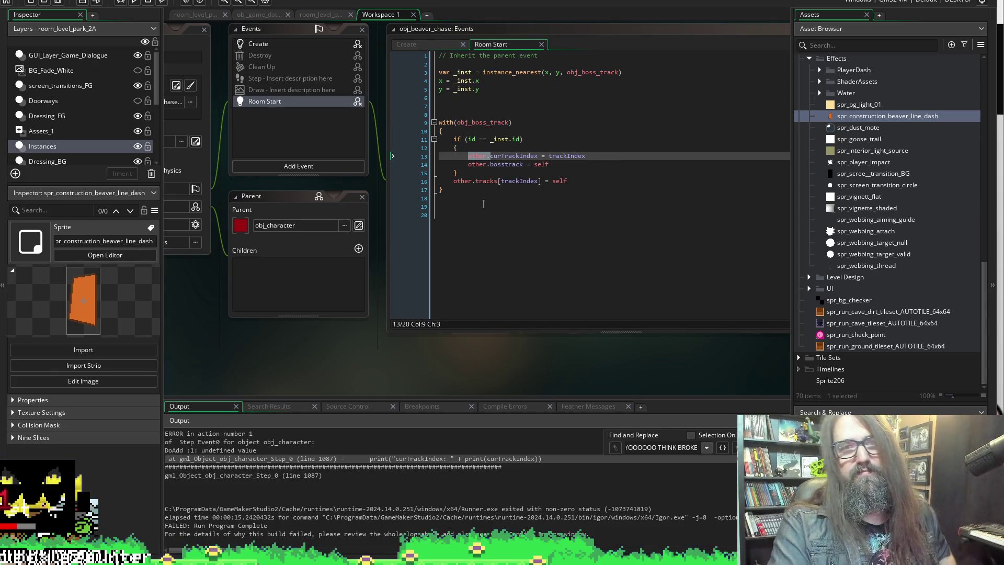
double_click(568, 157)
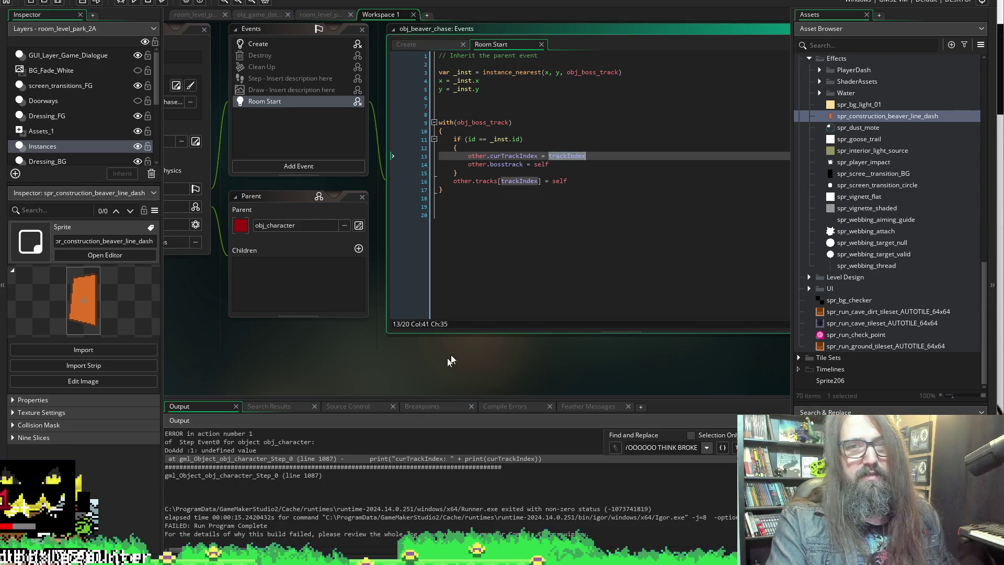
click(460, 343)
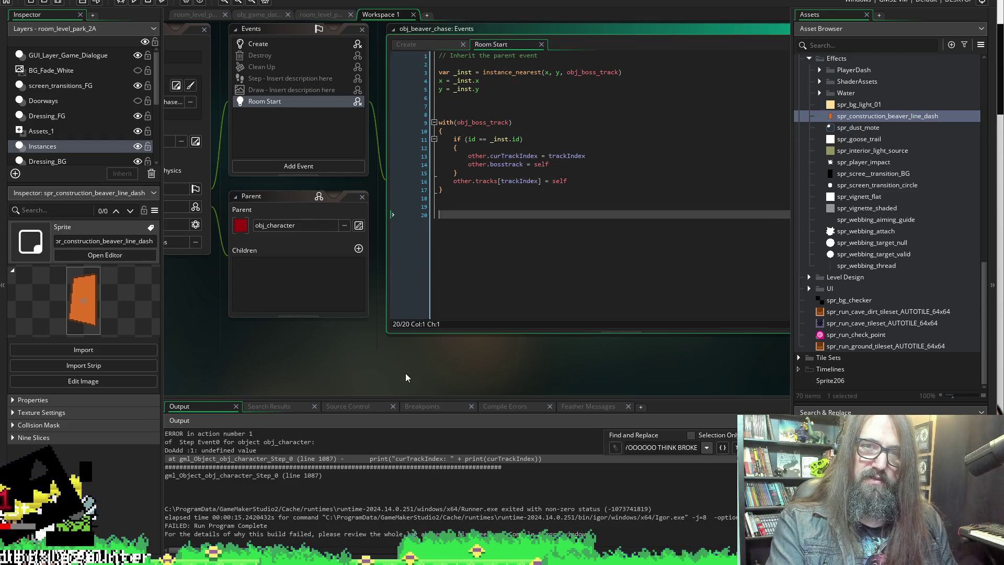
scroll(411, 378, up, 5)
scroll(723, 165, down, 10)
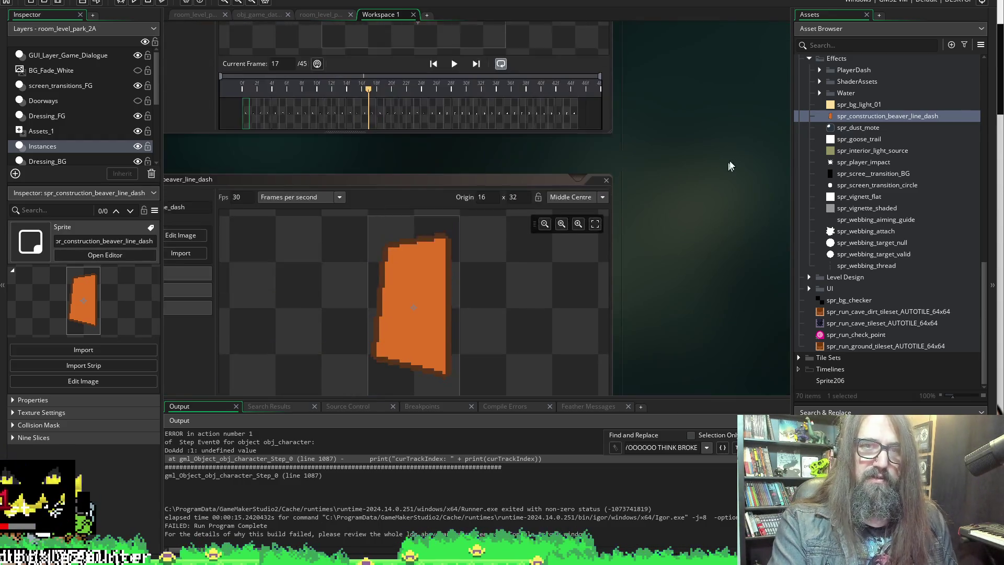
Check obj_character's Create code, then focus obj_beaver_track_lever's Create code, which sets curTrackIndex to 0.
scroll(553, 288, up, 10)
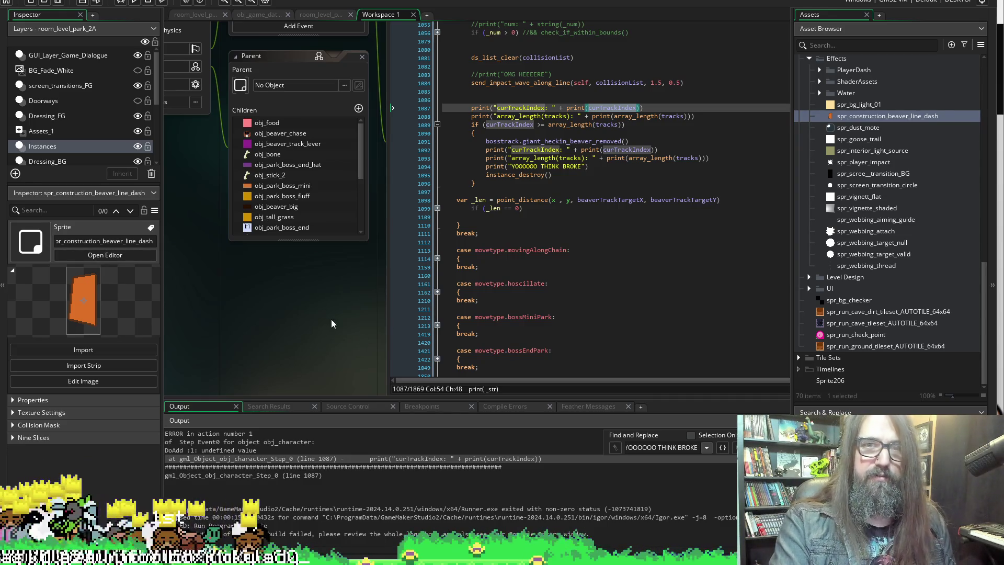
scroll(331, 319, up, 5)
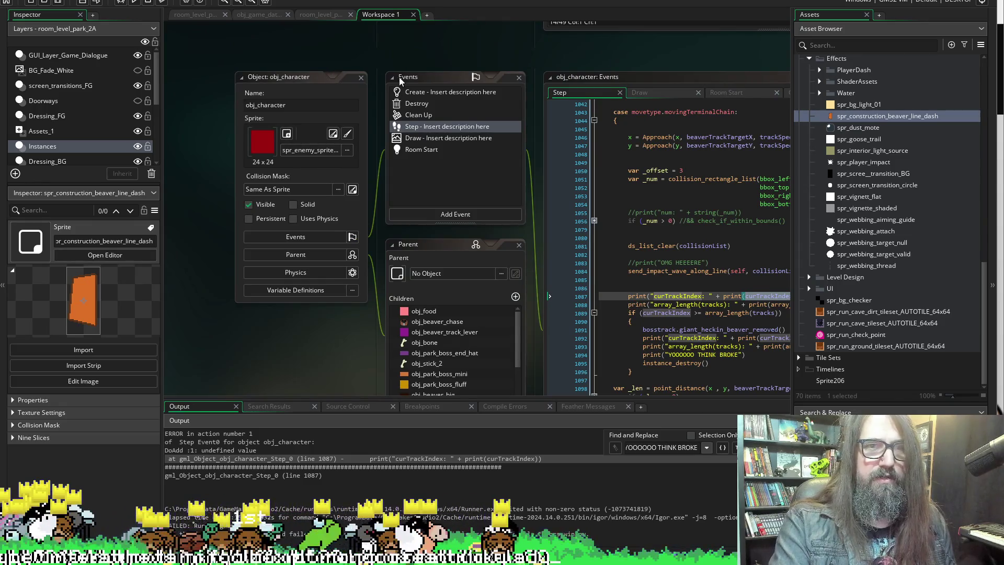
scroll(382, 44, right, 9)
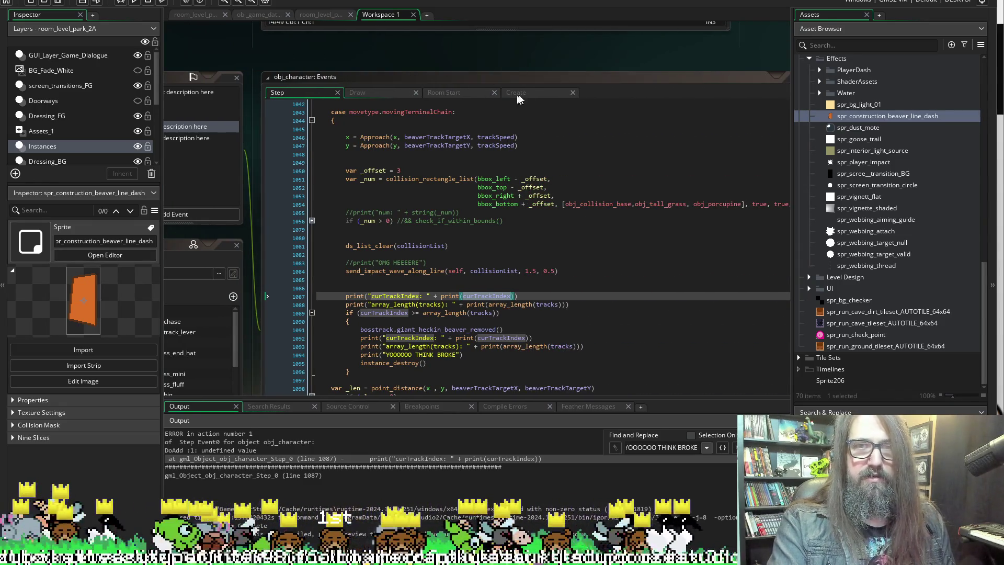
click(520, 93)
scroll(295, 66, up, 3)
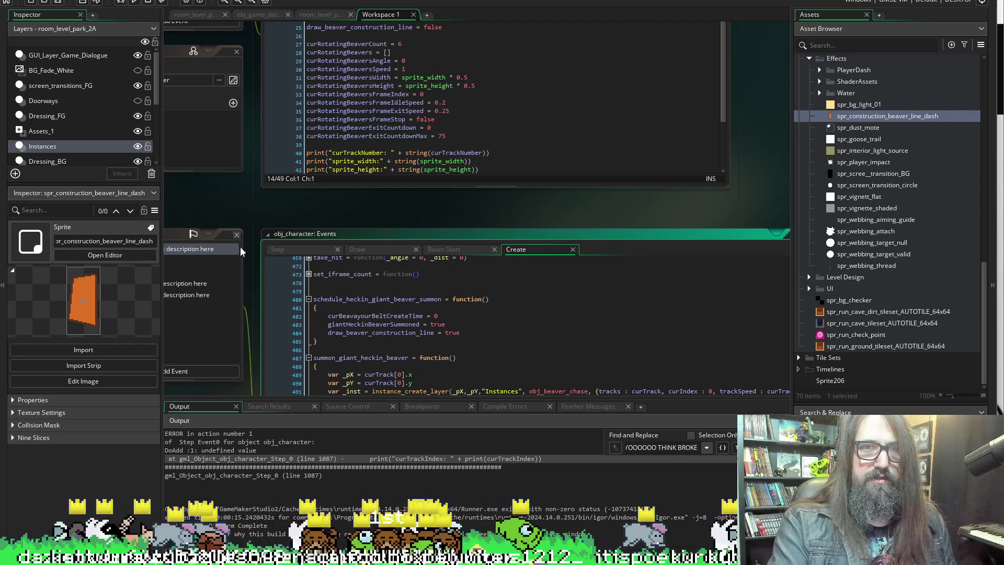
scroll(259, 142, up, 3)
click(515, 109)
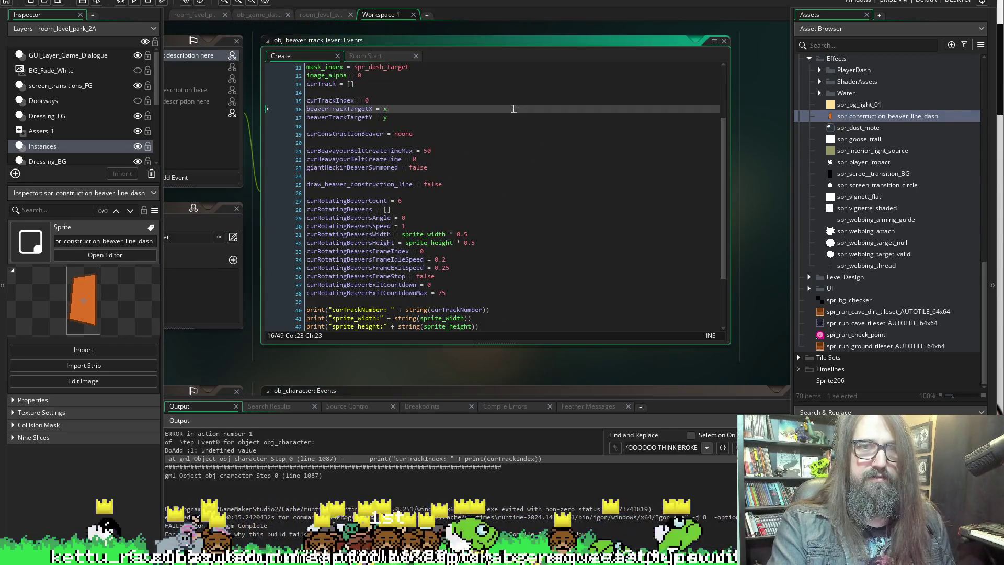
Search the code for trackIndex and locate line 13 of obj_beaver_chase's Room Start event.
key(ctrl+f)
text(trackIndex)
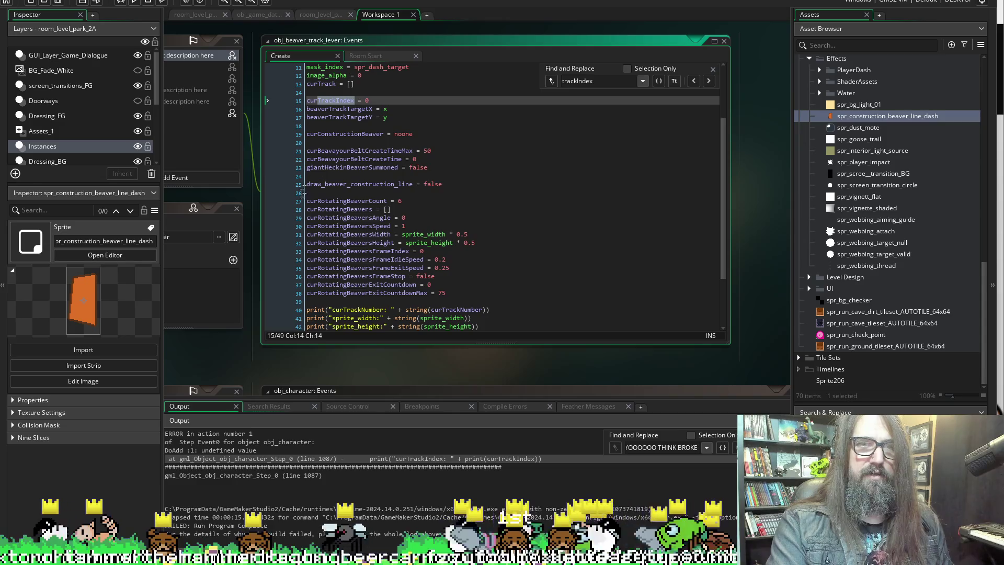
scroll(362, 354, left, 3)
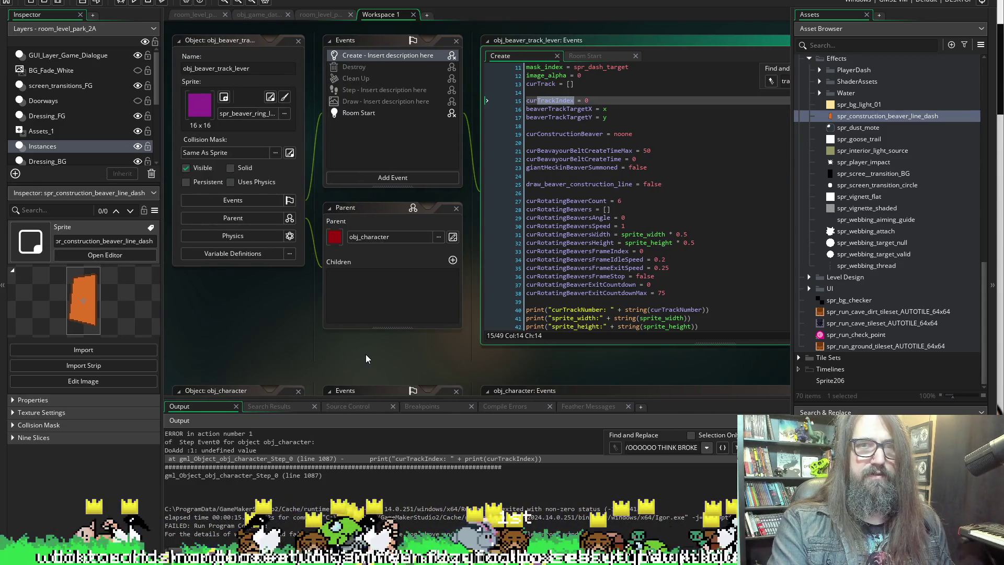
scroll(365, 353, right, 3)
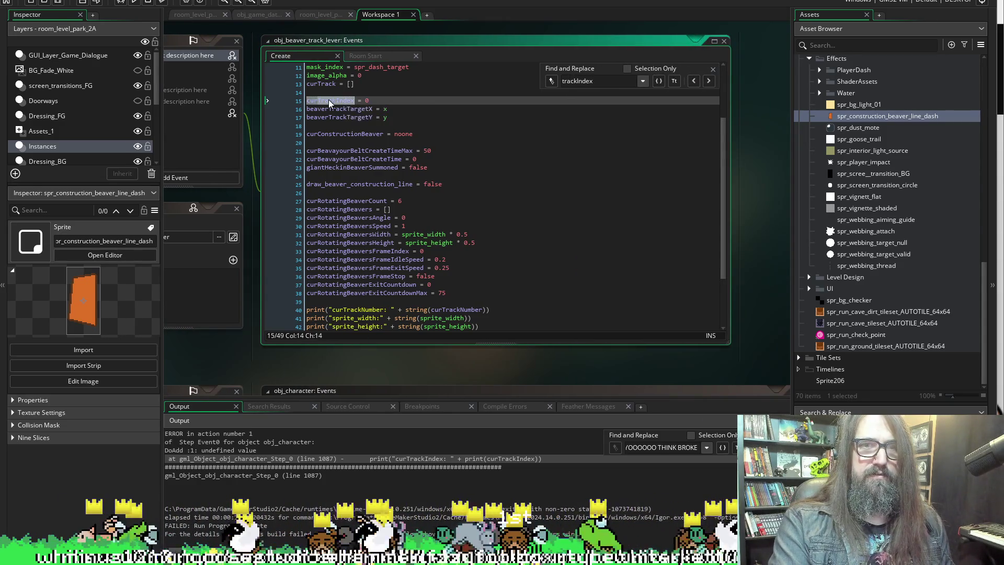
scroll(751, 177, down, 10)
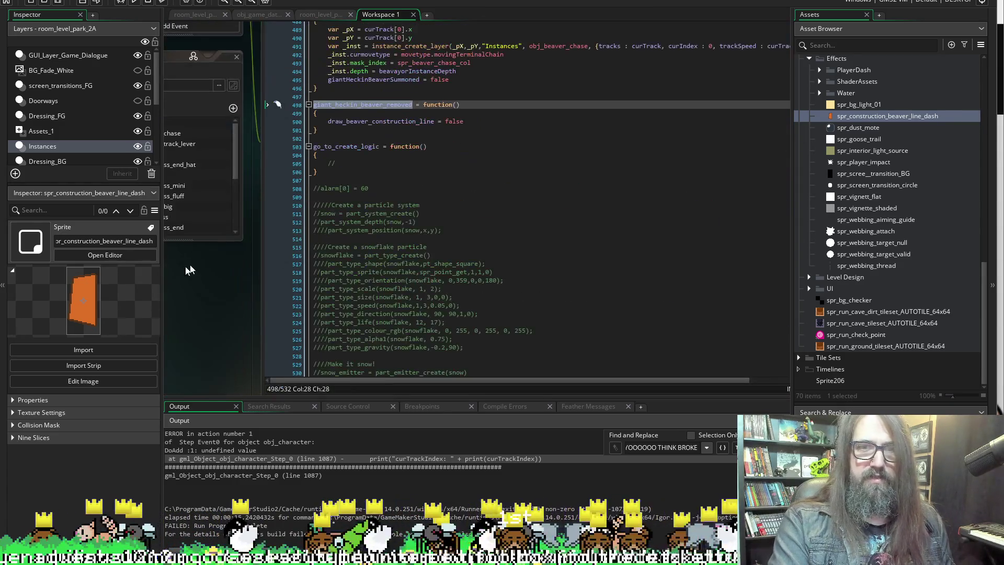
scroll(466, 158, down, 5)
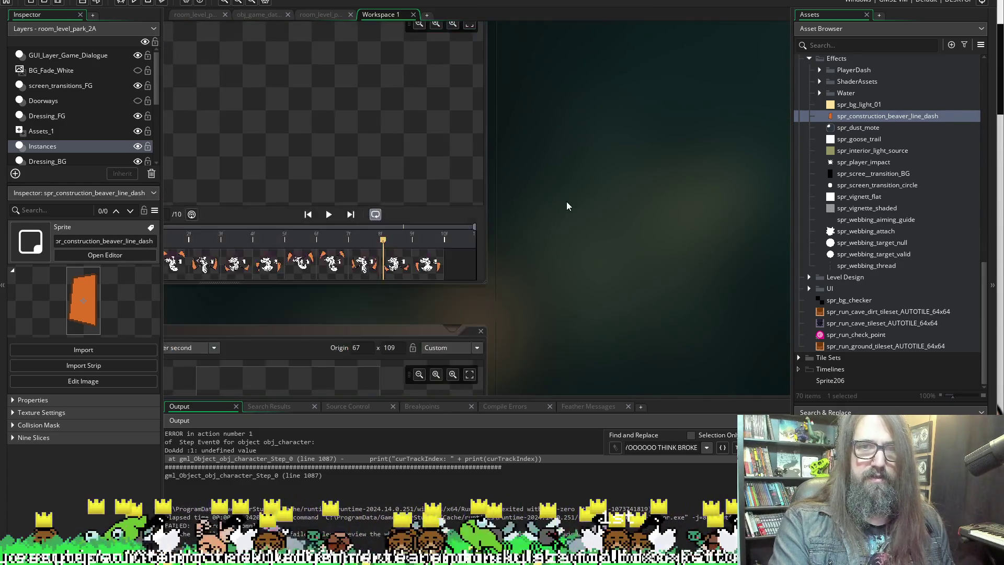
scroll(540, 204, down, 4)
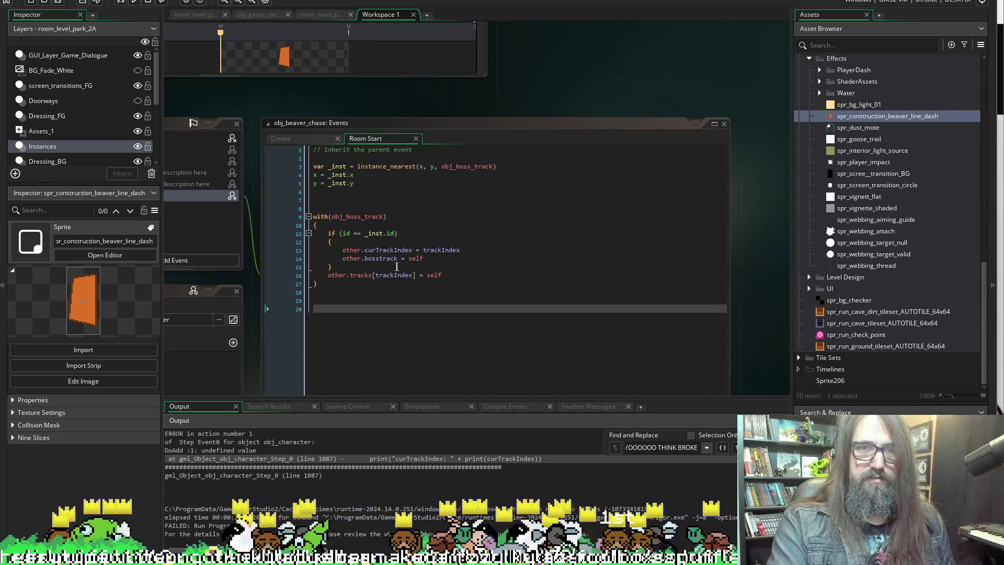
Replace trackIndex with curTrackIndex on line 13, save, and relaunch the game with F5.
double_click(442, 250)
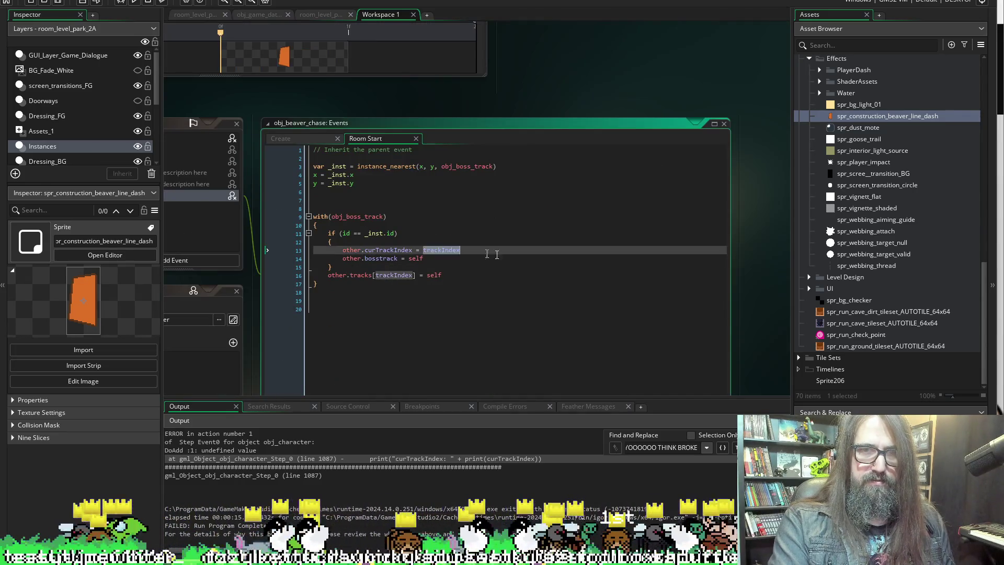
text(curTrackIndex)
key(ctrl+s)
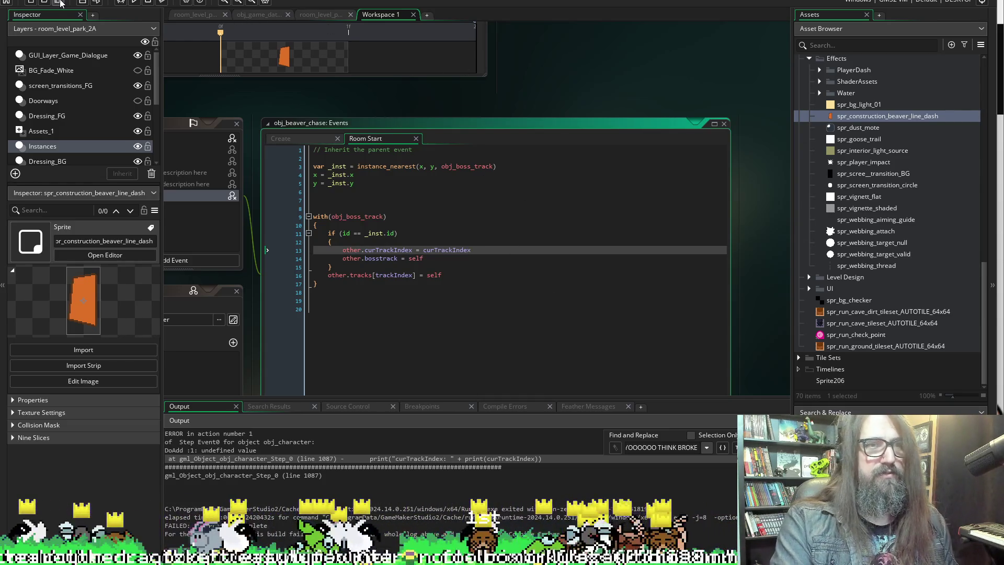
key(F5)
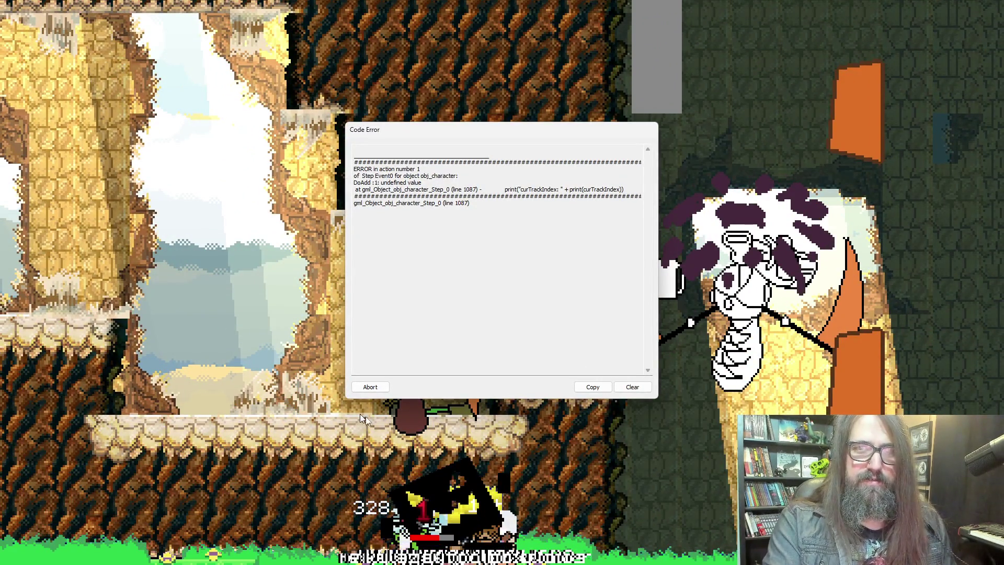
Abort the test run at the recurring obj_character Step event undefined-value error.
click(373, 389)
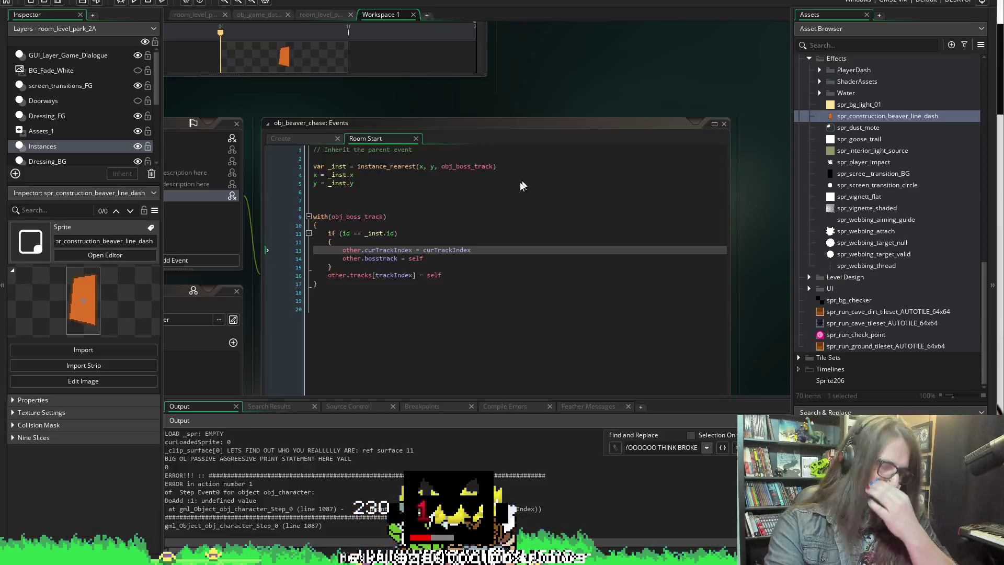
scroll(581, 98, left, 4)
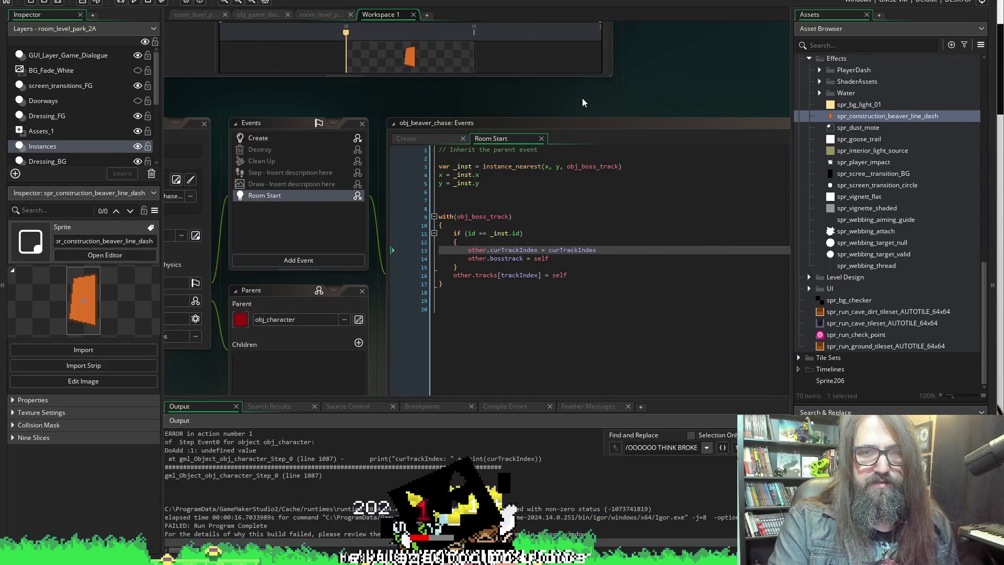
Highlight curTrackIndex on Room Start line 13, then open obj_beaver_chase's Create event code.
scroll(590, 91, right, 2)
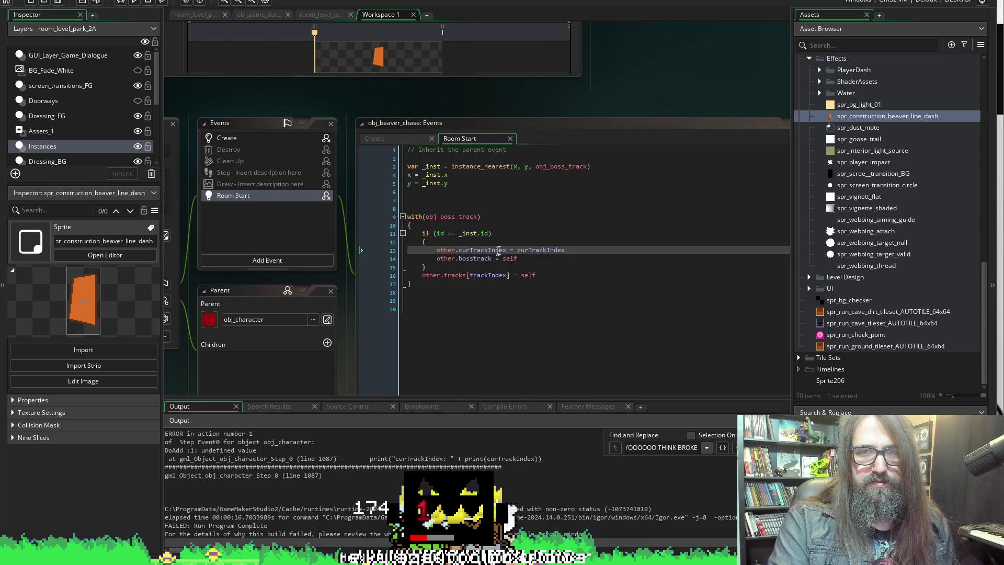
scroll(500, 105, left, 3)
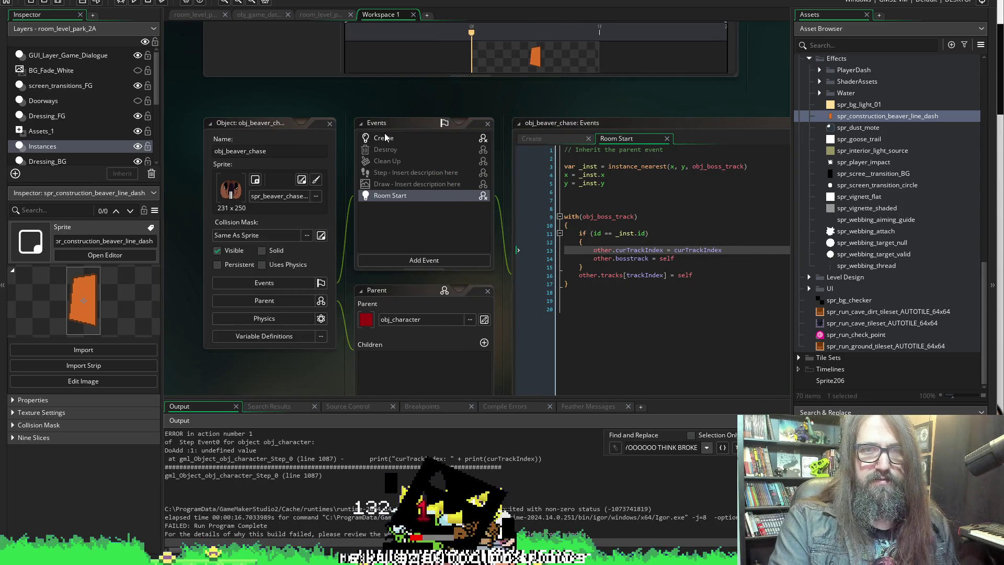
double_click(698, 250)
click(450, 138)
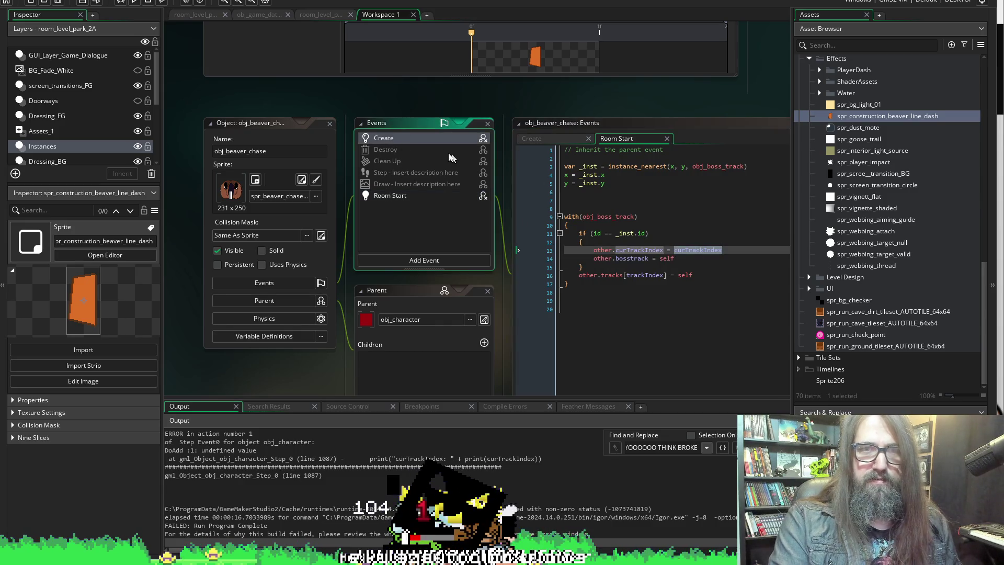
double_click(400, 137)
click(691, 251)
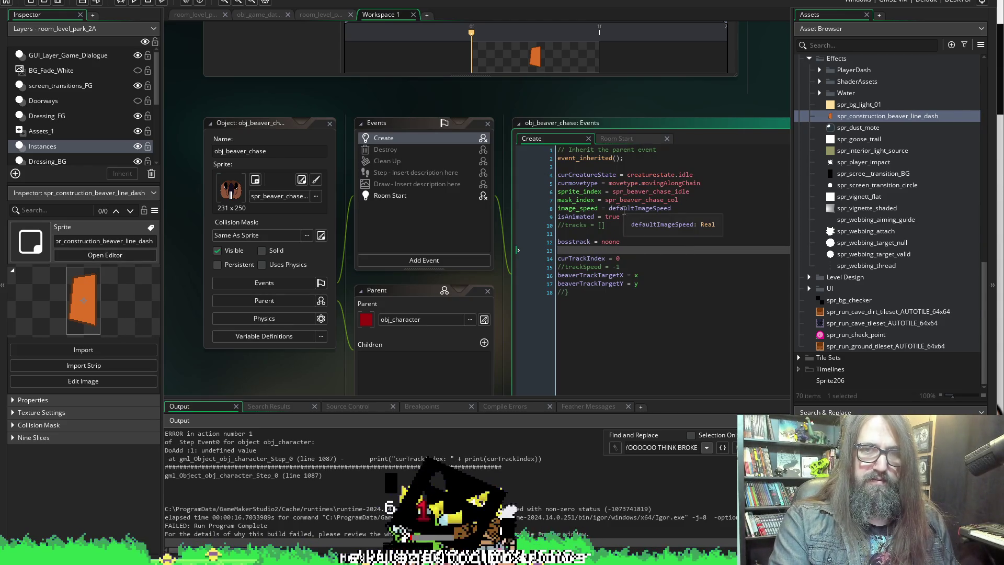
Search for other uses of curTrackIndex from Create line 14, then go back to obj_character's Step code.
mouse_move(622, 195)
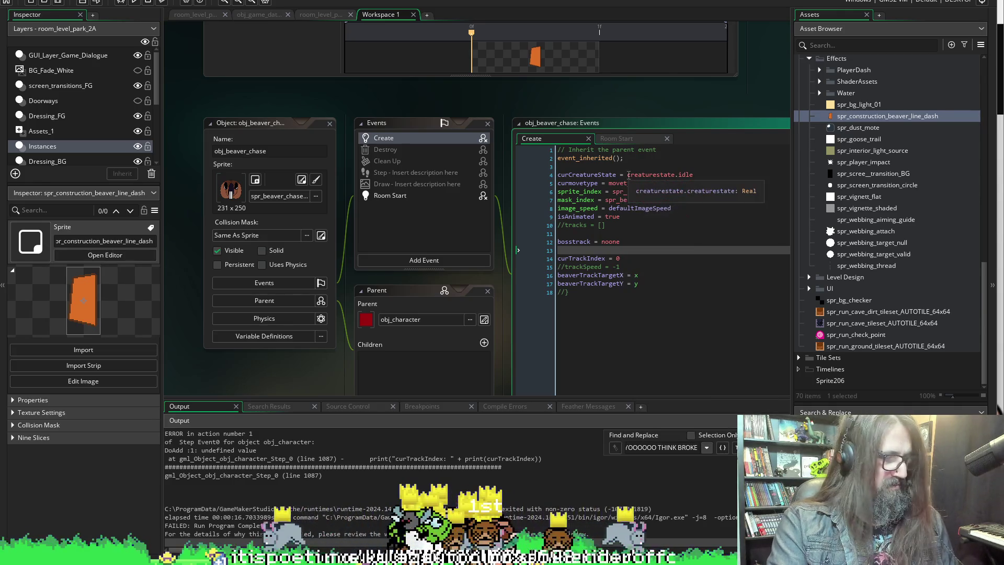
double_click(581, 259)
key(ctrl+f)
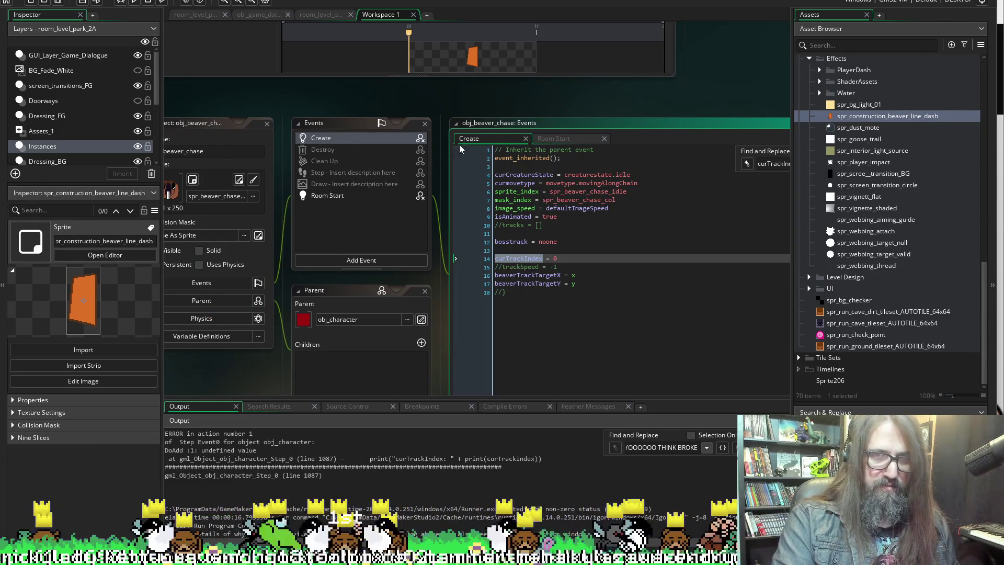
scroll(203, 291, down, 4)
scroll(395, 308, up, 8)
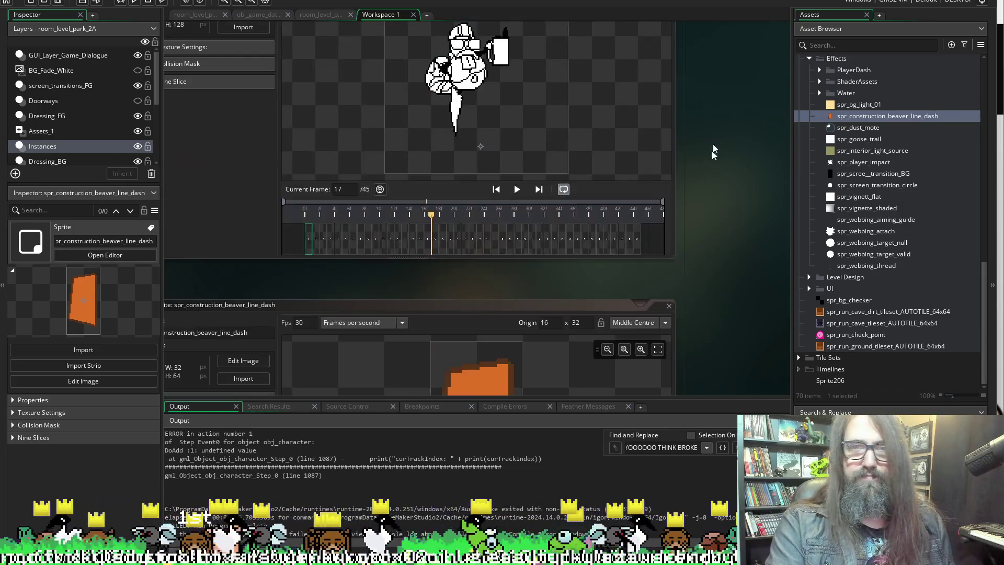
scroll(726, 205, up, 8)
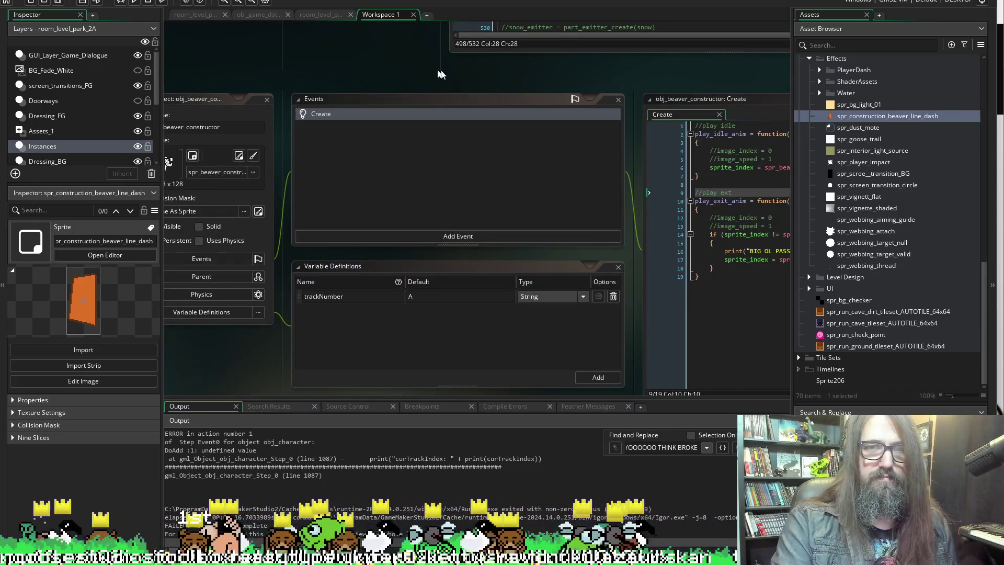
scroll(471, 78, left, 3)
scroll(519, 85, right, 8)
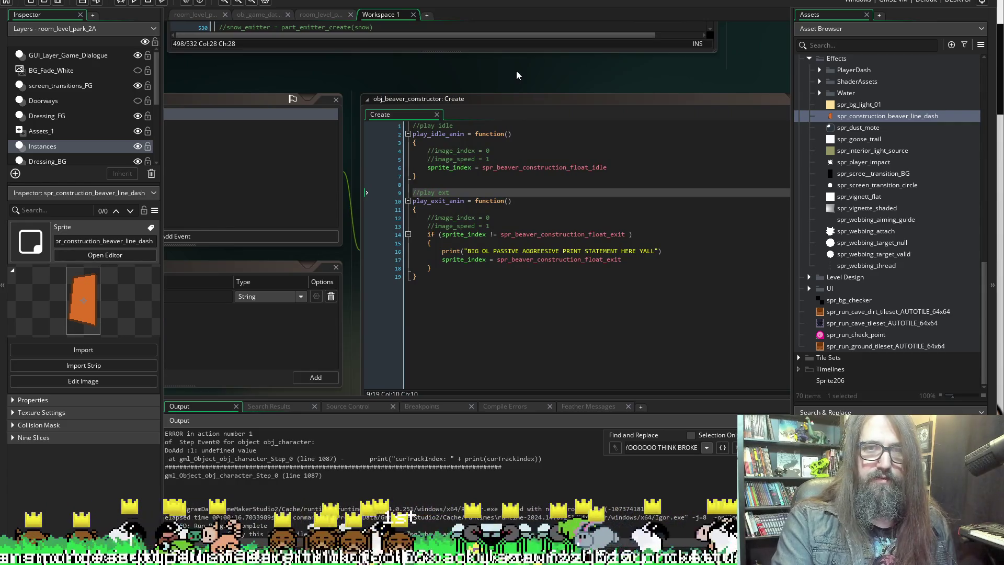
scroll(311, 65, left, 5)
scroll(450, 157, up, 4)
scroll(463, 366, down, 5)
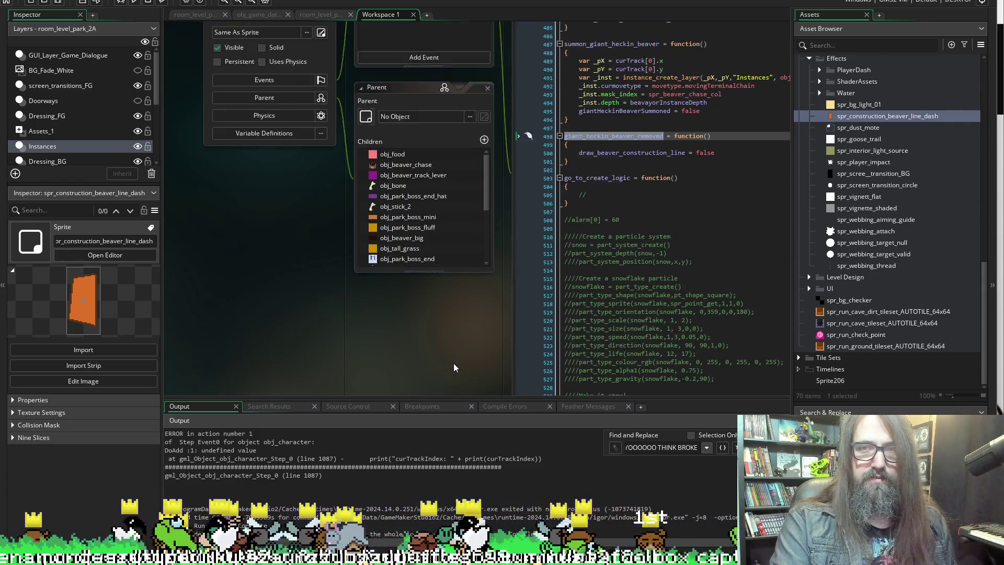
scroll(454, 363, up, 1)
scroll(447, 357, right, 5)
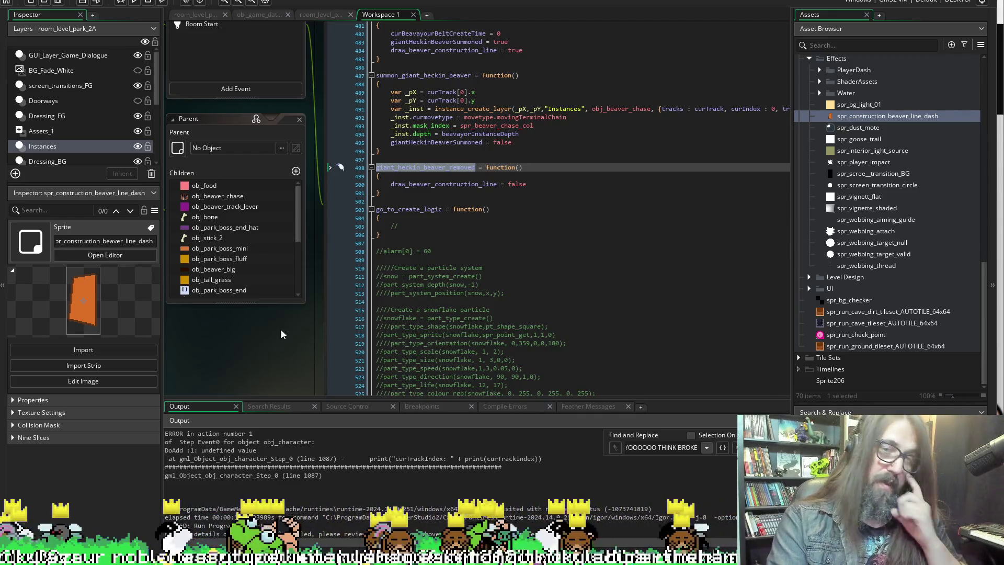
scroll(278, 329, up, 5)
click(347, 155)
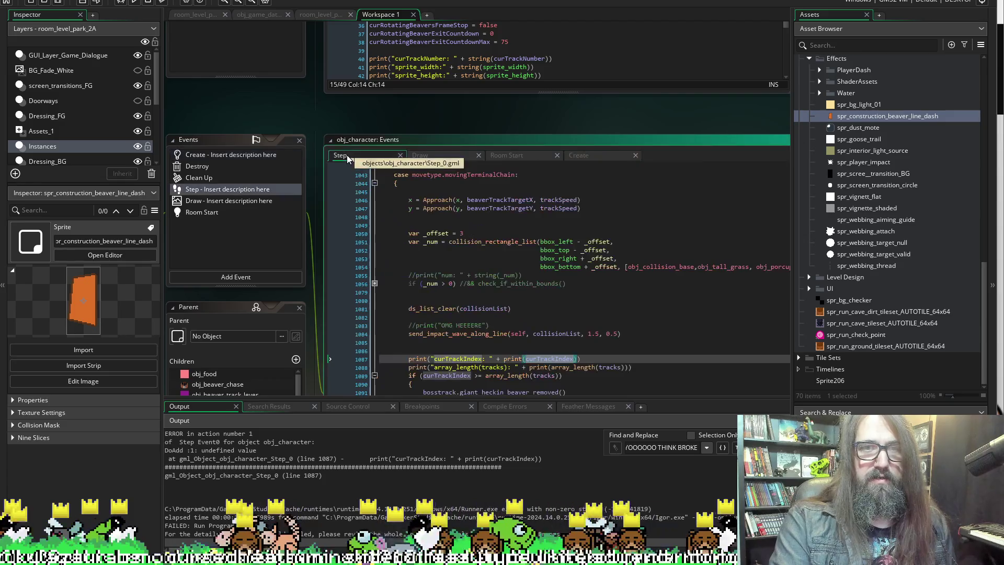
Select curTrackIndex in the failing debug print on Step line 1087.
scroll(469, 270, down, 3)
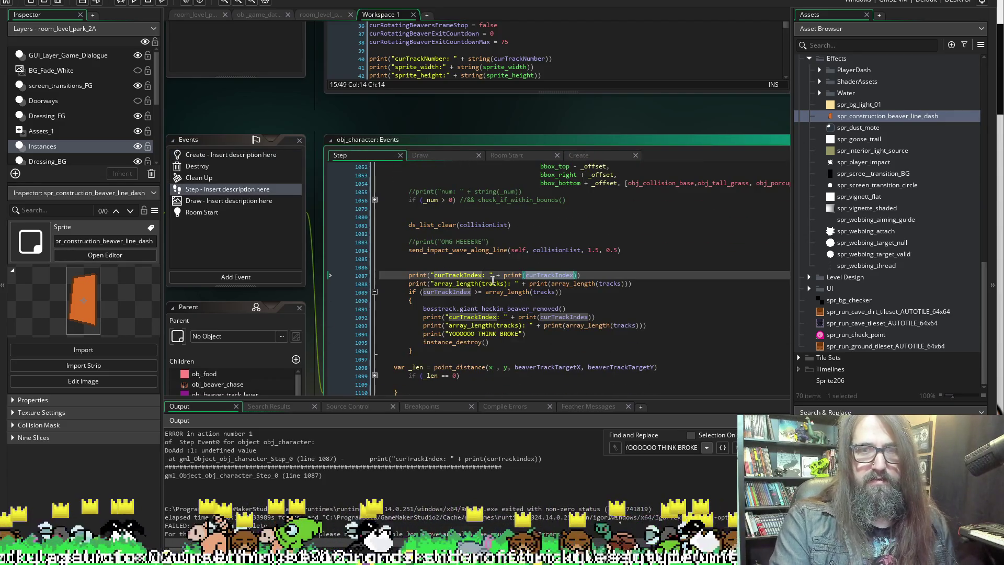
scroll(457, 285, up, 3)
scroll(457, 286, up, 5)
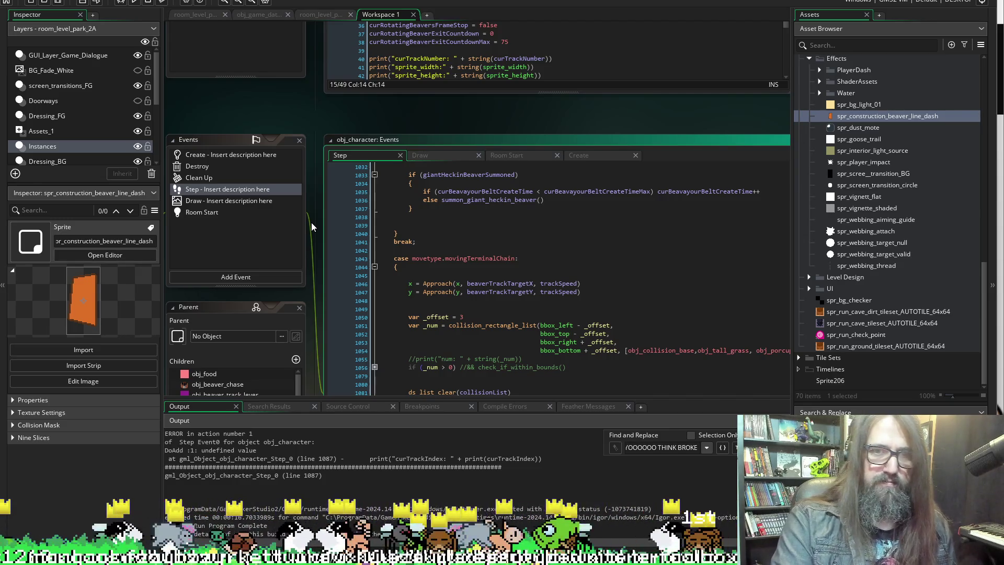
scroll(471, 314, down, 4)
double_click(458, 358)
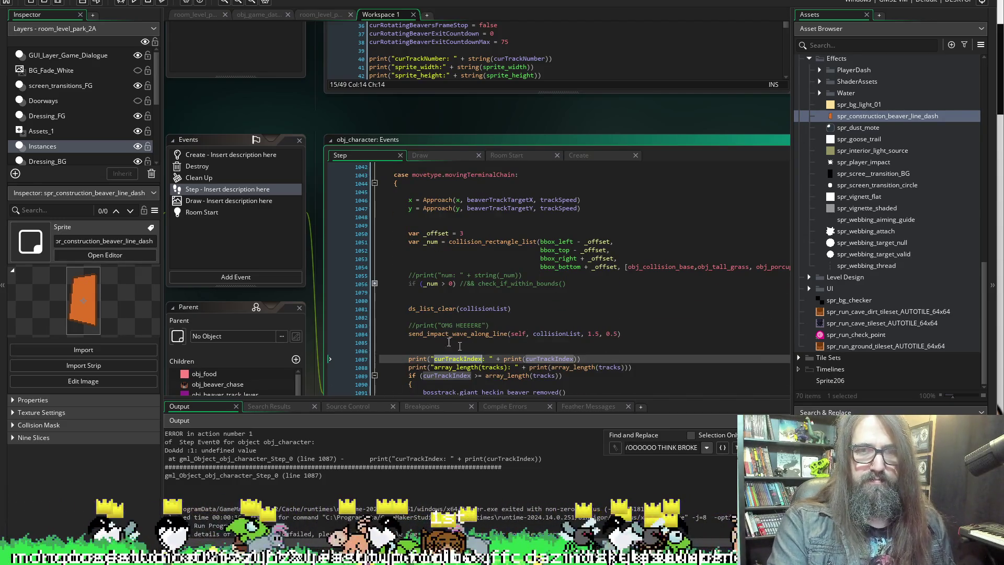
Switch to obj_character's Create event code with the giant beaver summon and removal functions.
scroll(308, 110, left, 5)
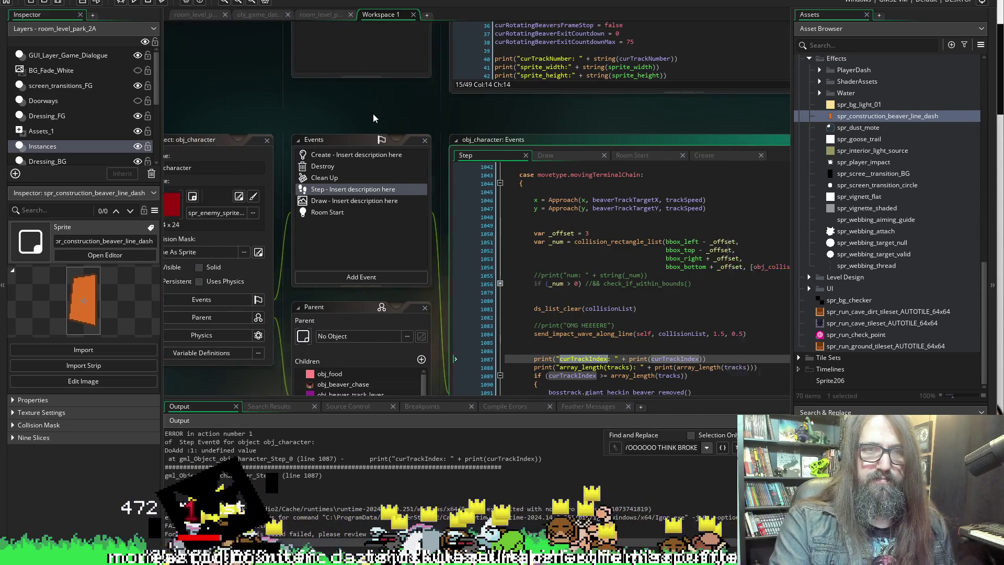
scroll(372, 114, right, 5)
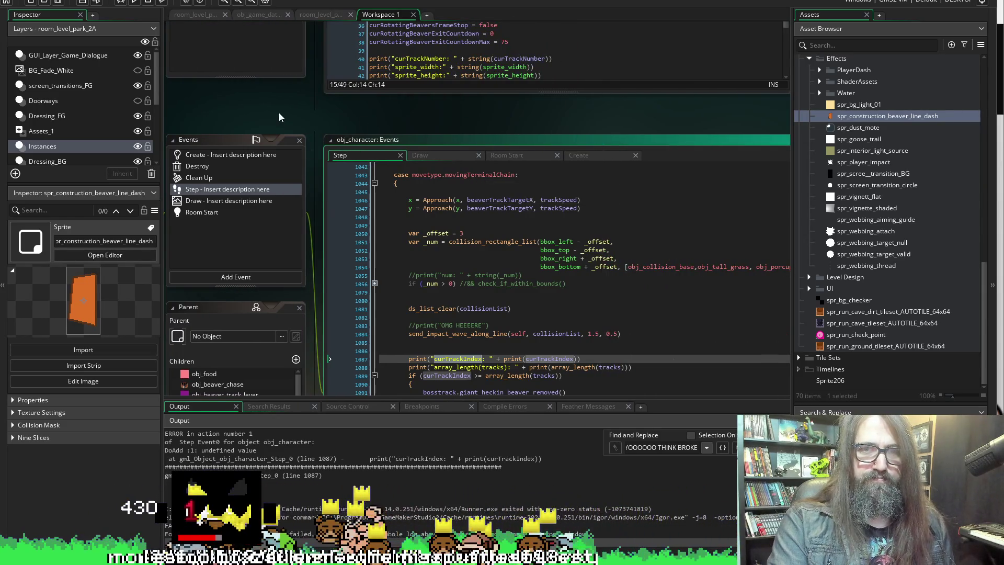
scroll(278, 112, down, 8)
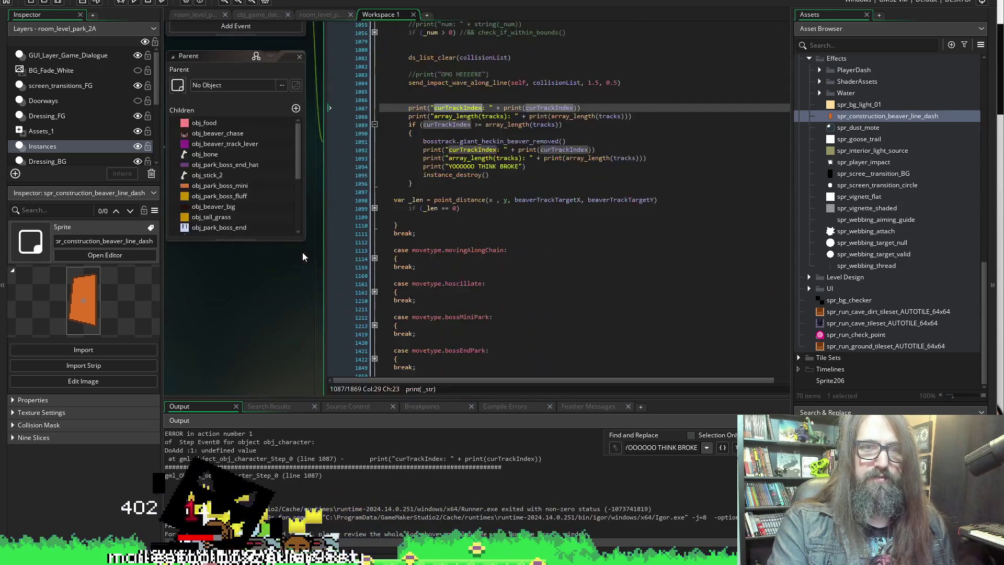
scroll(302, 253, up, 7)
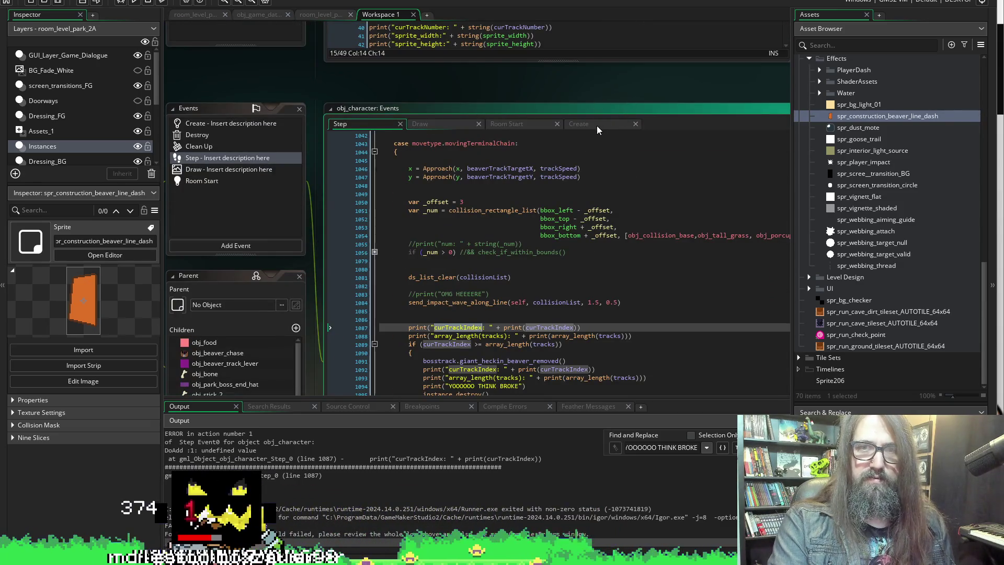
scroll(488, 270, up, 1)
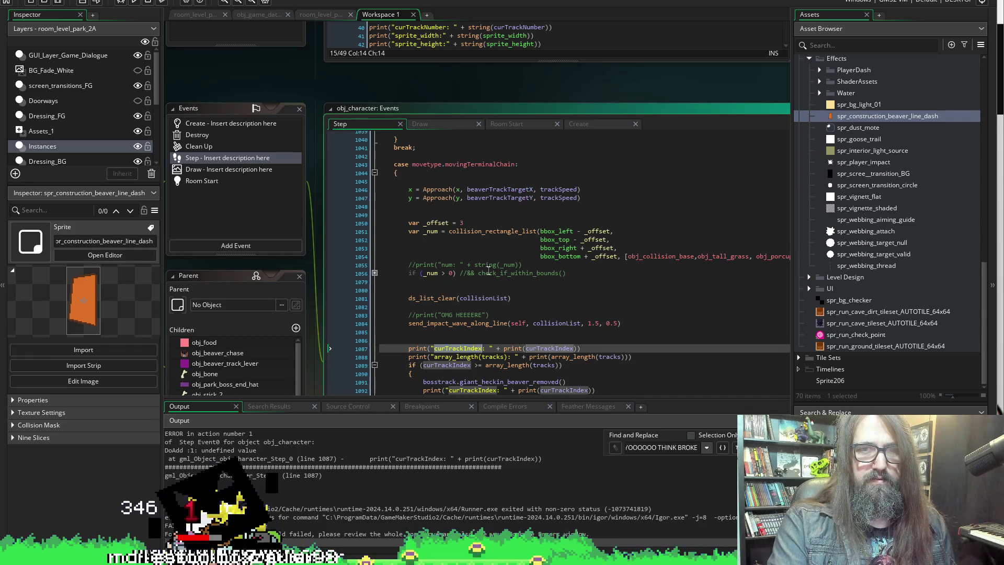
click(585, 123)
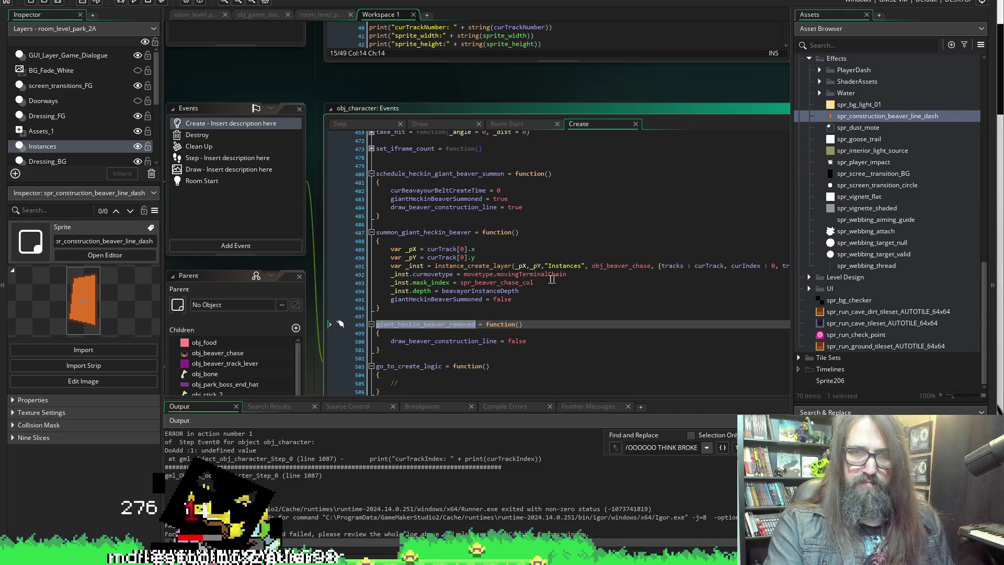
click(599, 280)
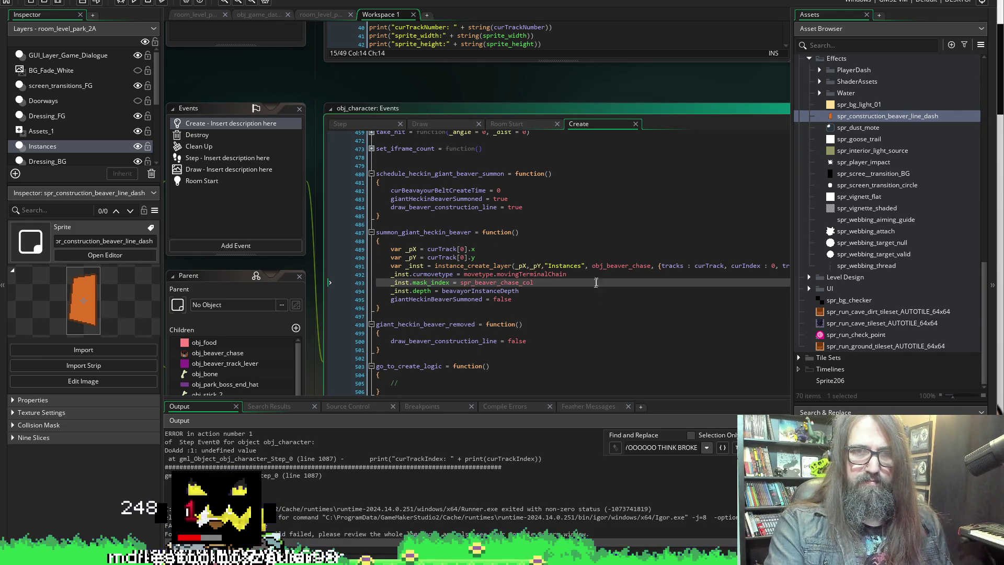
key(Up)
key(Up)
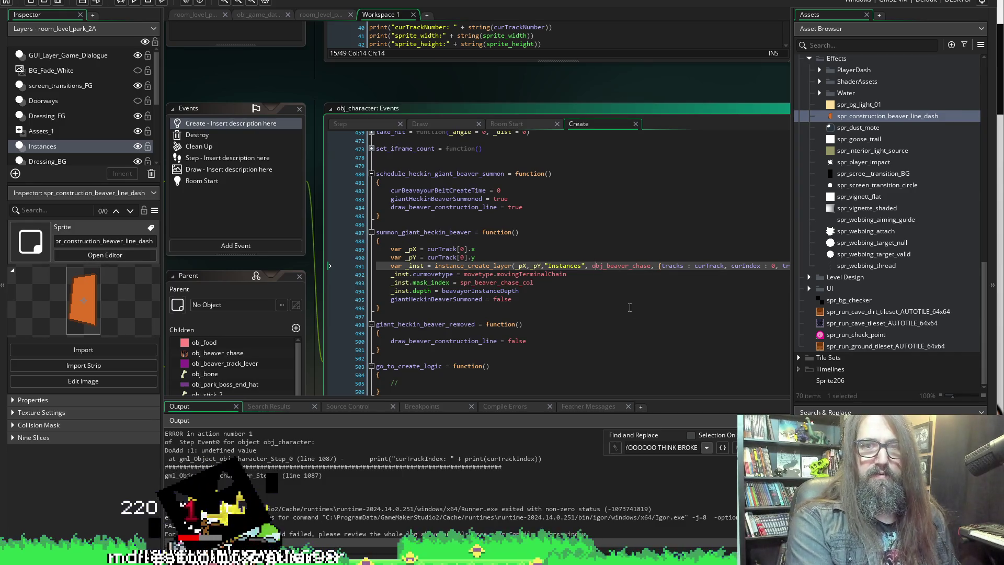
key(End)
key(Down)
key(Down)
key(Return)
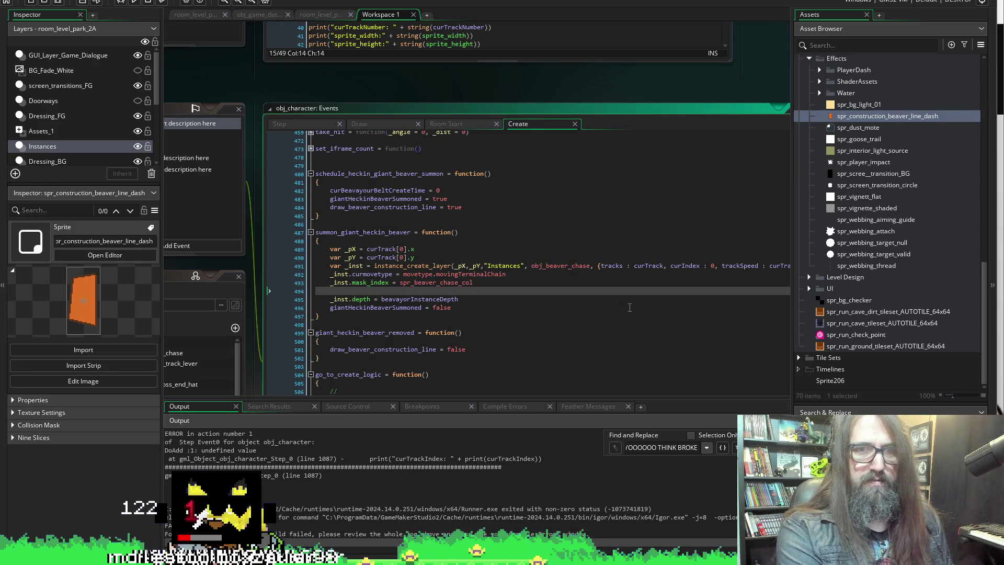
key(ctrl+z)
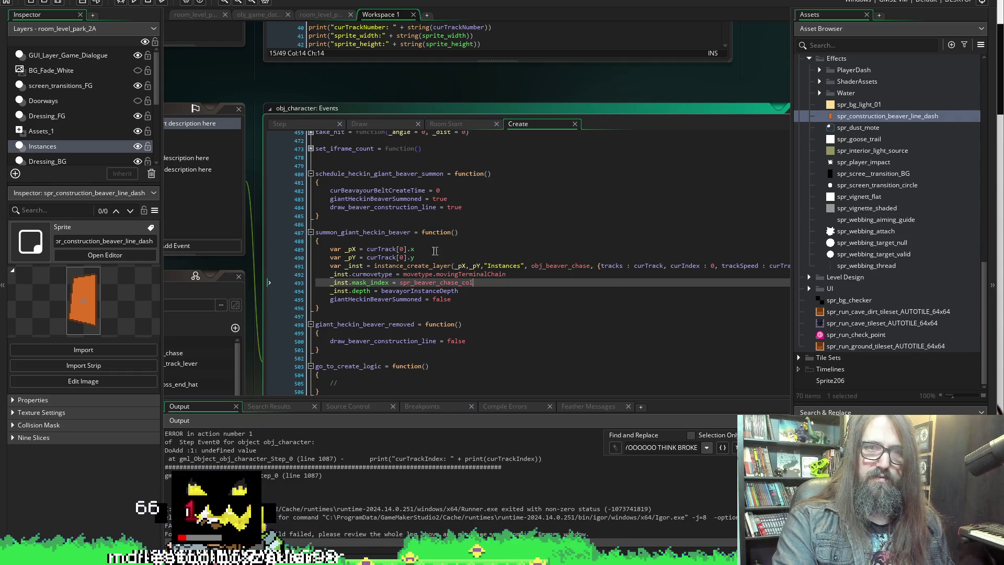
scroll(441, 251, down, 1)
scroll(330, 90, up, 3)
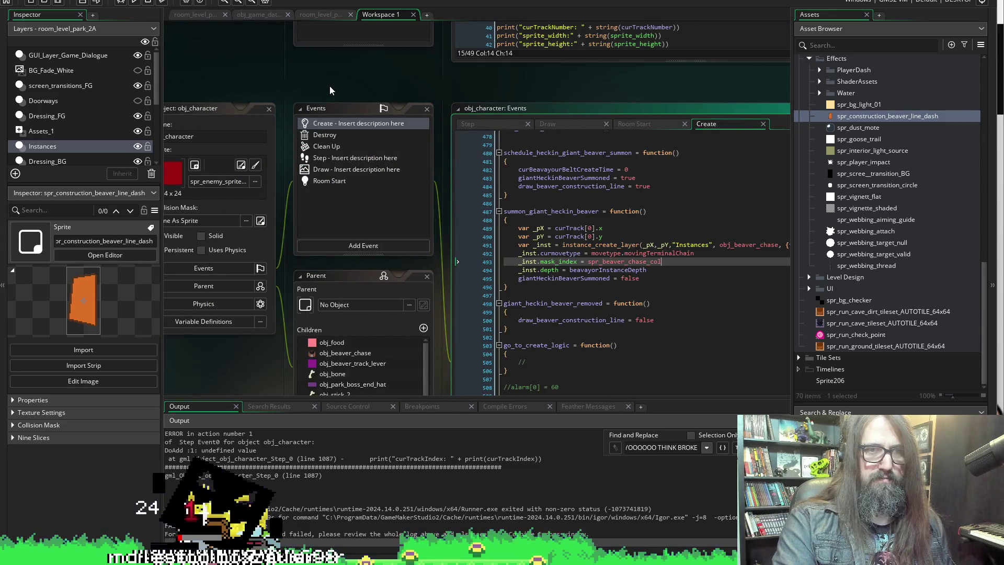
scroll(330, 86, down, 3)
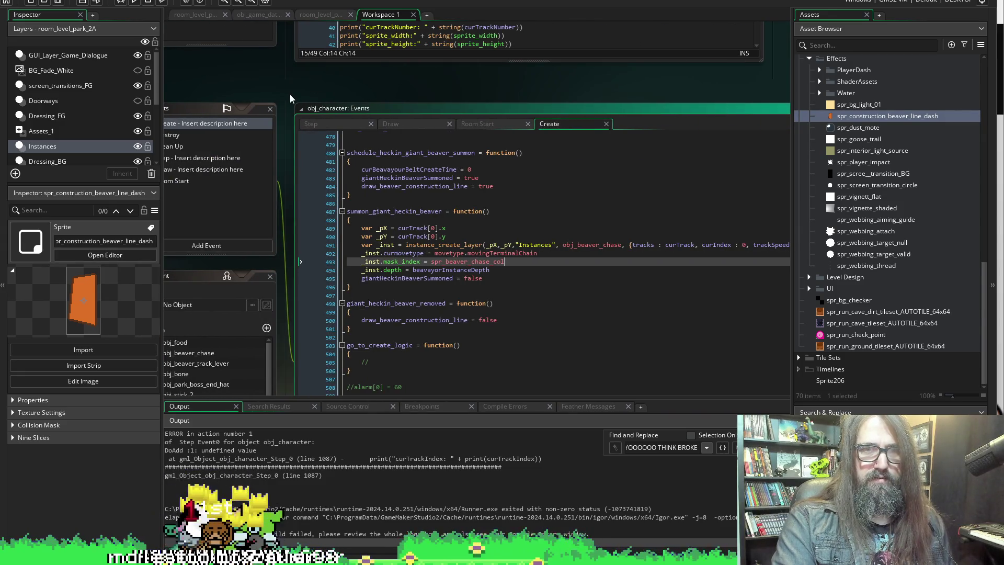
scroll(755, 107, up, 3)
scroll(727, 209, down, 3)
click(445, 79)
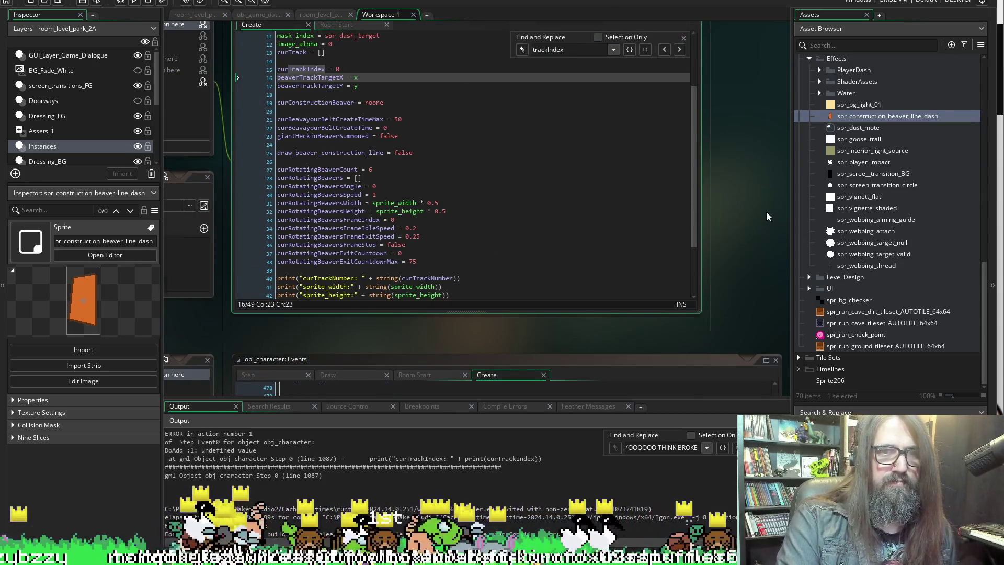
scroll(565, 261, down, 10)
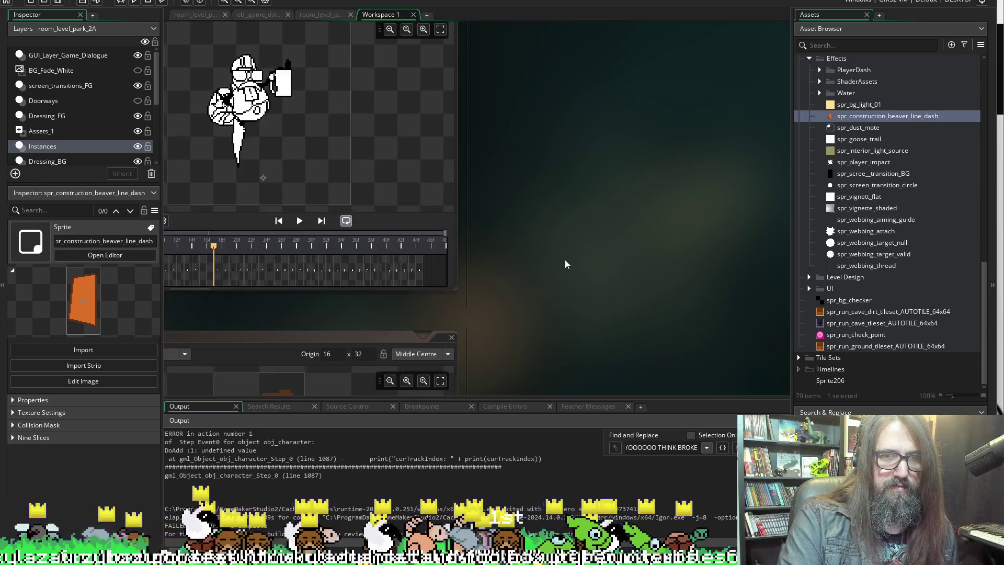
scroll(565, 259, down, 8)
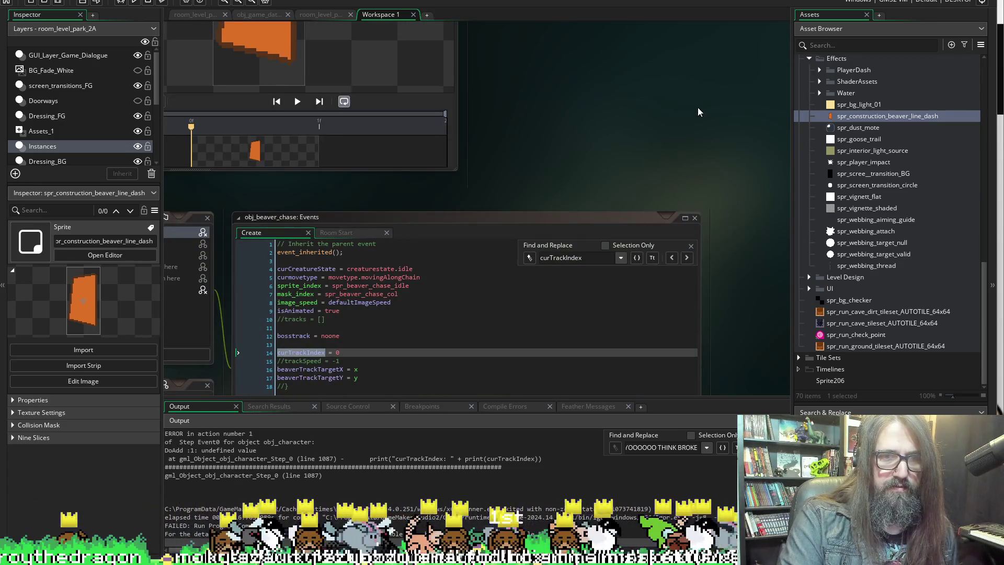
scroll(660, 193, up, 8)
scroll(540, 225, up, 4)
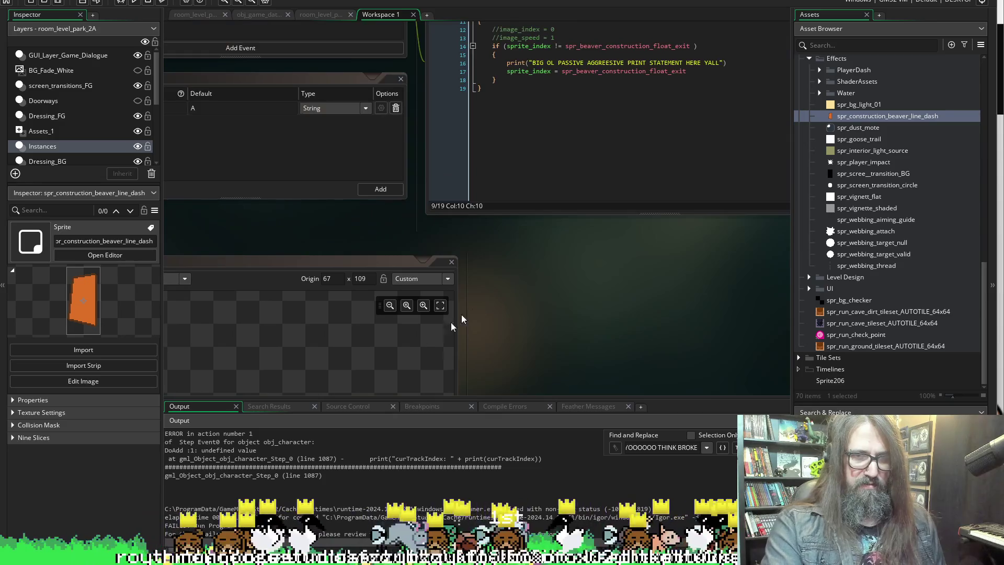
double_click(308, 459)
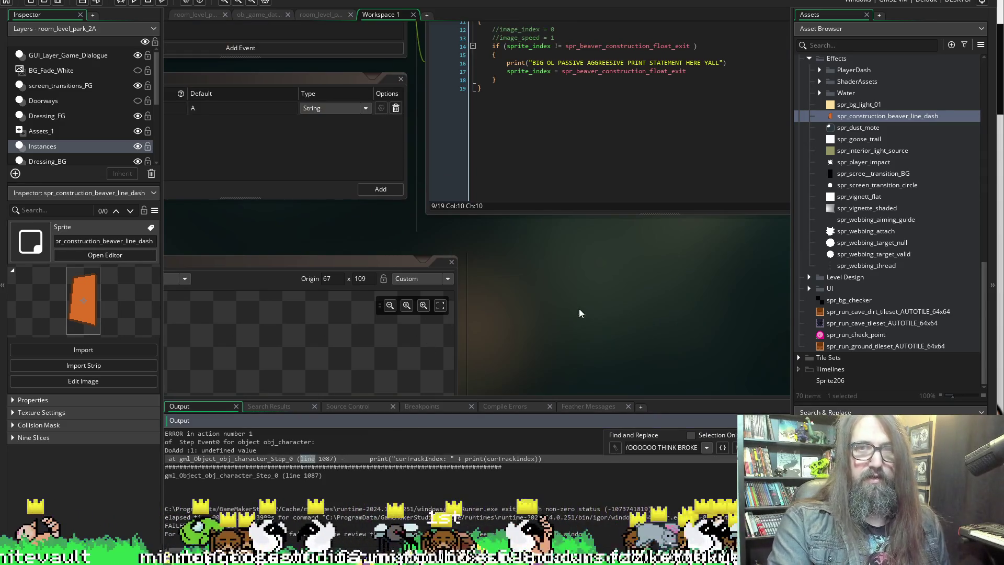
scroll(550, 306, up, 2)
double_click(476, 459)
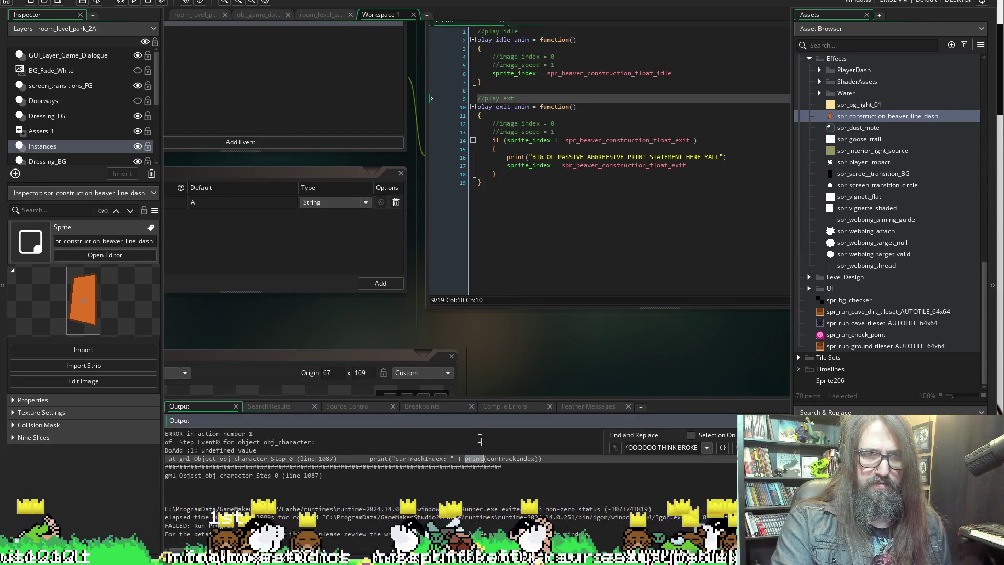
scroll(394, 270, up, 5)
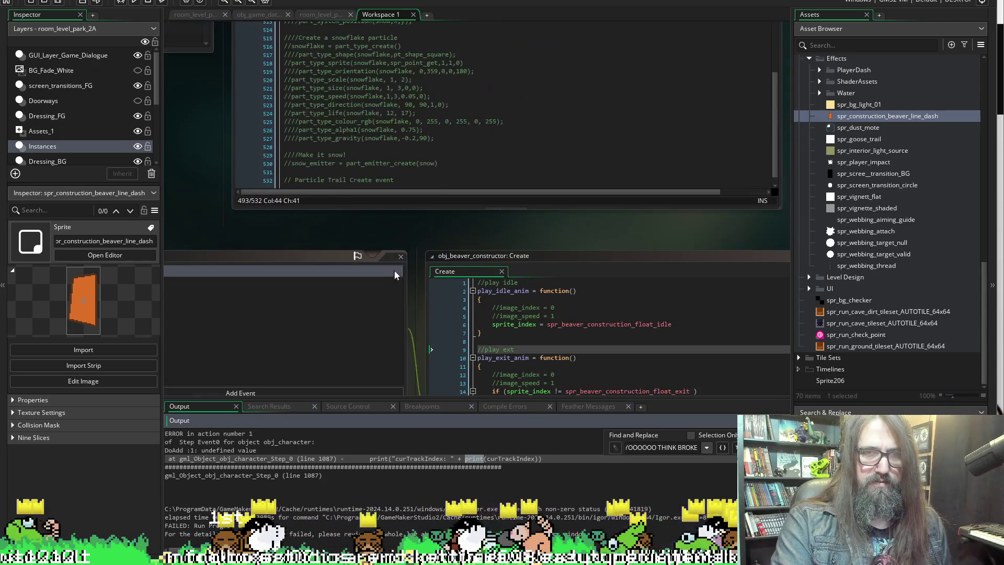
double_click(427, 459)
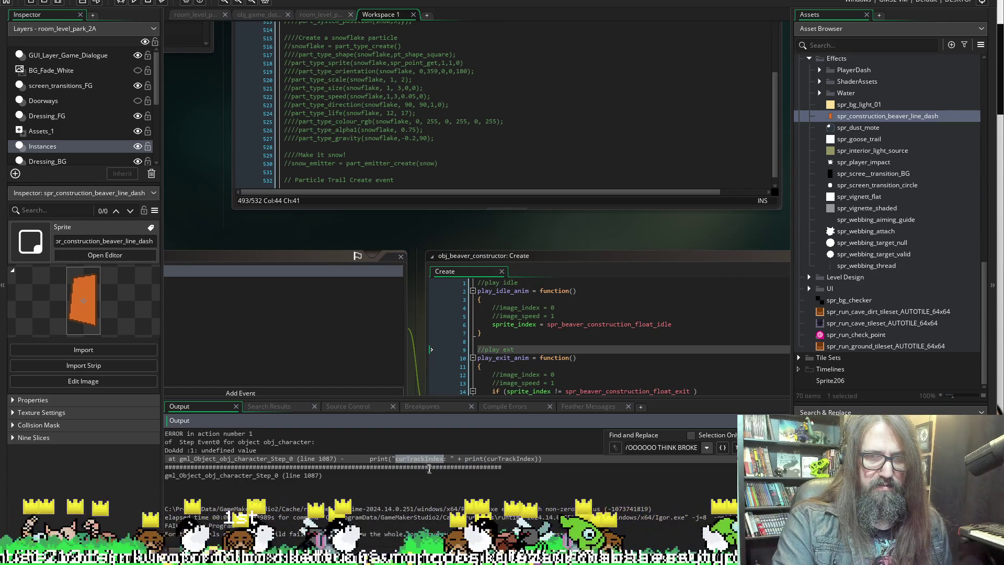
scroll(370, 292, down, 10)
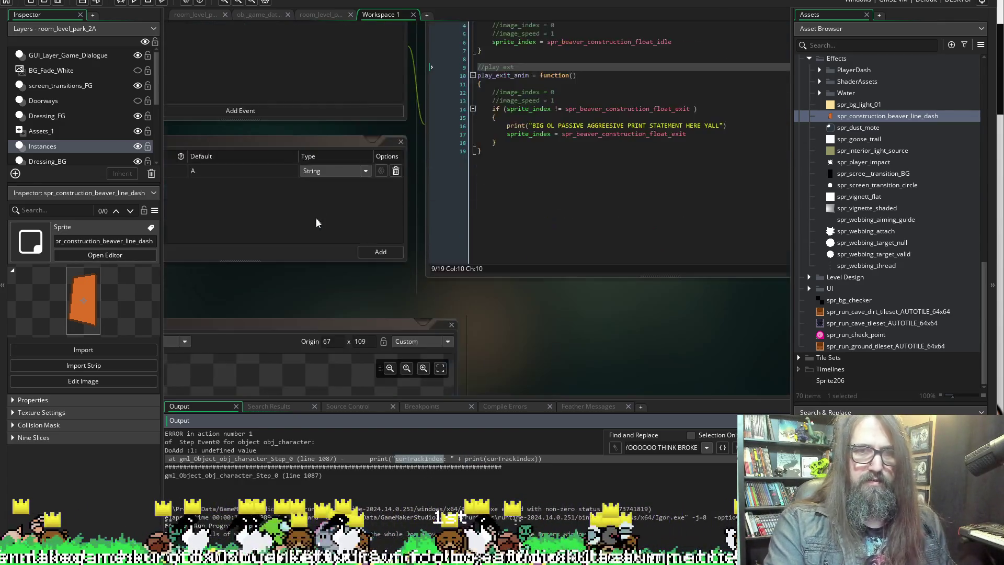
scroll(481, 208, down, 8)
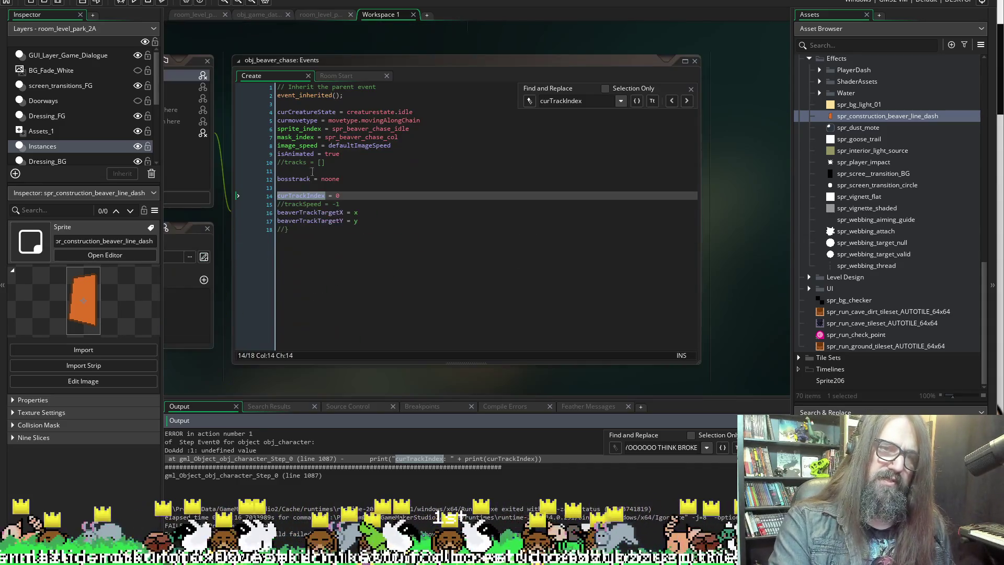
scroll(511, 256, up, 8)
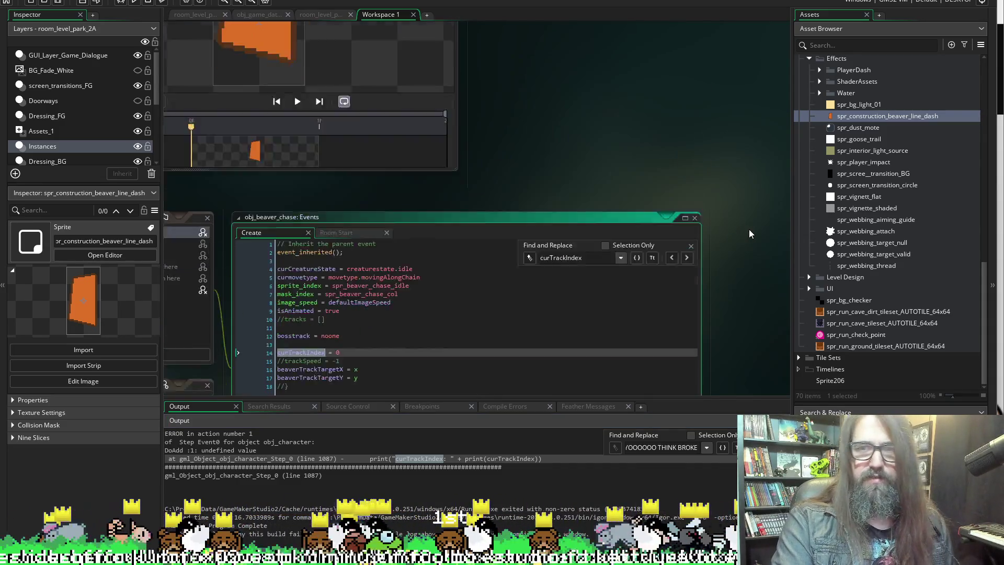
scroll(510, 256, up, 10)
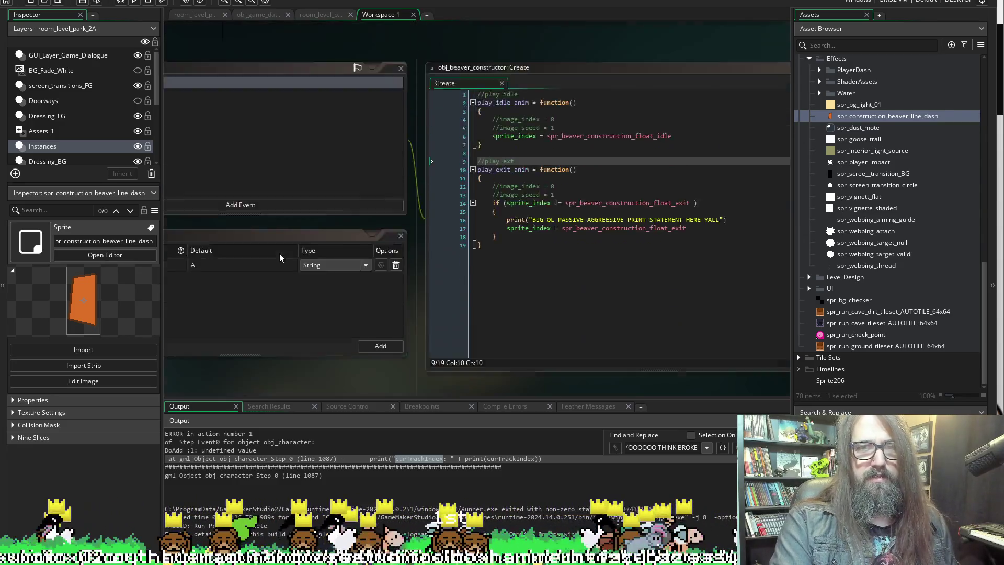
scroll(205, 149, up, 6)
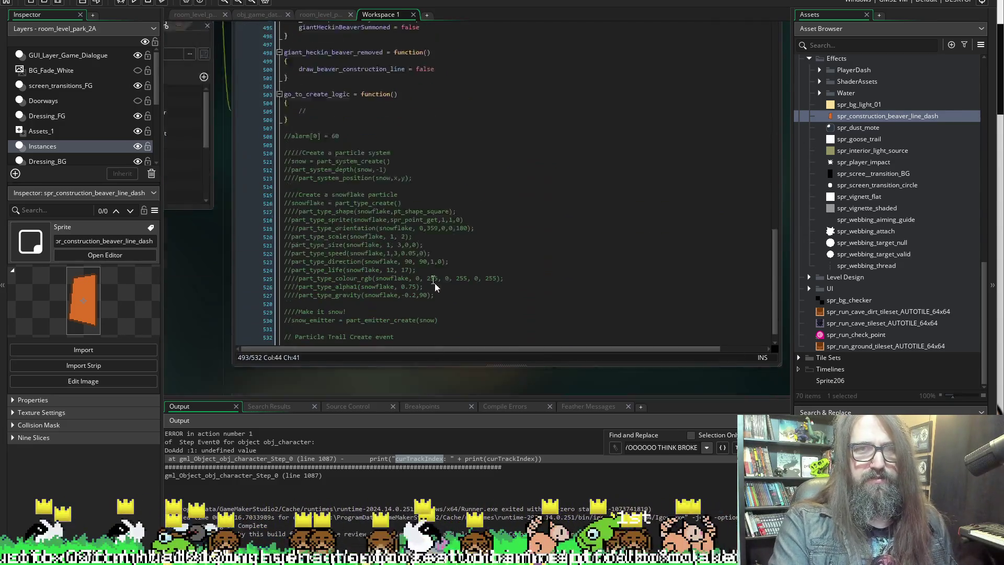
scroll(452, 199, up, 6)
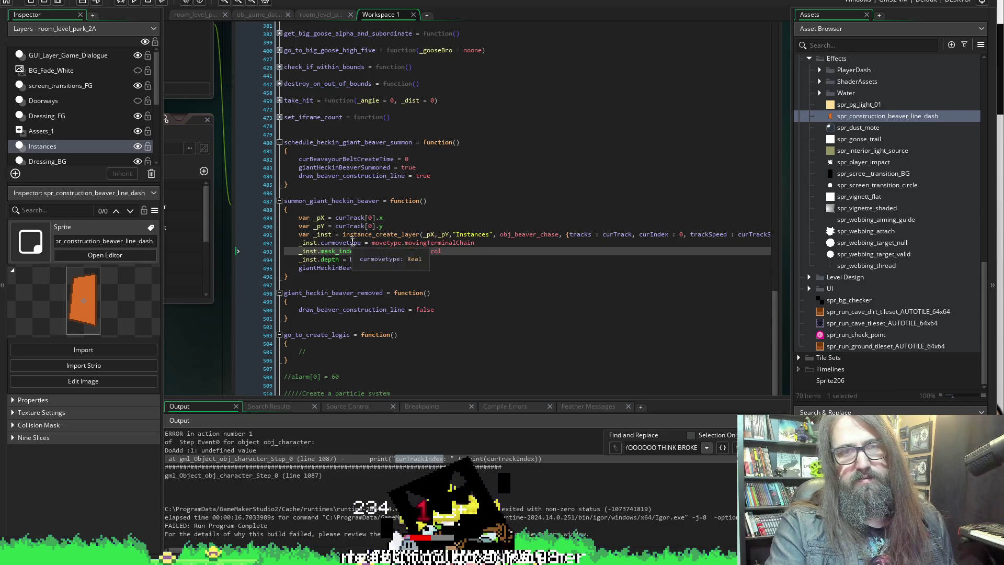
scroll(381, 235, right, 2)
scroll(382, 235, left, 2)
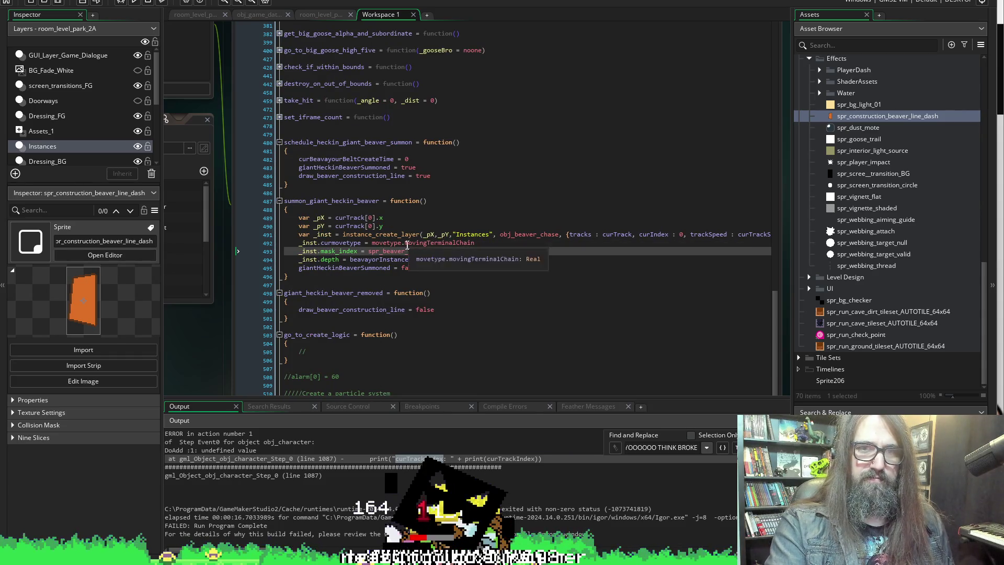
scroll(210, 291, down, 5)
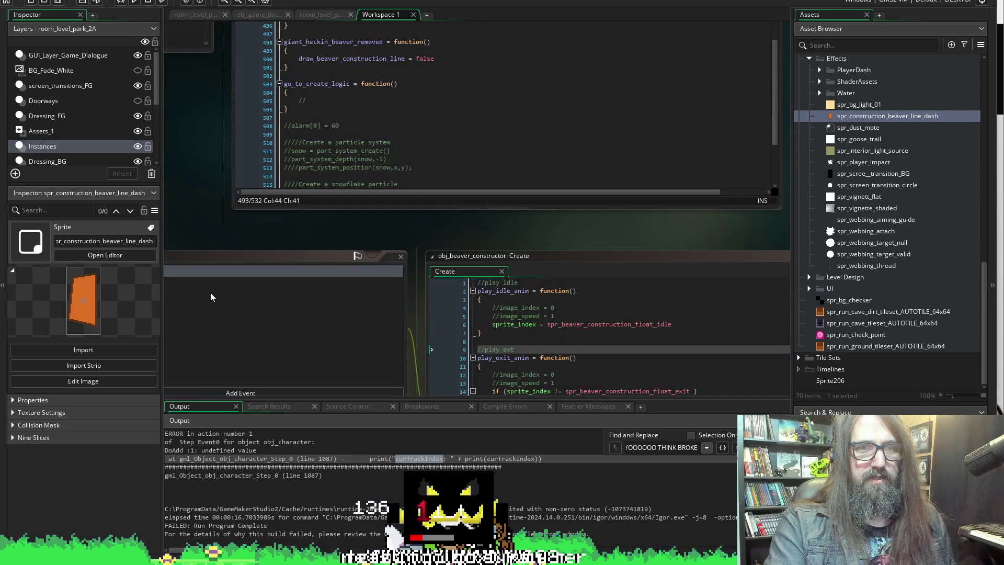
scroll(212, 287, up, 6)
scroll(211, 258, up, 5)
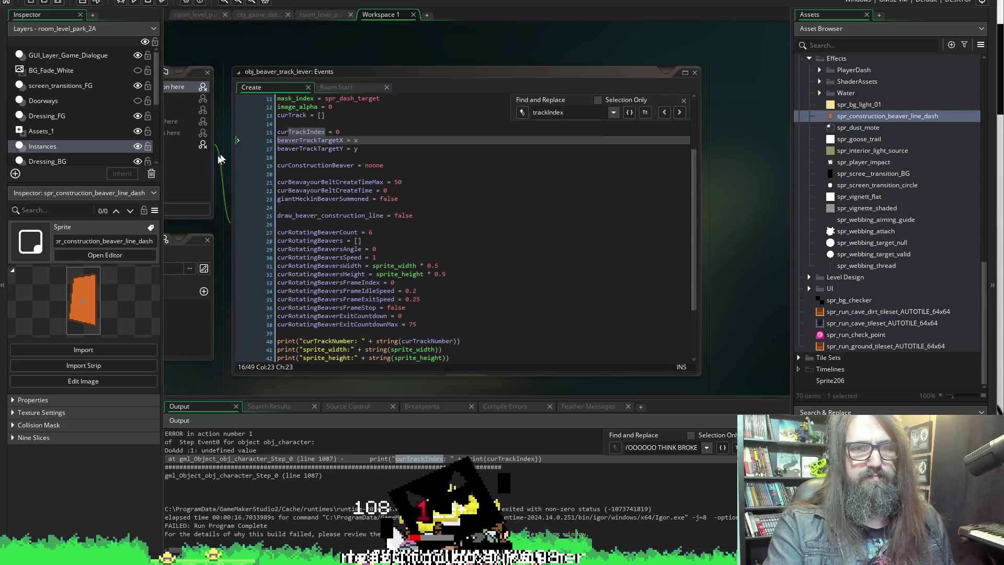
scroll(743, 150, up, 6)
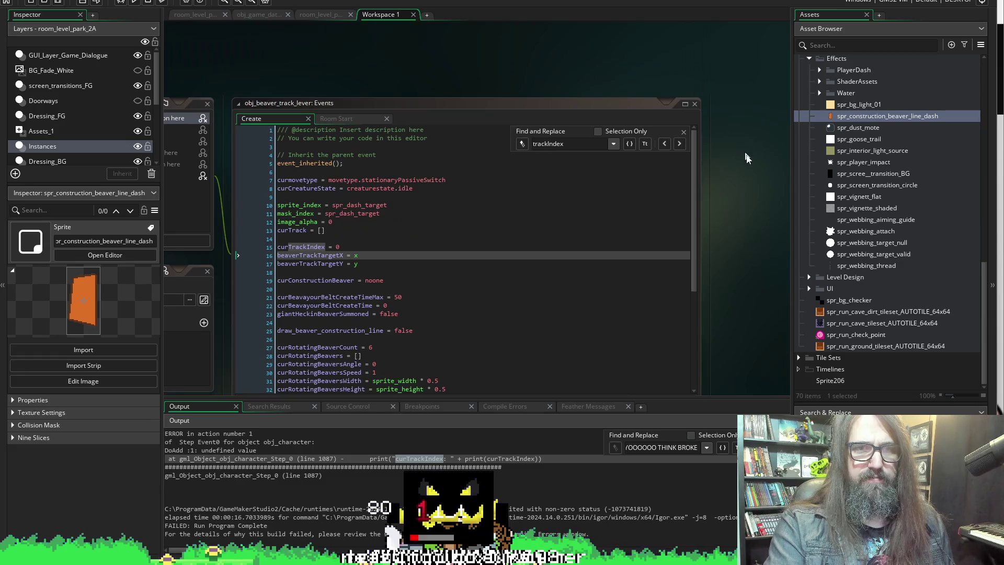
scroll(750, 204, up, 5)
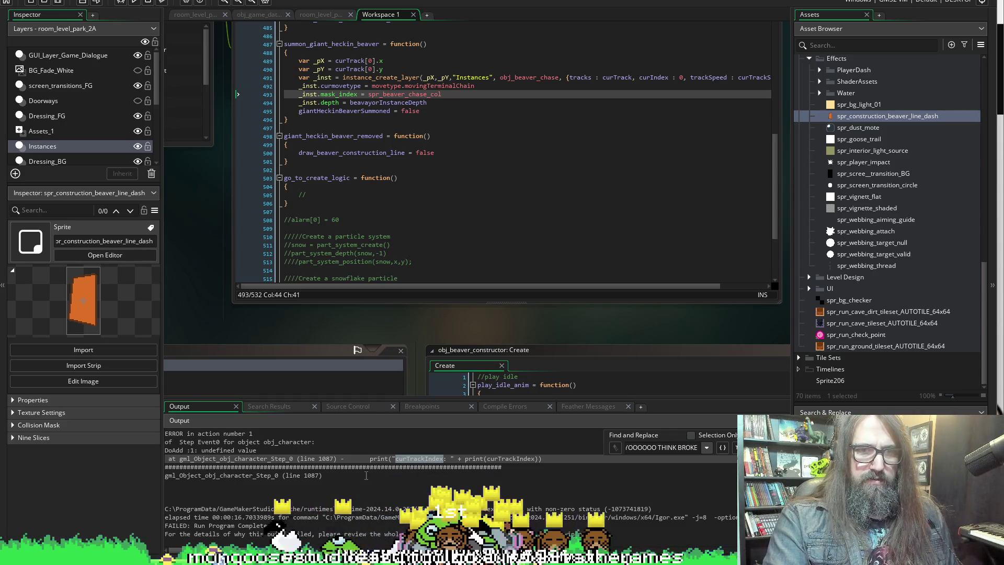
scroll(208, 285, down, 5)
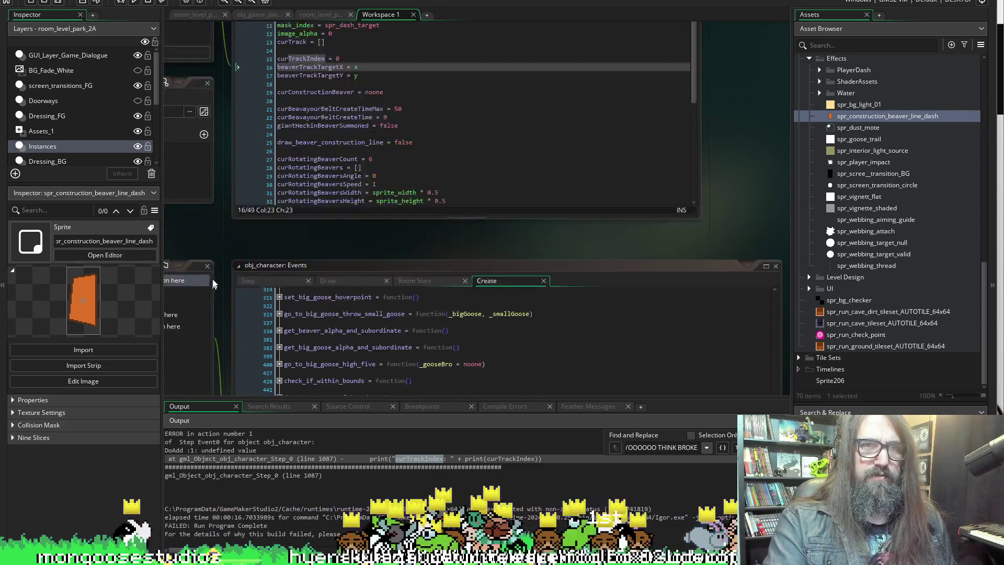
scroll(218, 227, down, 5)
In obj_character's Step code, retype a letter of curTrackIndex on line 1087 and highlight every occurrence.
click(248, 123)
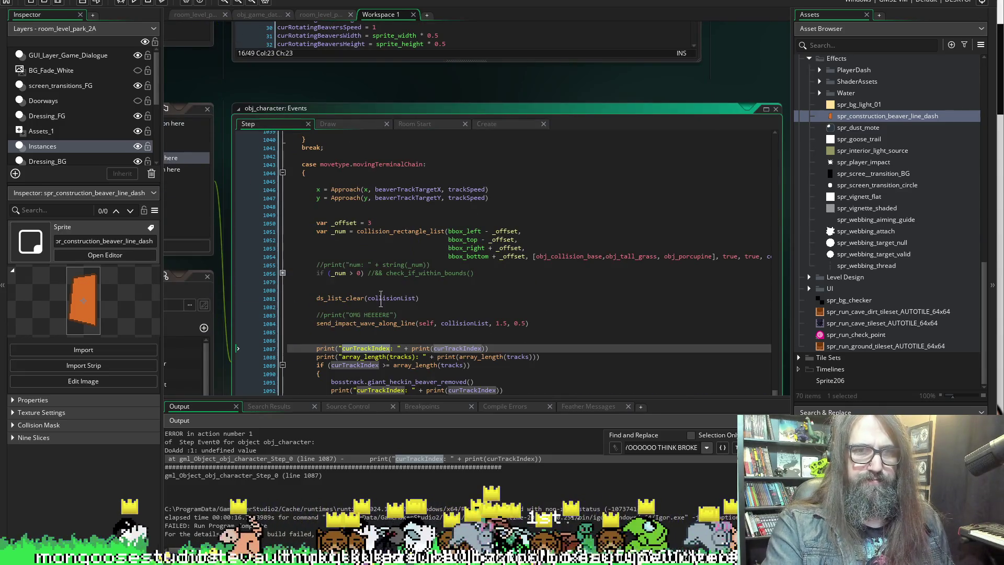
click(468, 348)
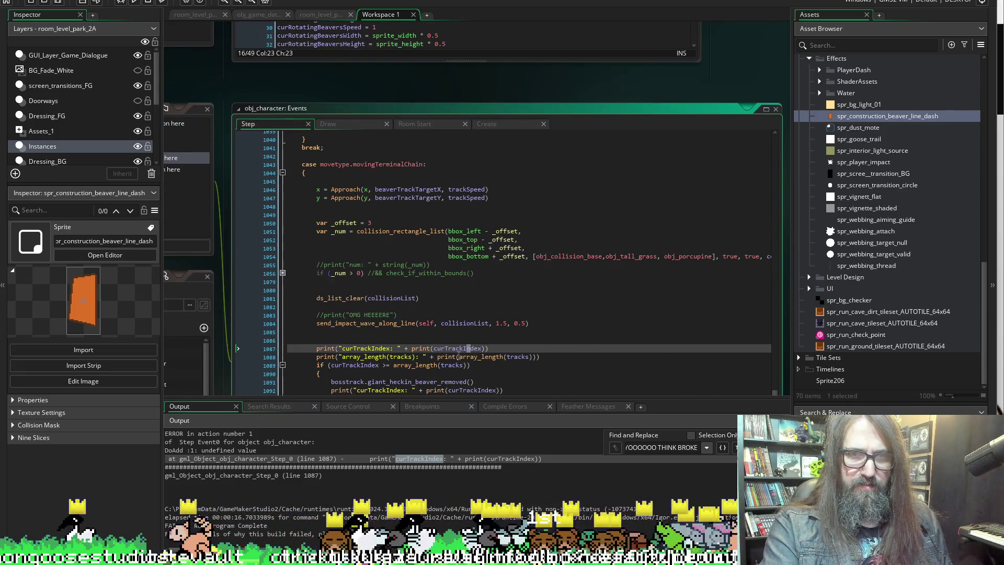
key(BackSpace)
text(I)
key(Return)
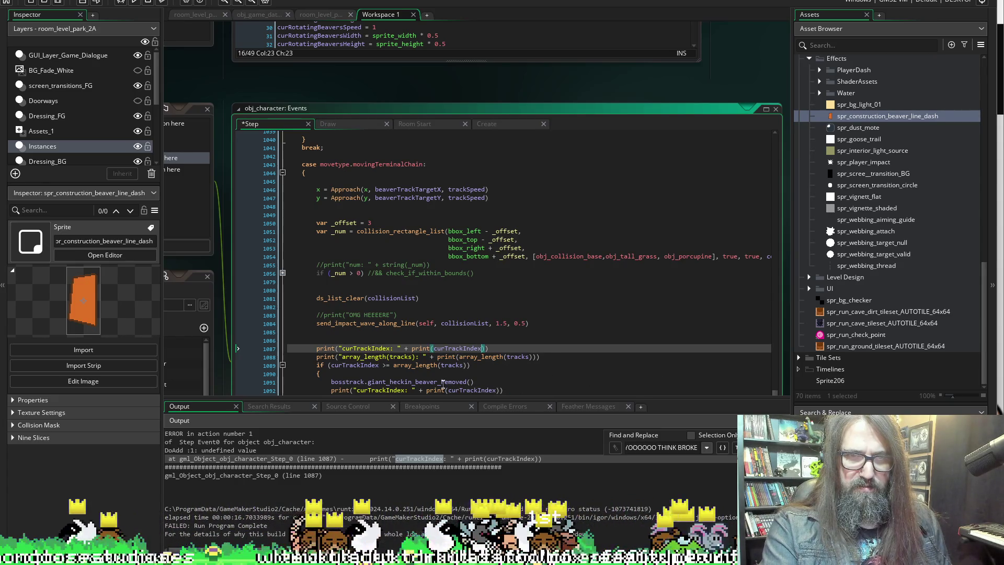
double_click(445, 349)
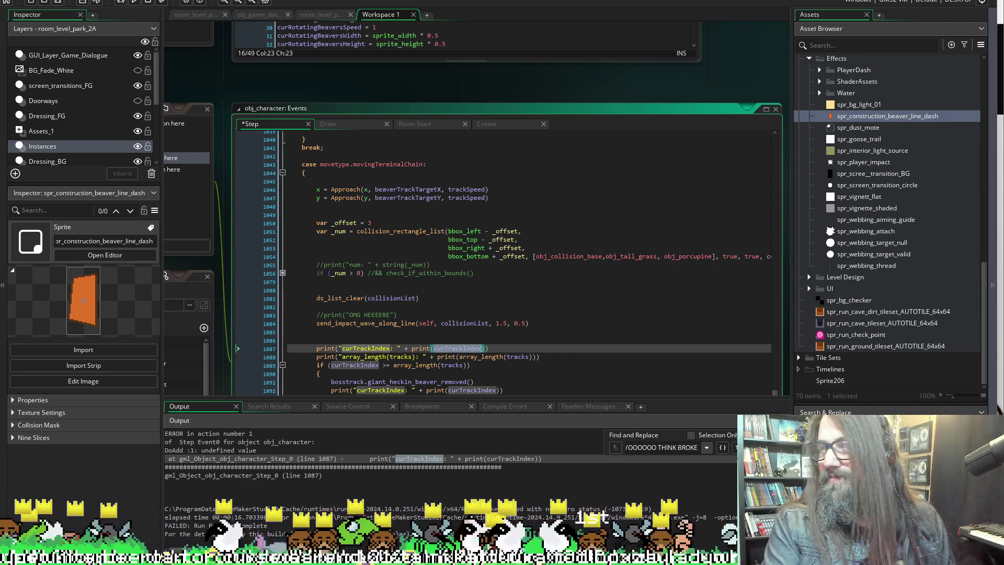
Review the highlighted curTrackIndex uses by scrolling through the Step code and workspace.
scroll(470, 262, down, 3)
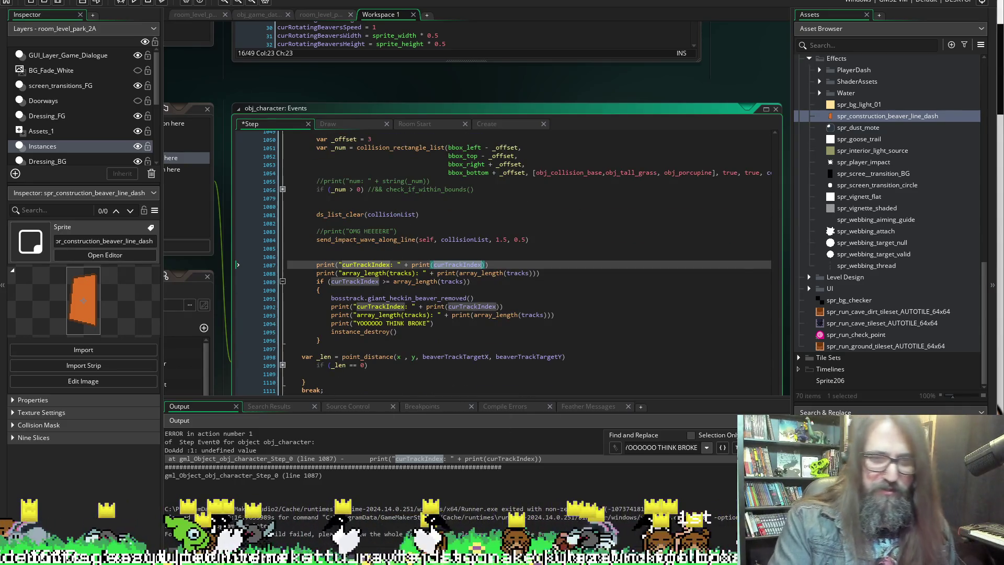
scroll(196, 149, up, 3)
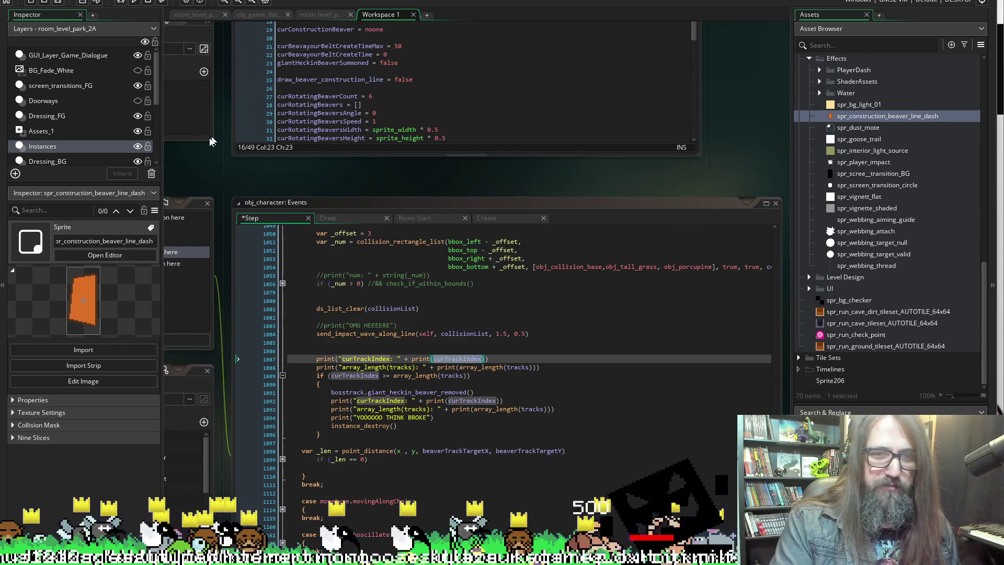
mouse_move(477, 559)
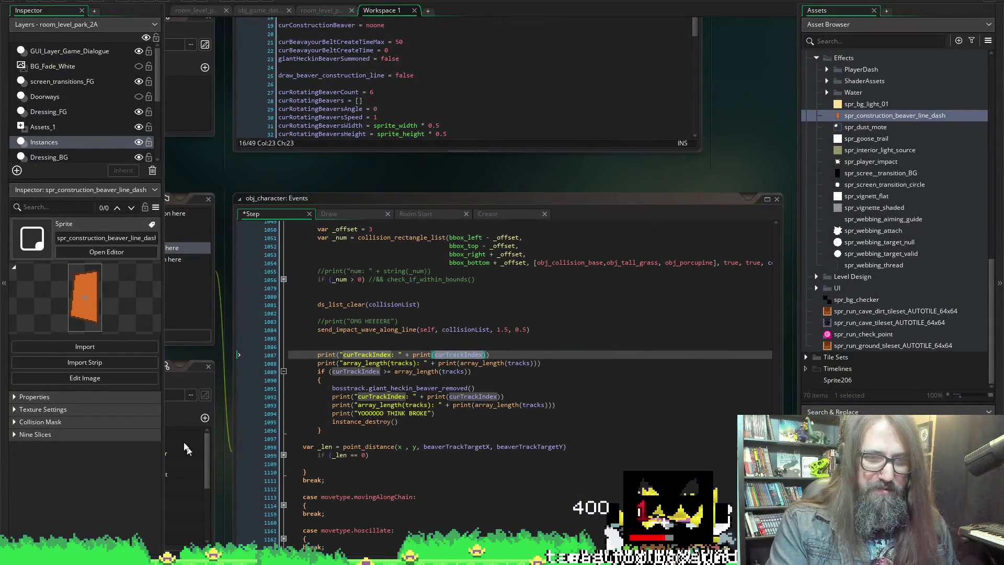
click(454, 357)
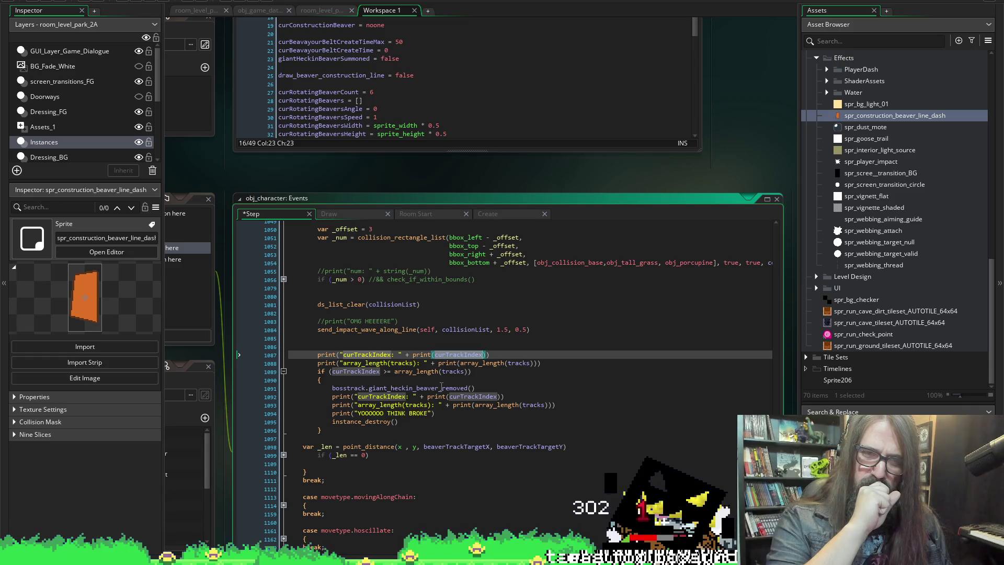
scroll(341, 354, up, 5)
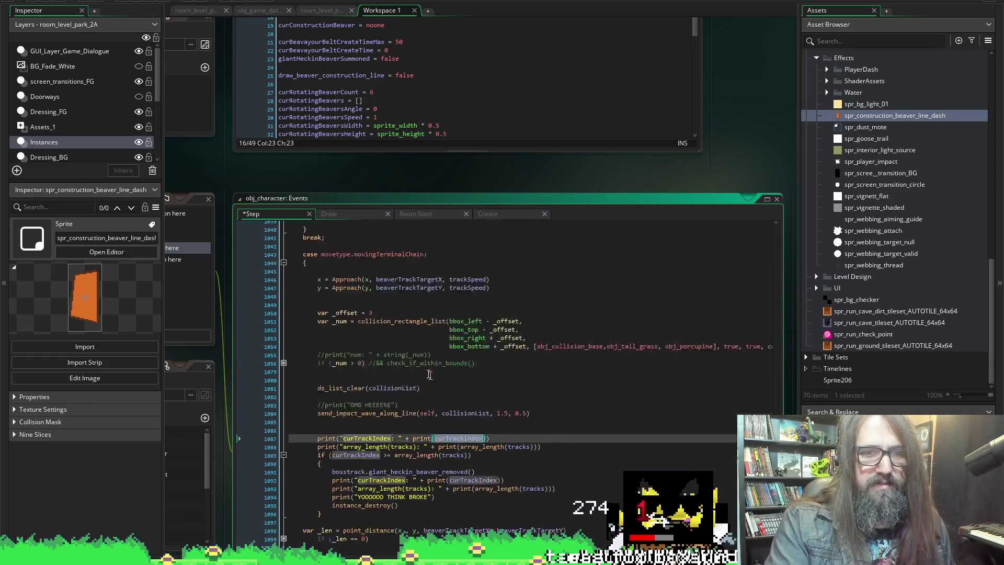
scroll(342, 354, down, 3)
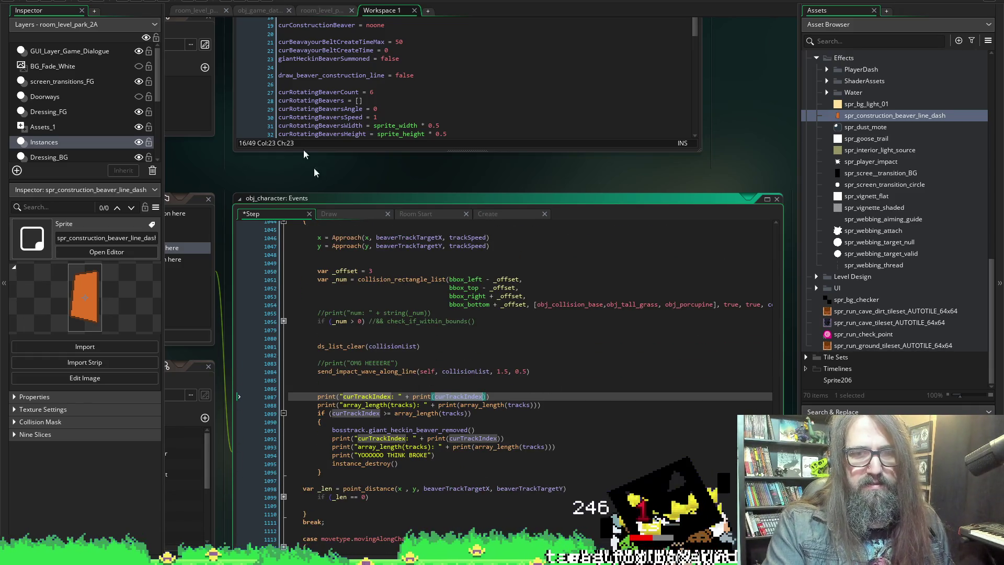
scroll(248, 171, left, 5)
Pan the workspace past obj_character and obj_beaver_track_lever toward obj_beaver_constructor's events and trackNumber variable.
scroll(570, 349, up, 3)
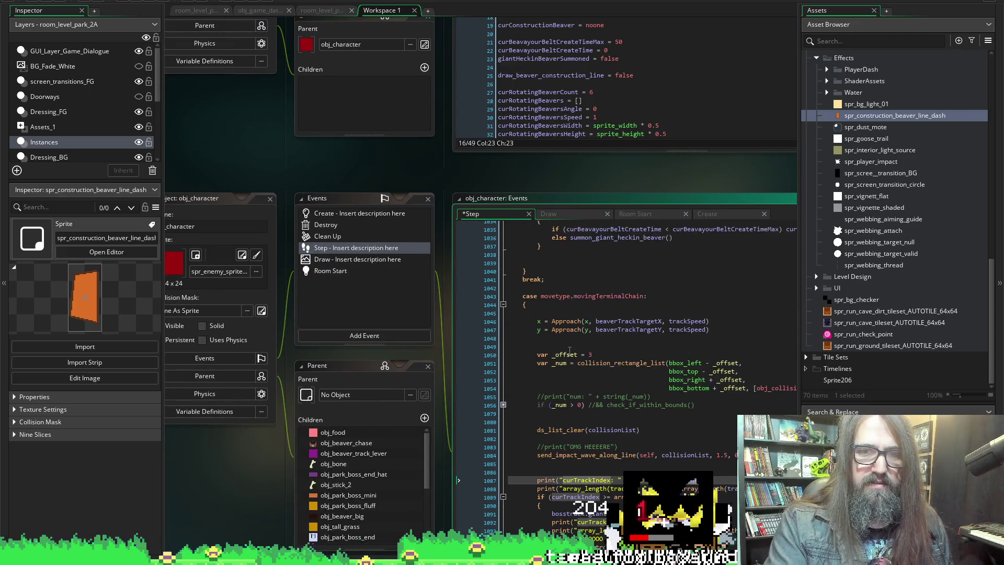
scroll(448, 191, up, 5)
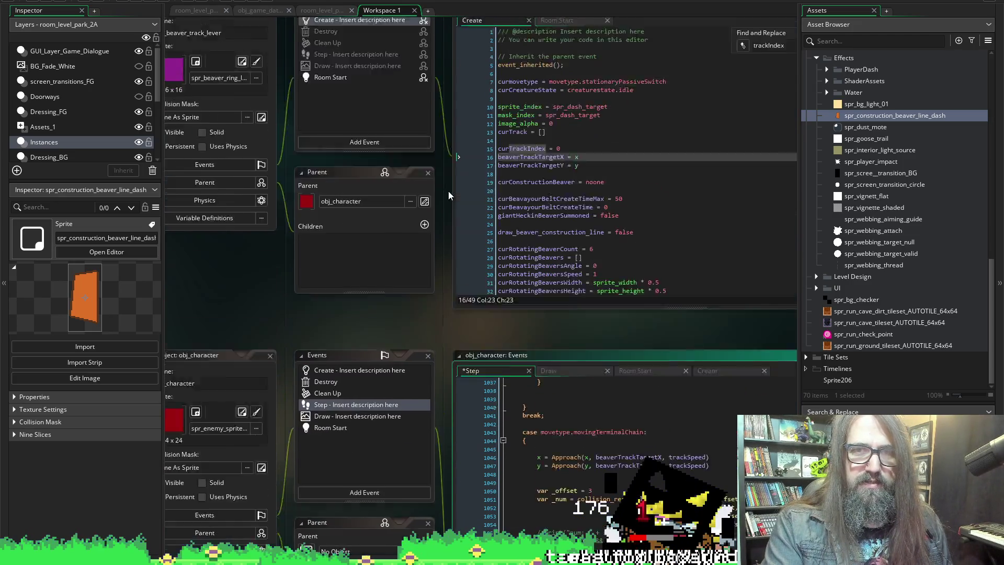
scroll(427, 274, up, 5)
scroll(445, 294, down, 7)
scroll(442, 285, up, 2)
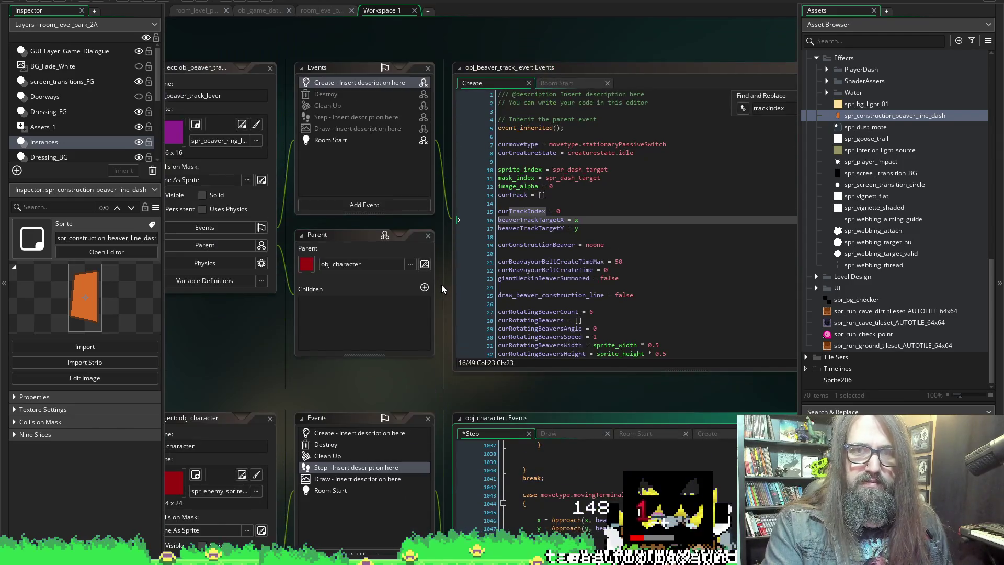
scroll(398, 305, down, 10)
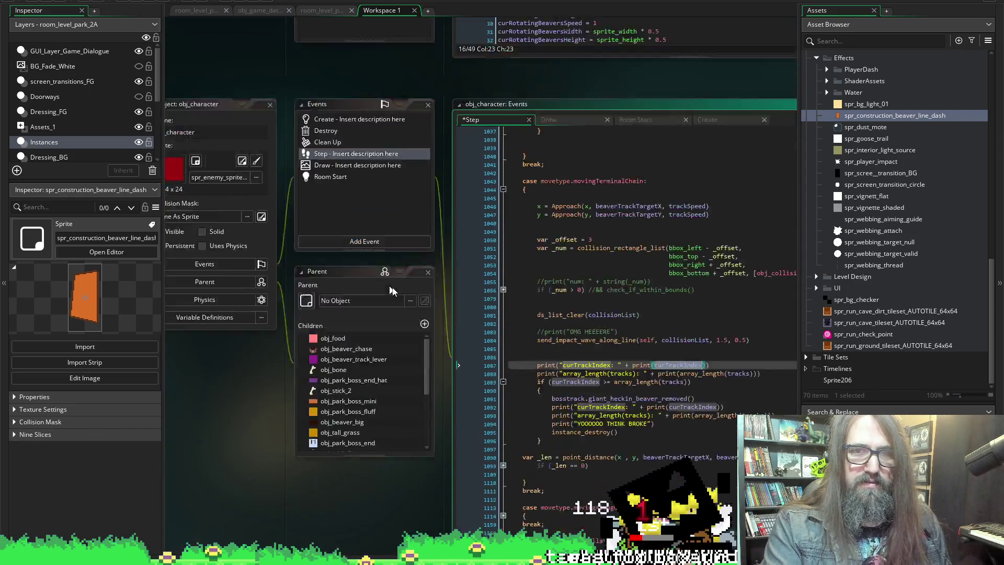
scroll(359, 410, down, 10)
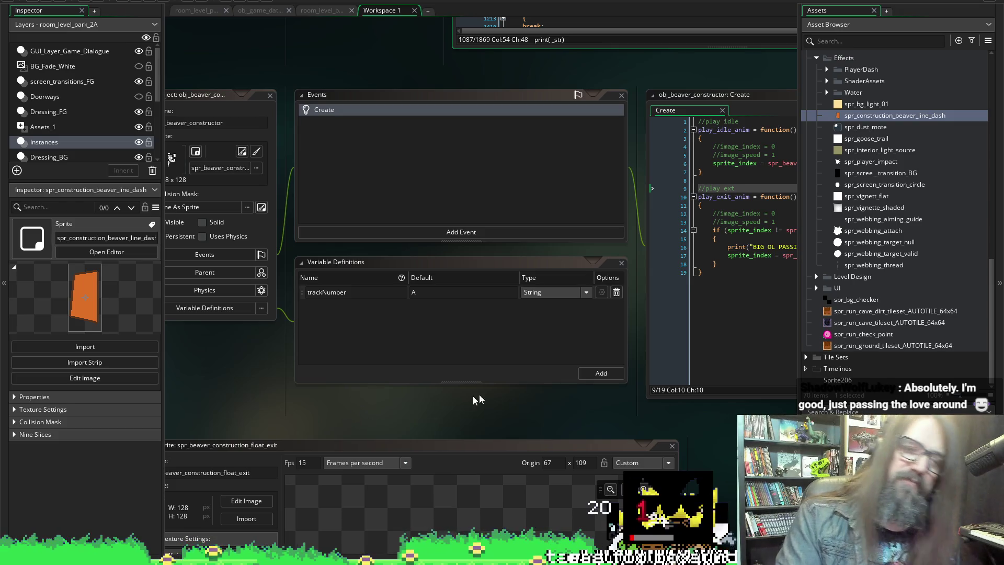
scroll(427, 385, down, 3)
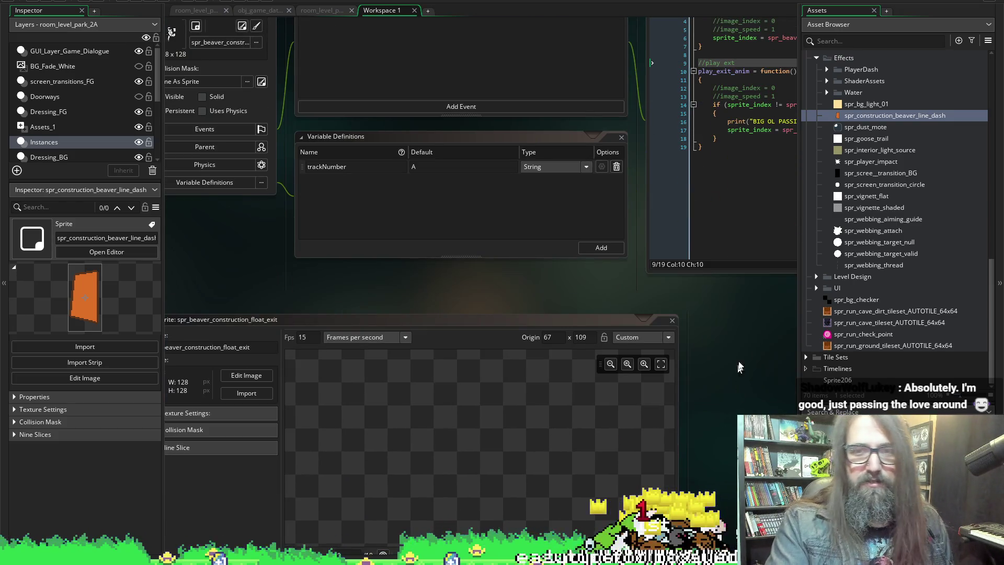
scroll(723, 378, down, 8)
scroll(730, 354, up, 10)
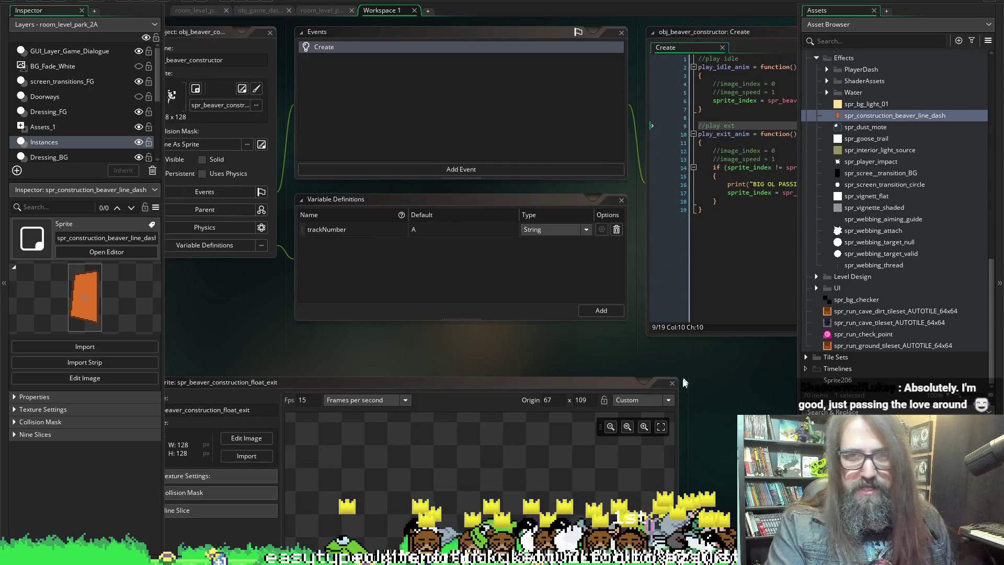
scroll(438, 344, left, 4)
scroll(576, 350, down, 8)
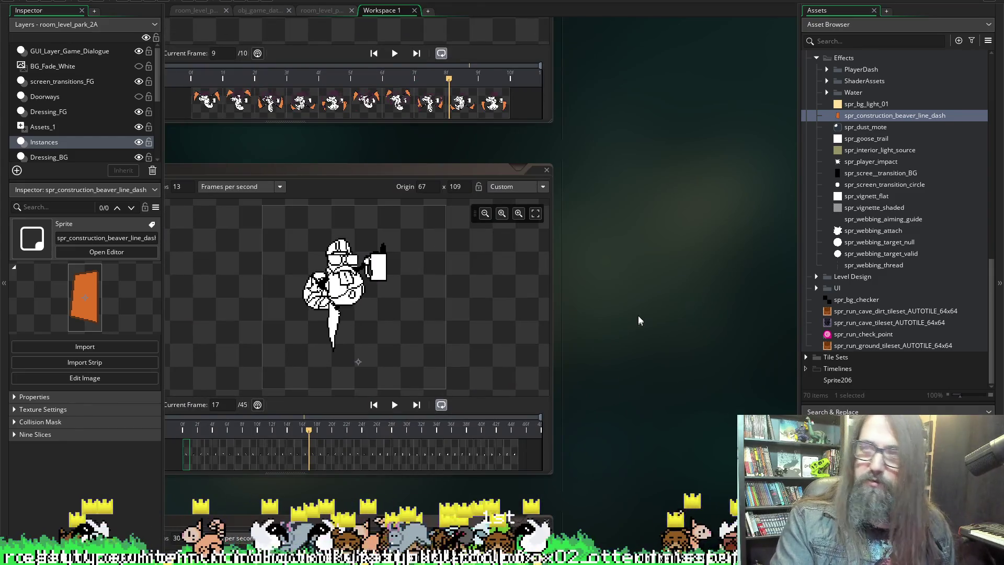
Scroll to obj_beaver_chase and focus its Create code, which sets curTrackIndex to 0.
scroll(638, 315, left, 3)
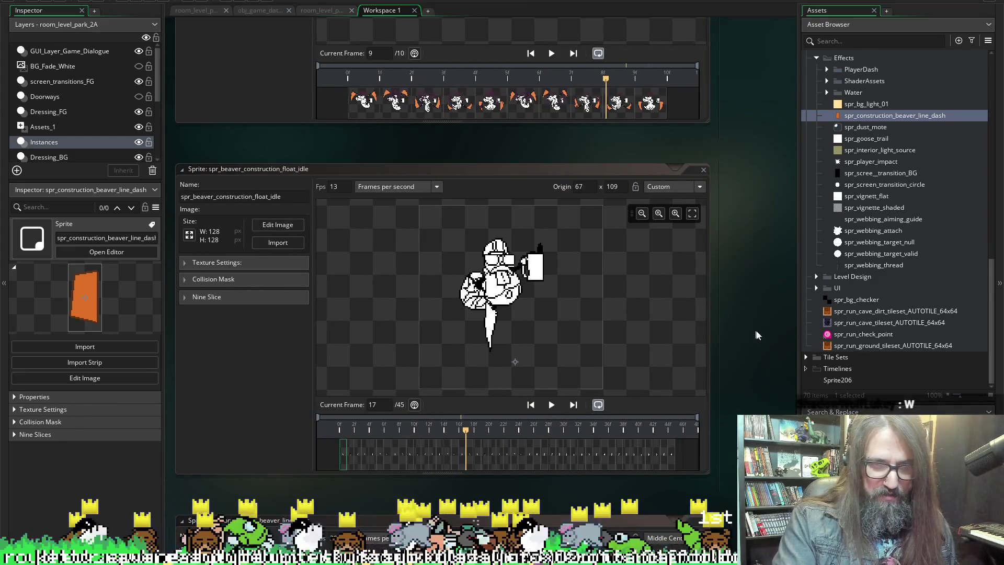
scroll(750, 331, down, 3)
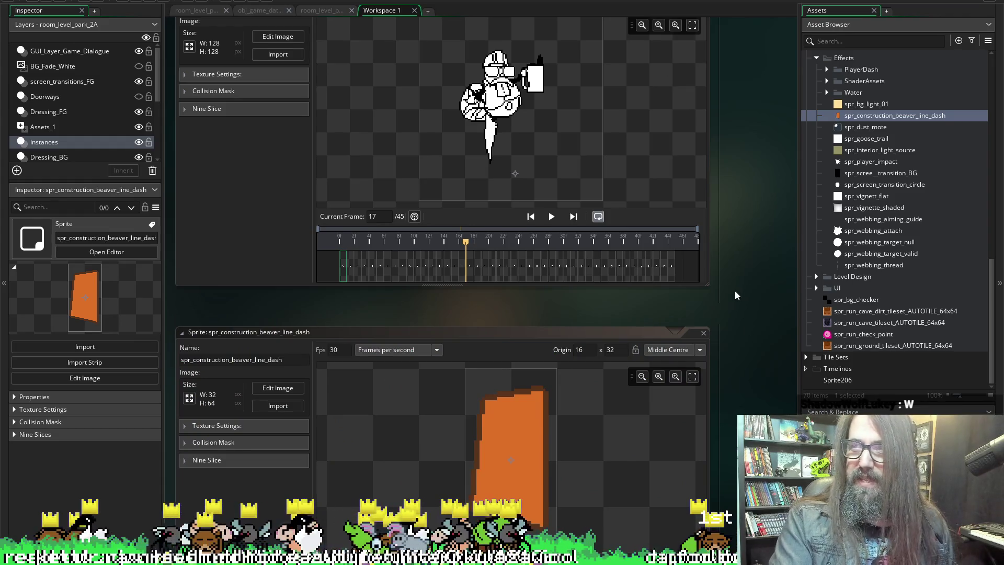
scroll(743, 319, down, 4)
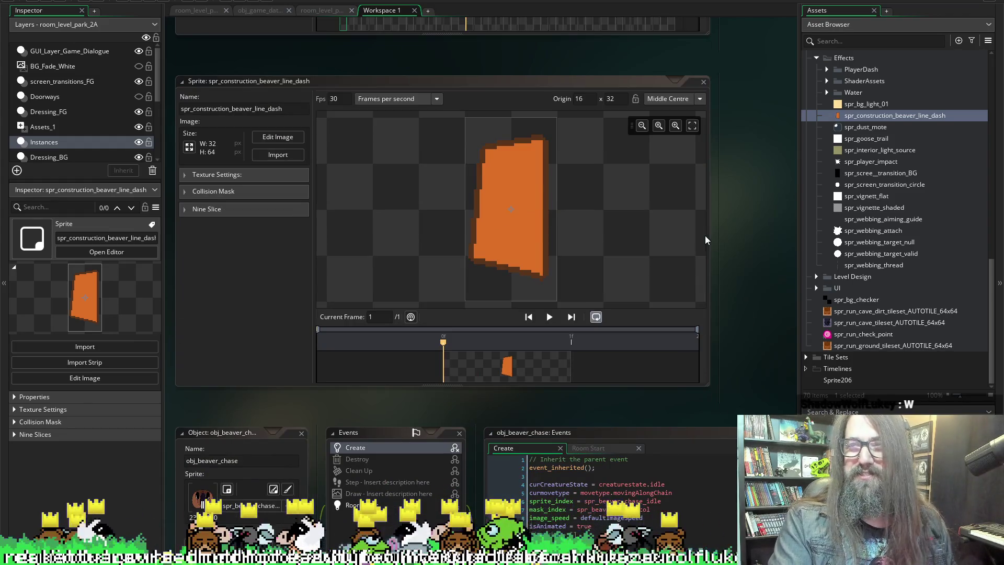
scroll(709, 165, down, 3)
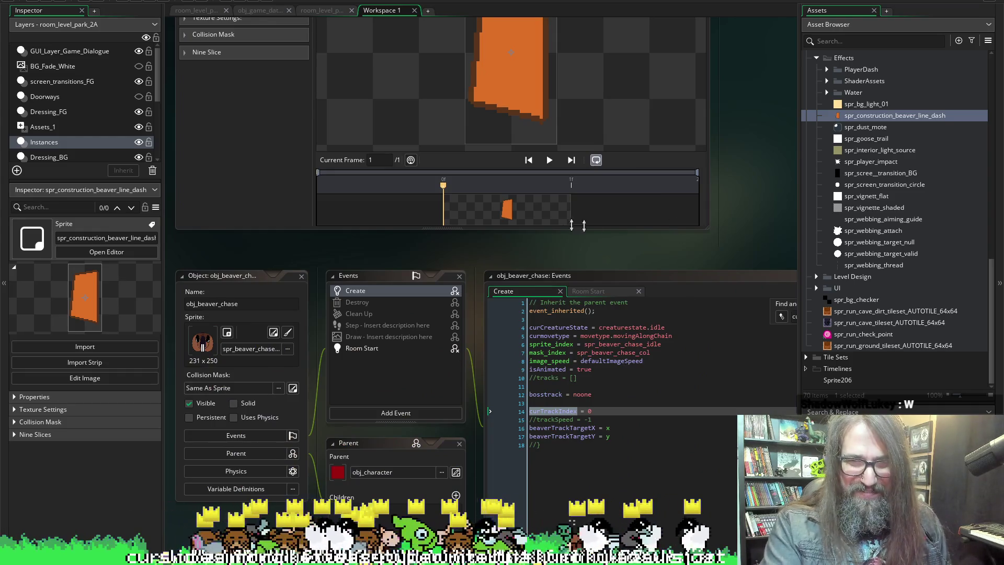
click(598, 405)
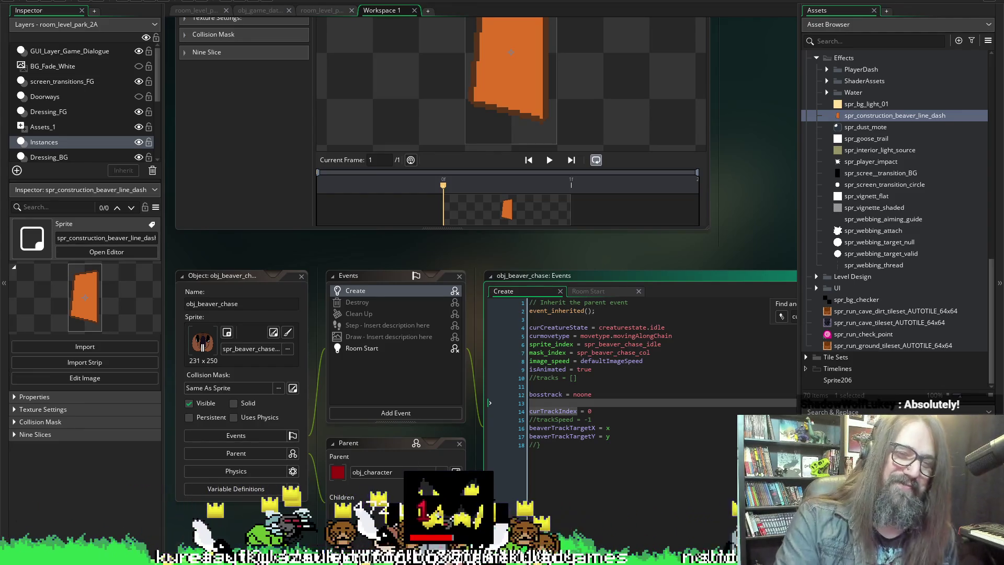
Open obj_beaver_chase's Room Start event code from its Events list.
click(359, 349)
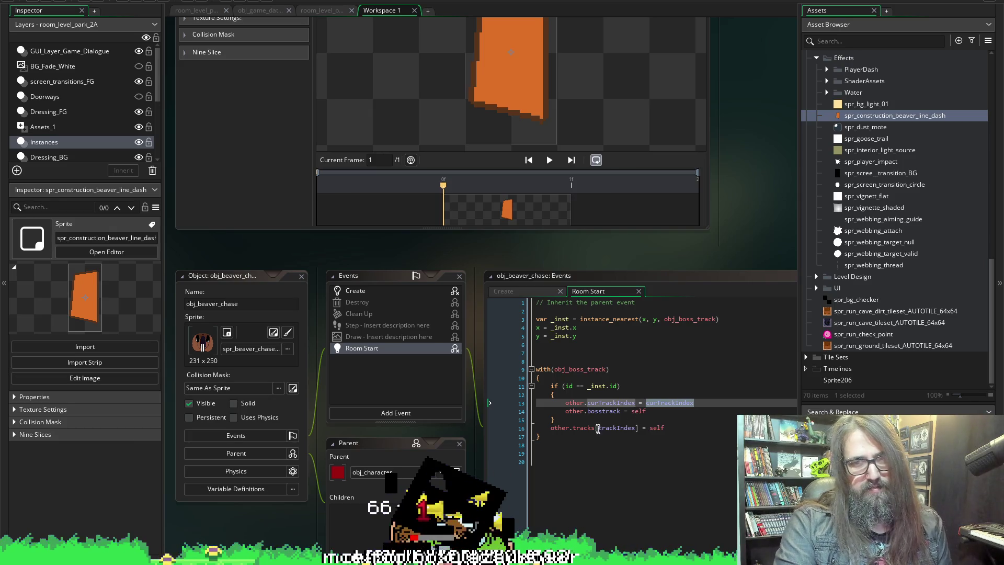
mouse_move(563, 369)
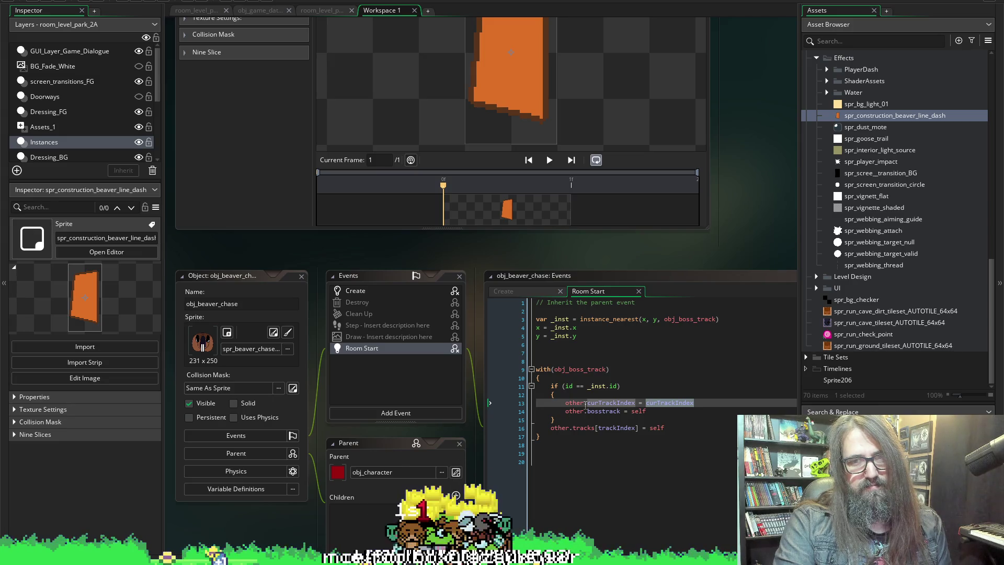
mouse_move(589, 405)
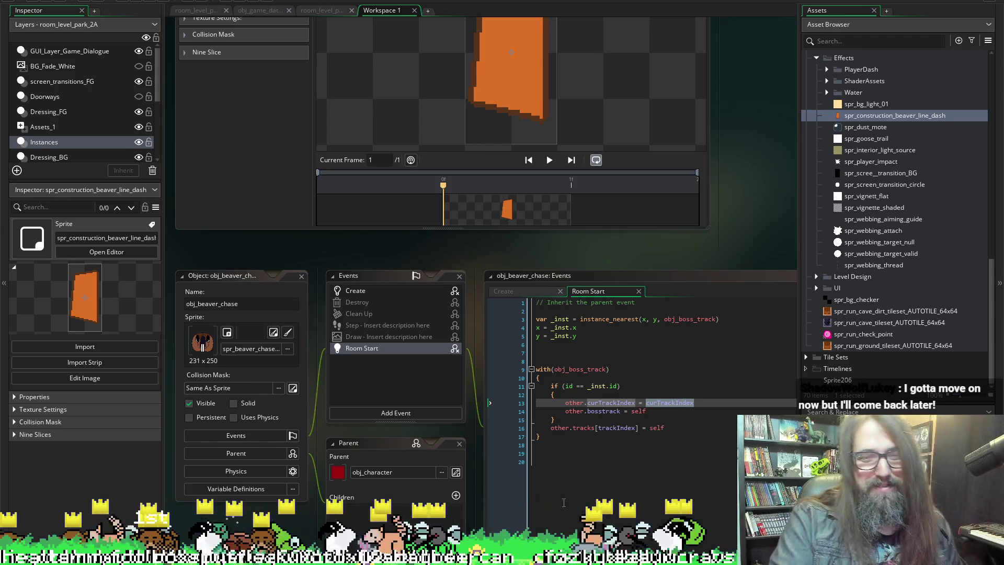
click(579, 442)
drag(579, 442, 537, 321)
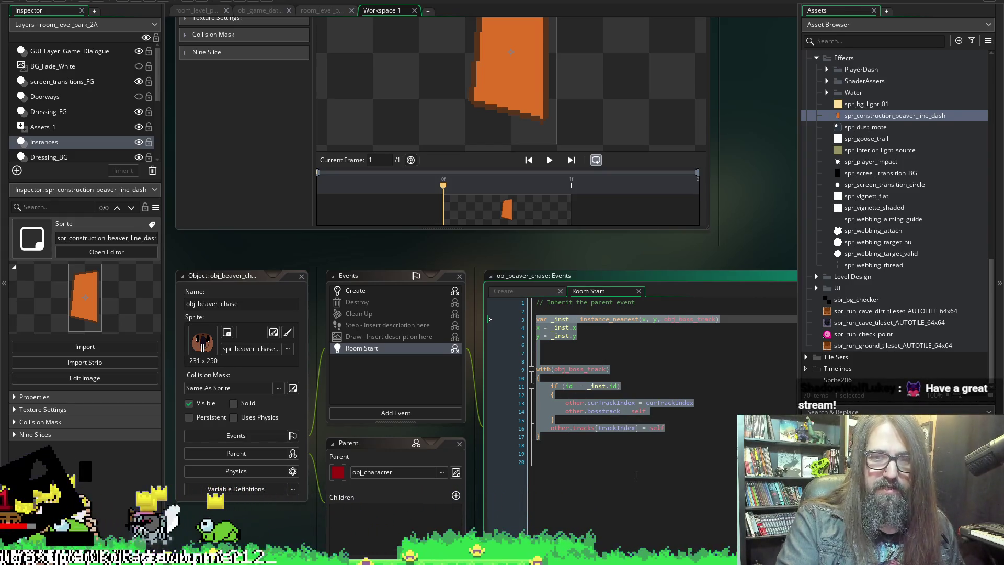
Comment out Room Start lines 3–17 with Ctrl+K and select the commented block.
mouse_move(601, 443)
mouse_down()
mouse_move(581, 441)
mouse_move(506, 341)
mouse_move(513, 322)
mouse_up()
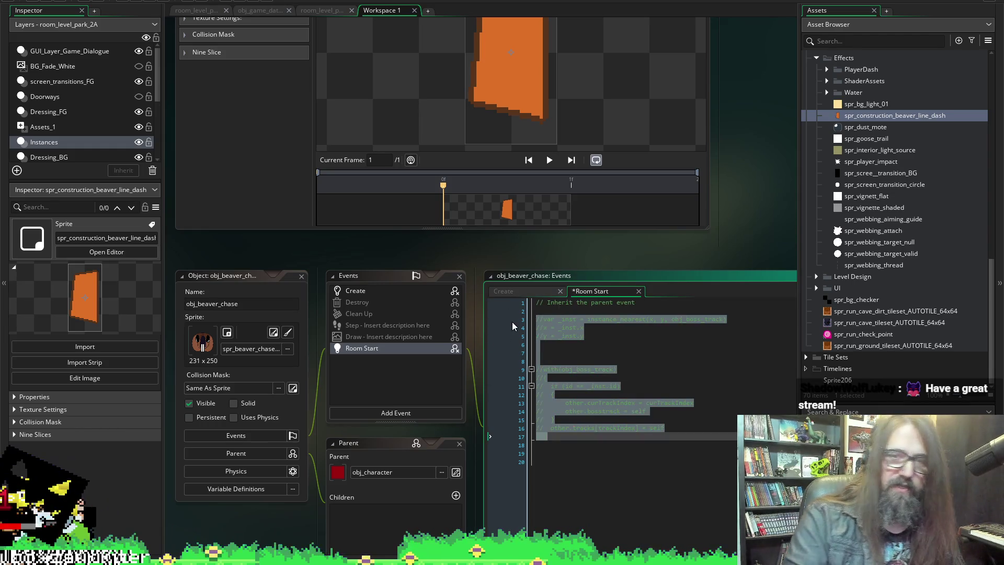
key(ctrl+k)
mouse_move(585, 436)
mouse_down()
mouse_move(534, 377)
mouse_move(531, 318)
mouse_up()
click(679, 354)
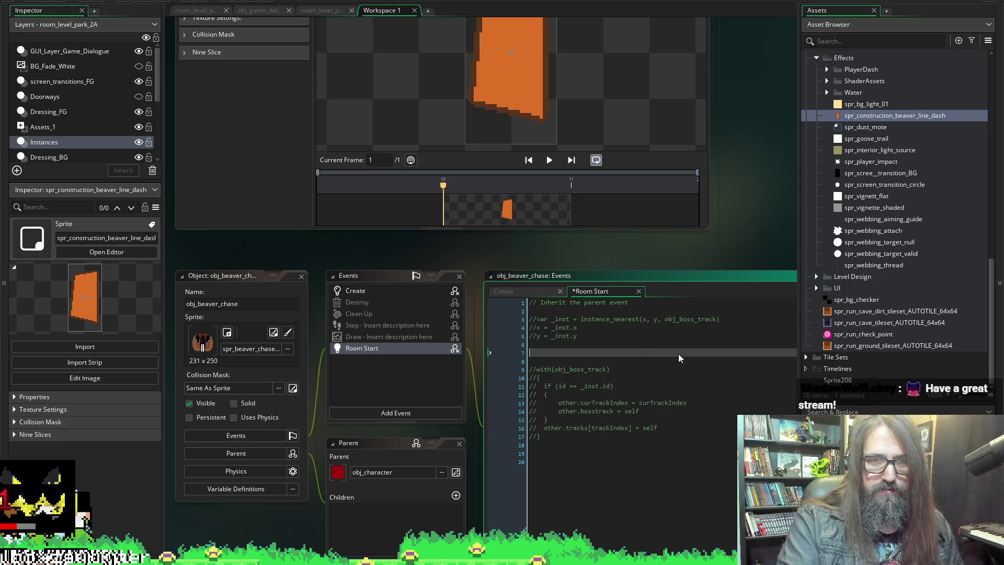
Paste the commented Room Start block at the end of the Create event.
click(366, 290)
click(575, 492)
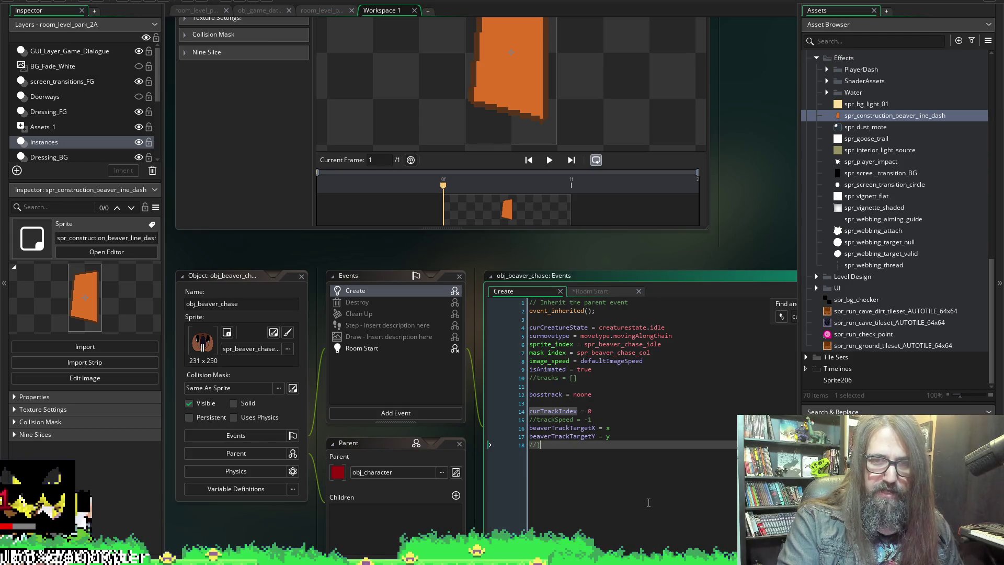
key(Return)
key(Return)
key(Return)
key(ctrl+v)
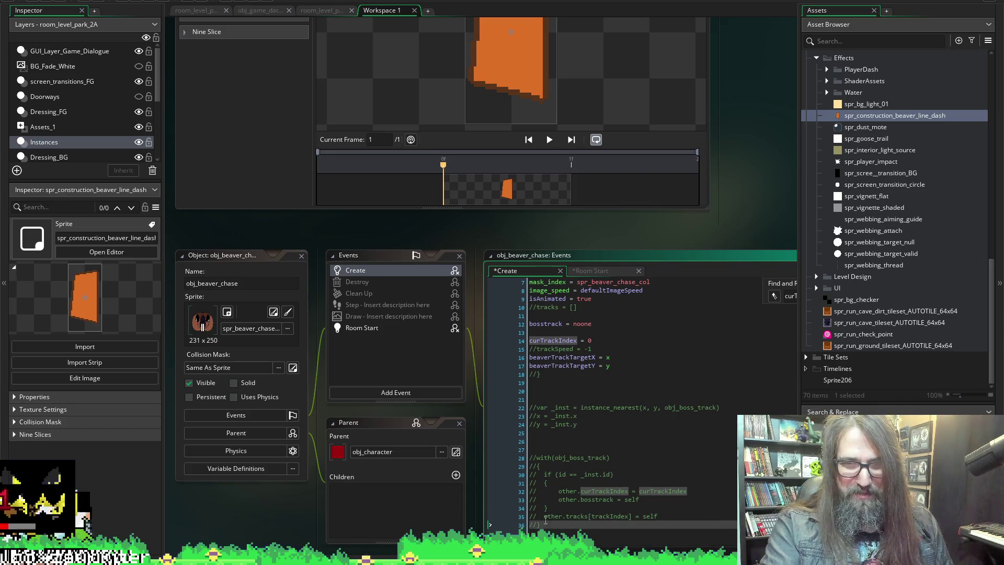
click(545, 516)
key(shift+Up)
key(shift+Up)
key(shift+Up)
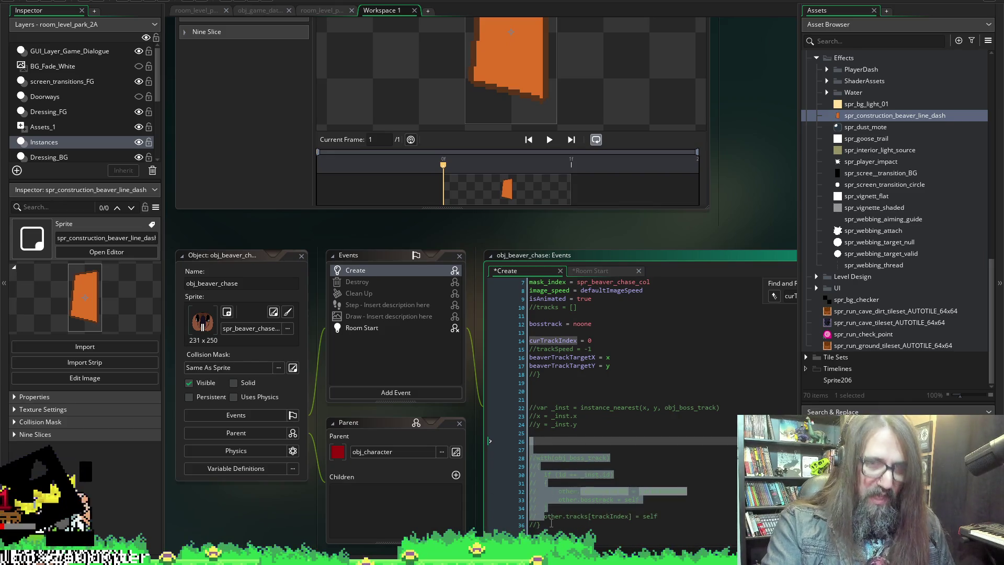
click(552, 526)
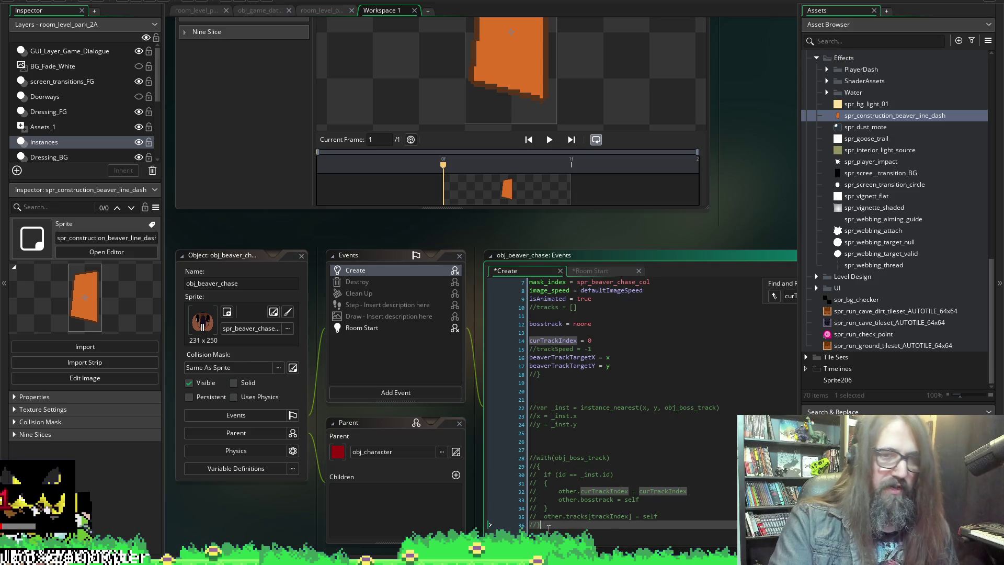
mouse_move(568, 506)
mouse_down()
mouse_move(546, 460)
mouse_move(588, 420)
mouse_move(533, 405)
mouse_up()
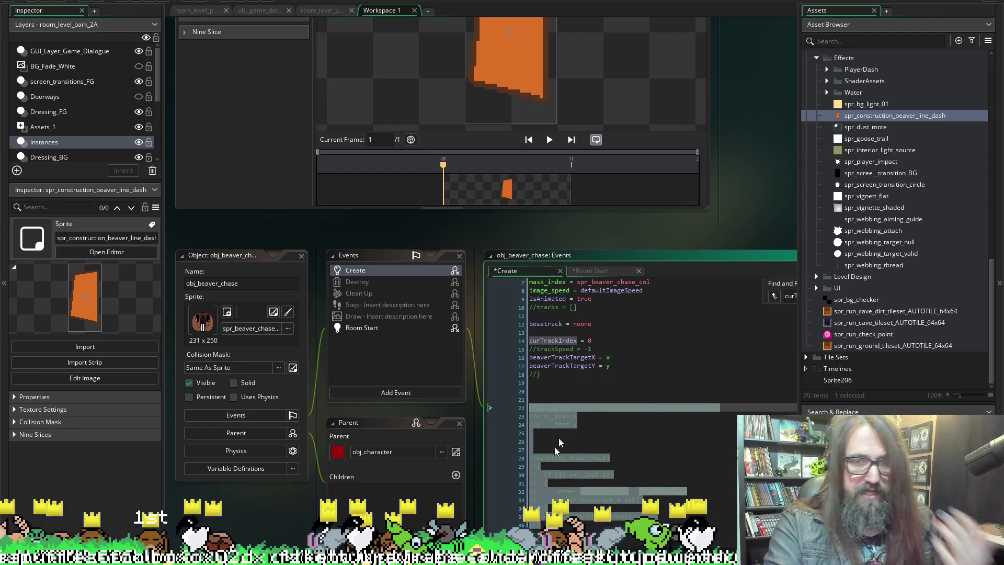
click(489, 525)
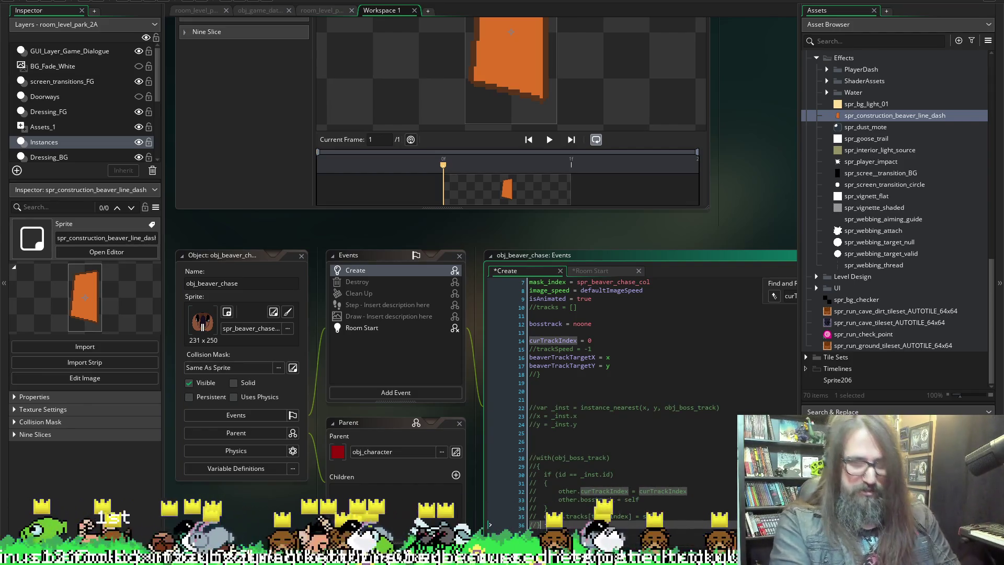
Uncomment pasted Create lines 22–36 with Ctrl+Shift+K and save.
click(532, 407)
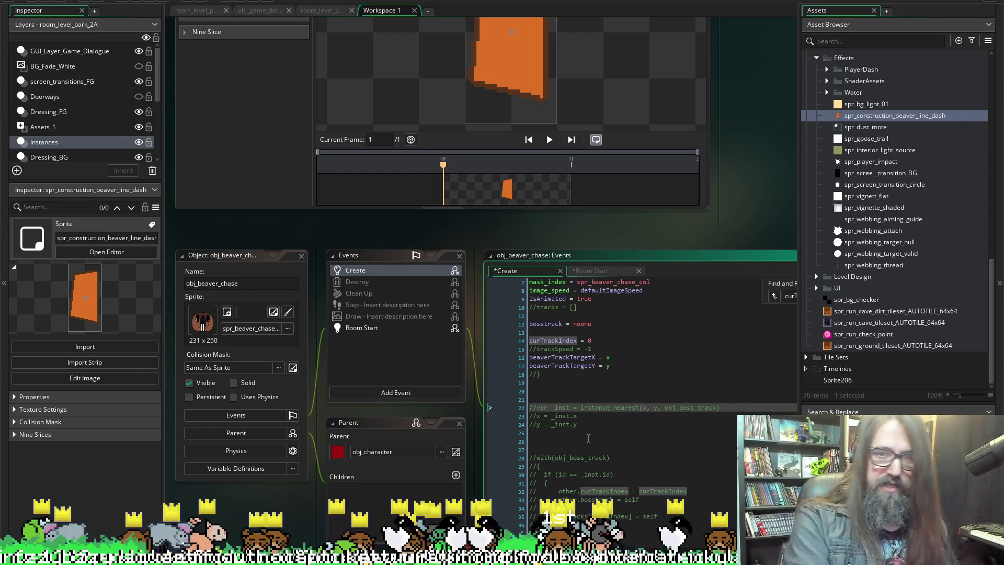
drag(531, 525, 530, 407)
key(ctrl+k)
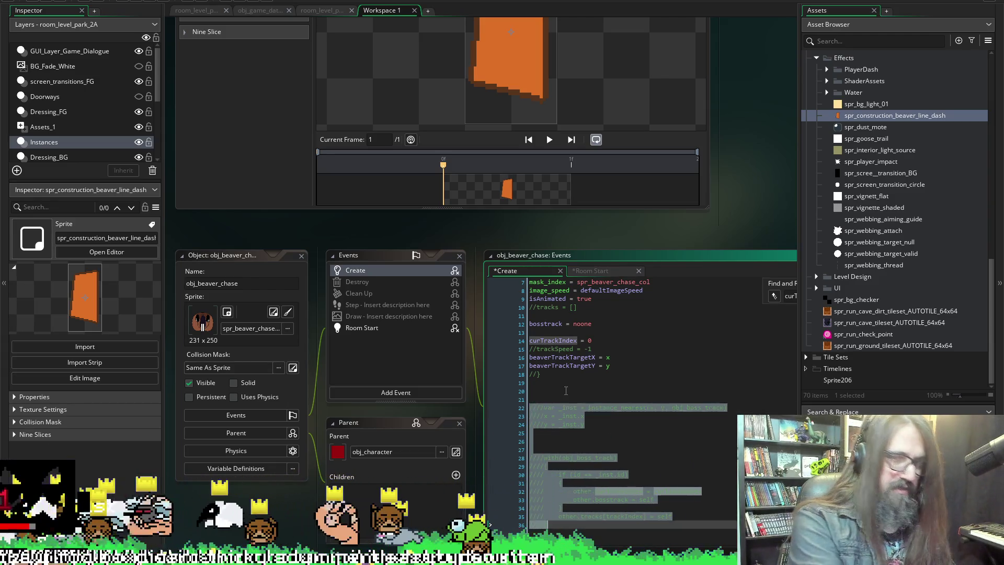
key(ctrl+shift+k)
key(ctrl+shift+k)
key(ctrl+s)
click(631, 446)
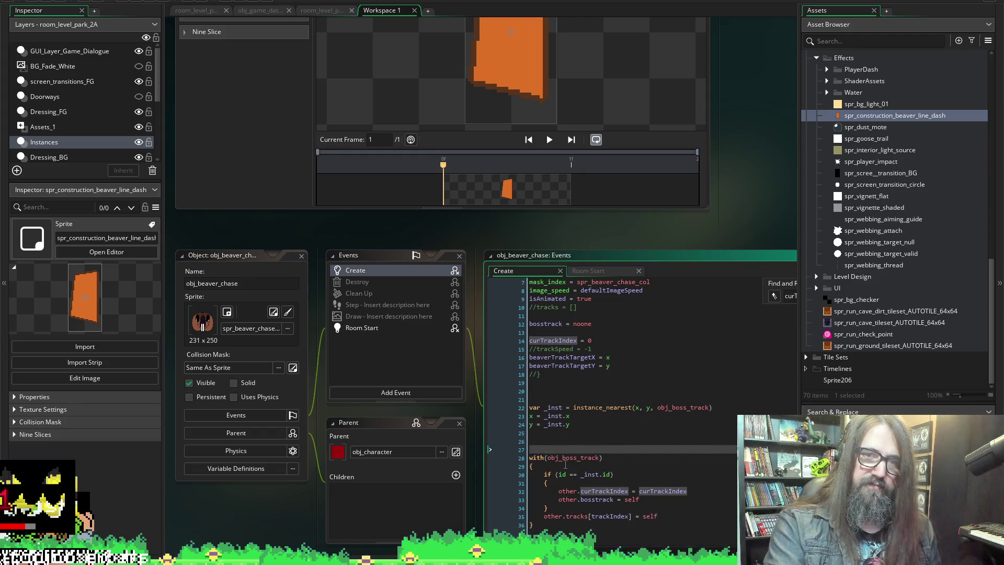
Compare against the Room Start code, return to Create, and launch a test run.
scroll(682, 412, up, 2)
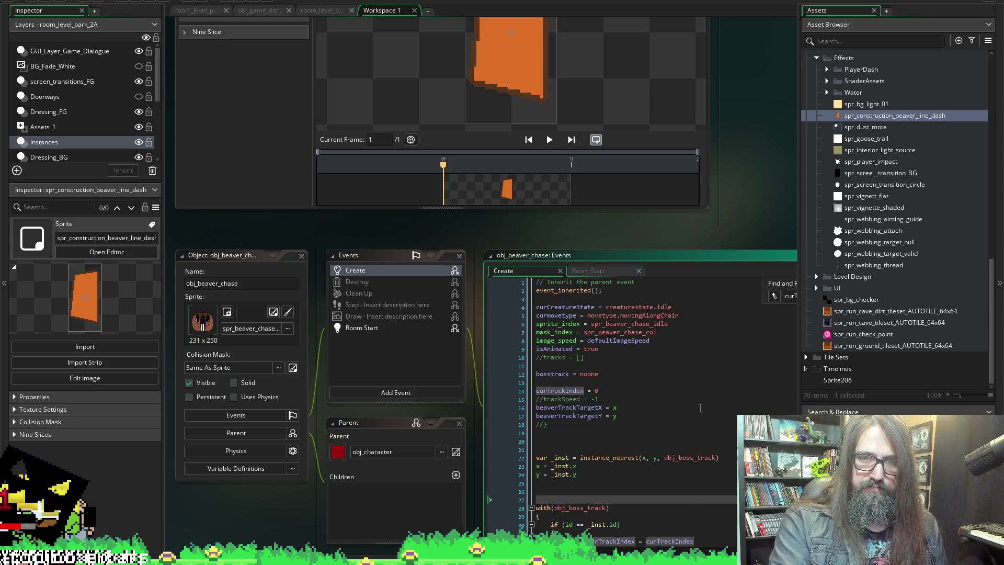
scroll(733, 386, down, 2)
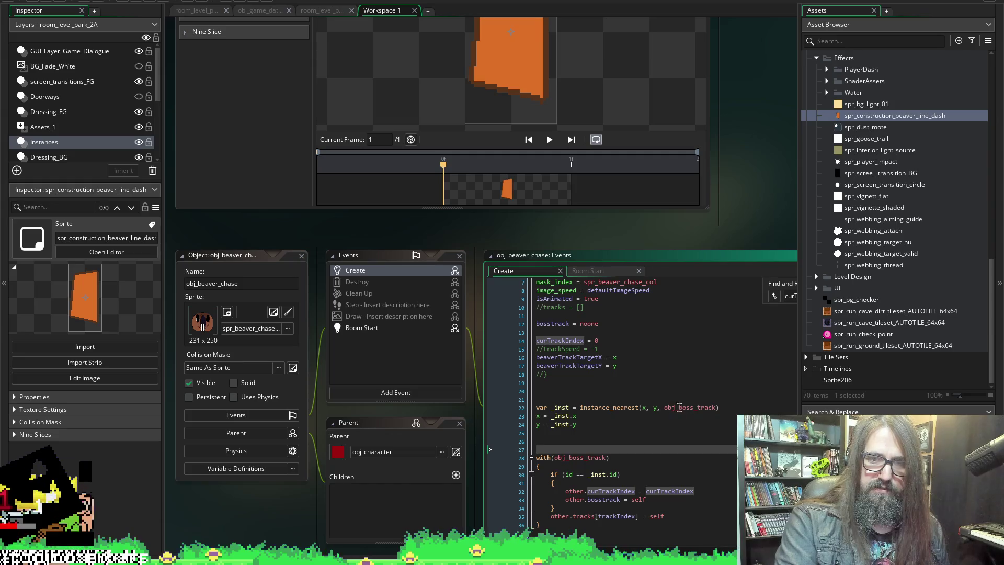
click(360, 324)
click(372, 272)
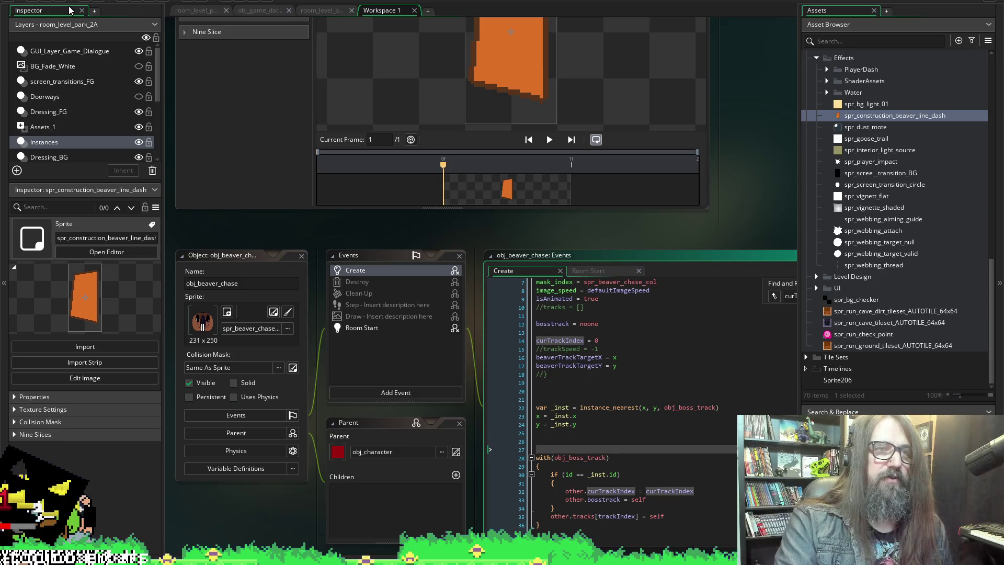
click(137, 2)
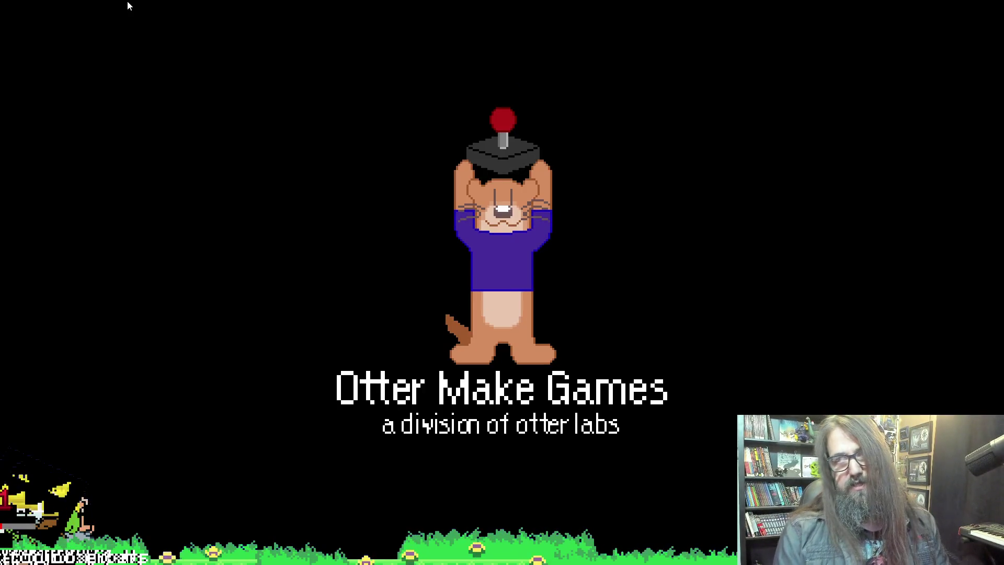
Choose Continue, walk right toward the boss, and abort at the curTrackIndex code error.
key(Down)
key(Return)
key(Right)
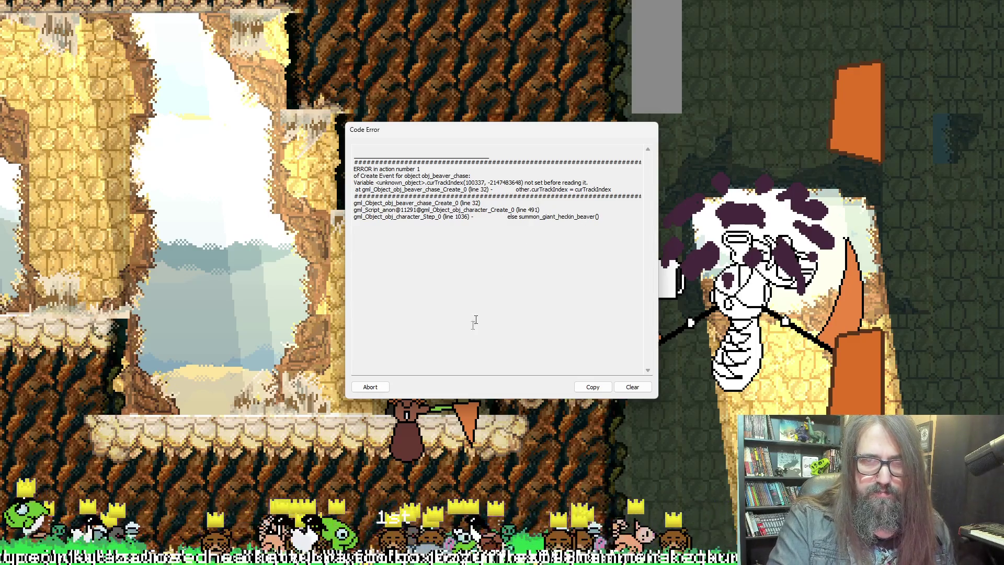
click(369, 387)
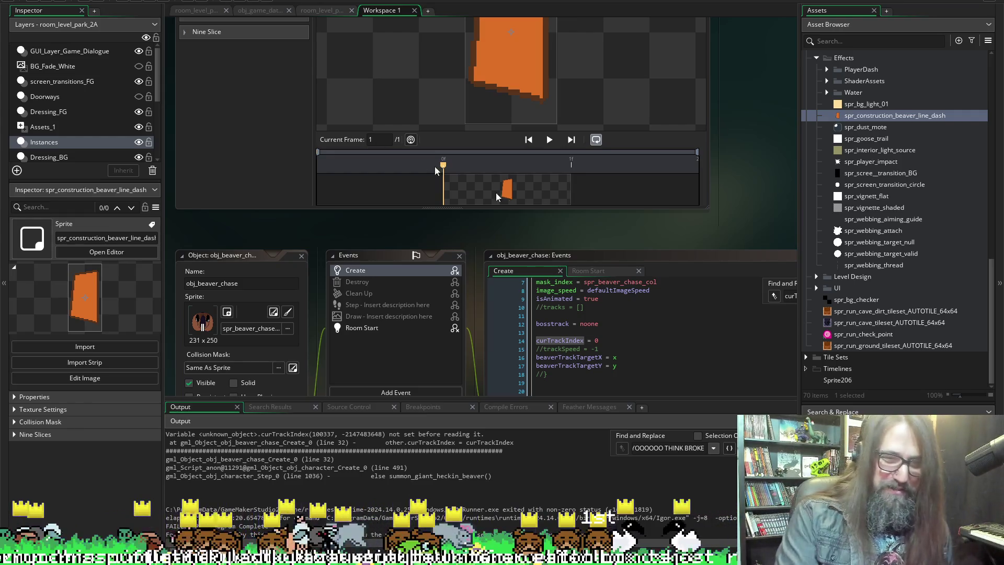
Jump from the error log's line 32 reference to the failing with(obj_boss_track) line in Create.
scroll(450, 465, up, 2)
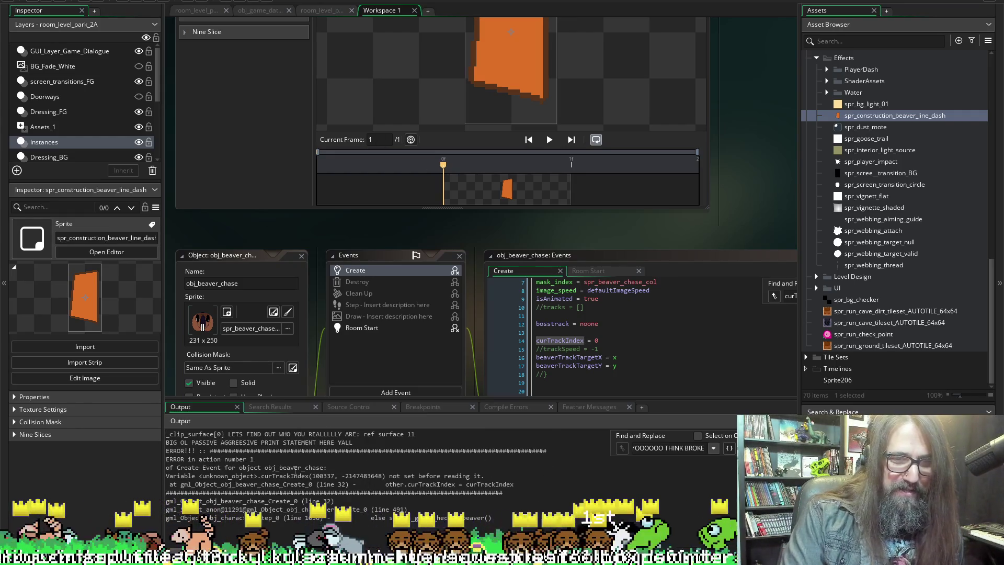
scroll(487, 251, down, 5)
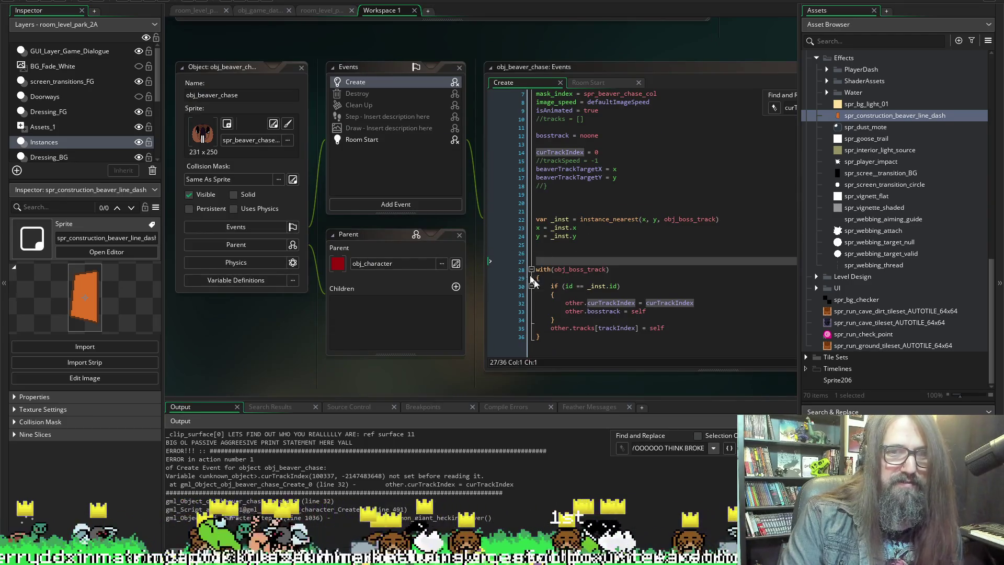
mouse_move(566, 267)
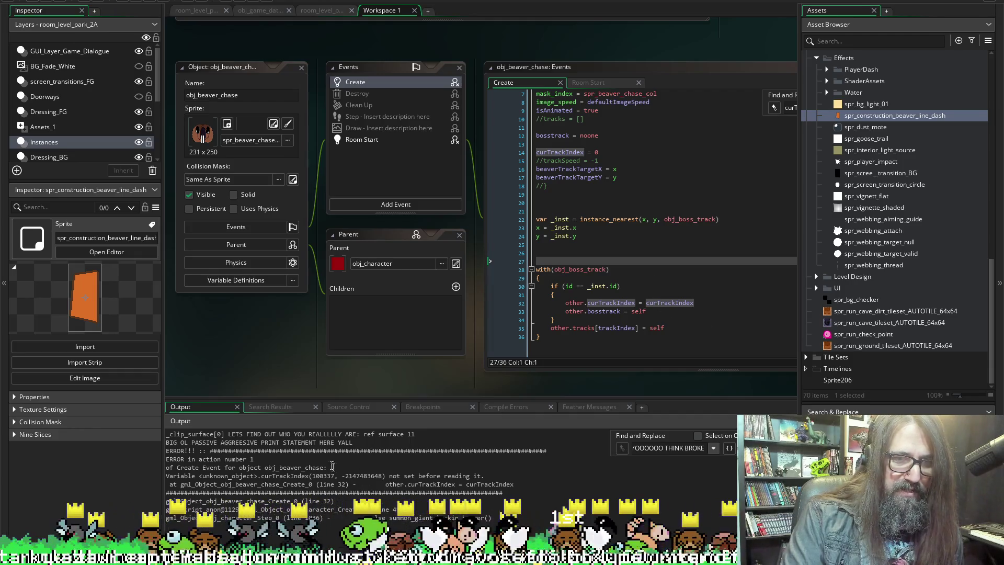
click(413, 484)
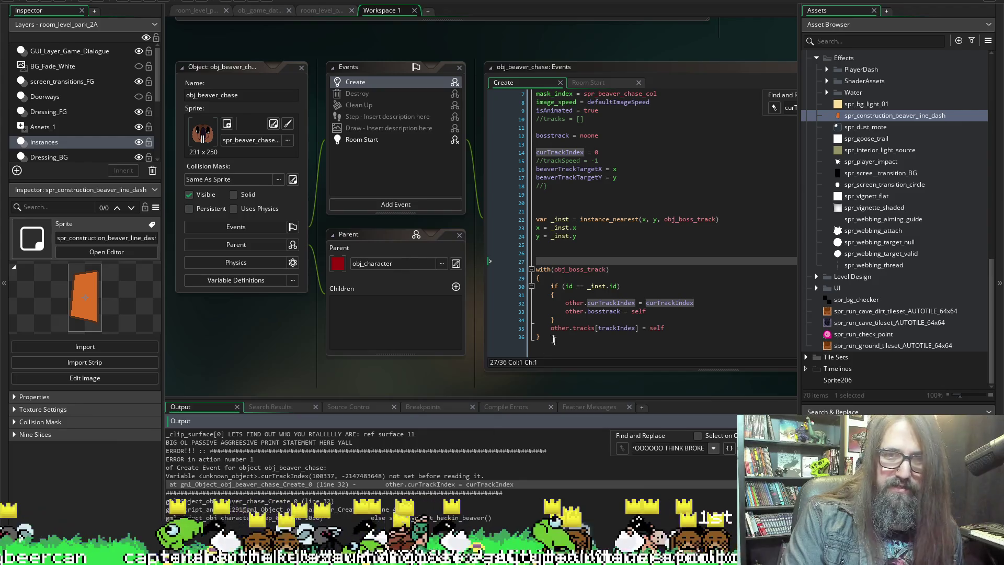
click(582, 303)
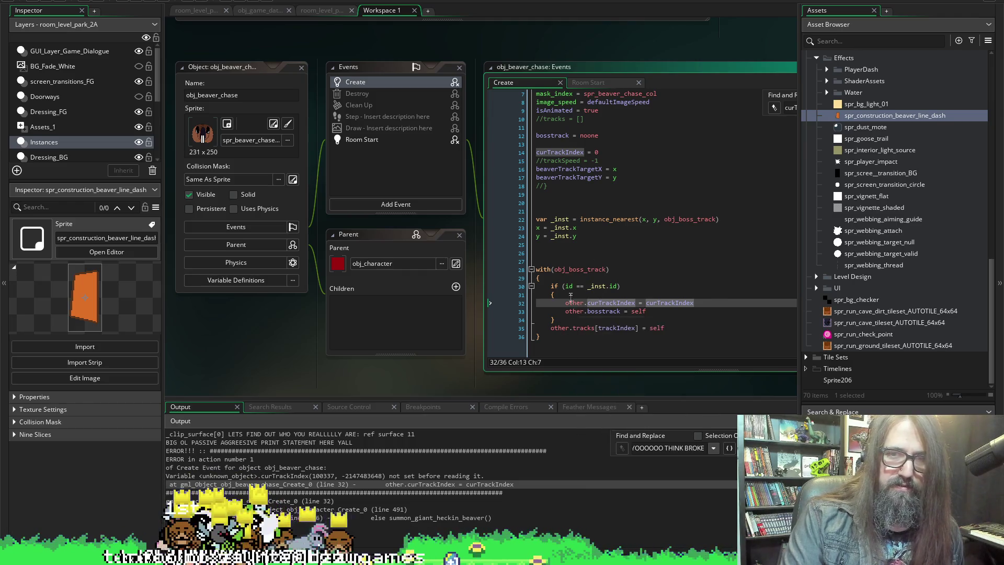
mouse_move(598, 272)
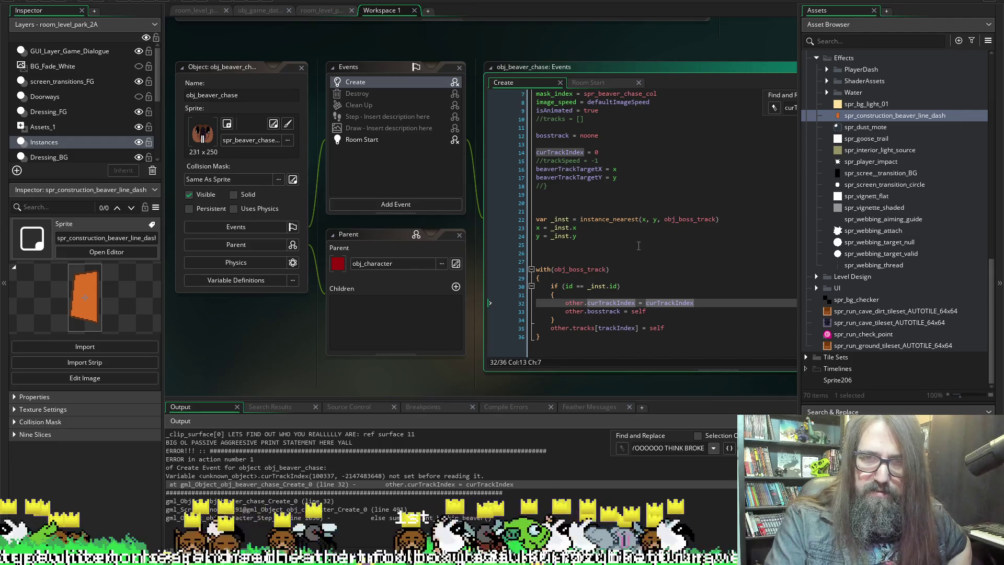
mouse_move(568, 286)
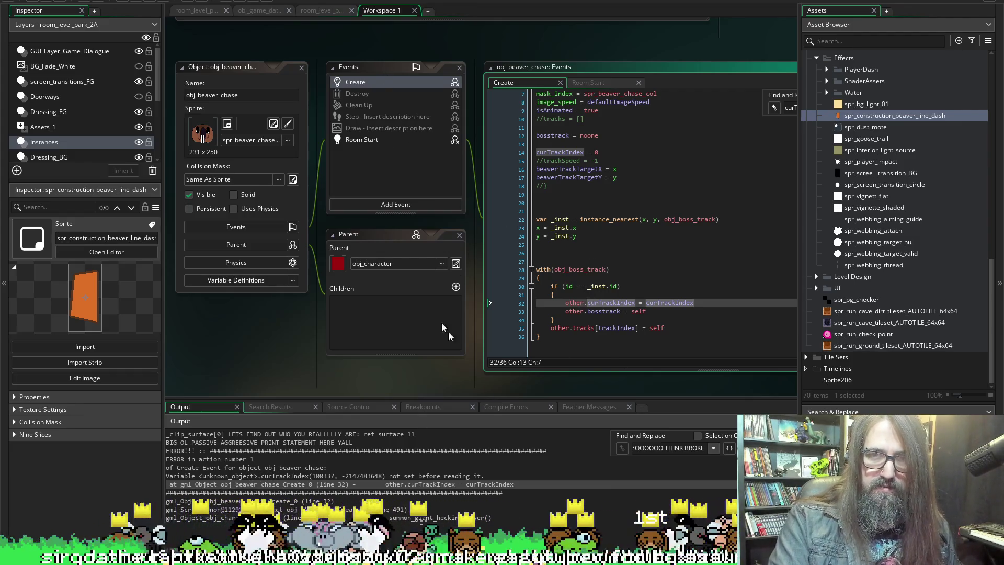
scroll(440, 322, up, 4)
scroll(732, 242, down, 10)
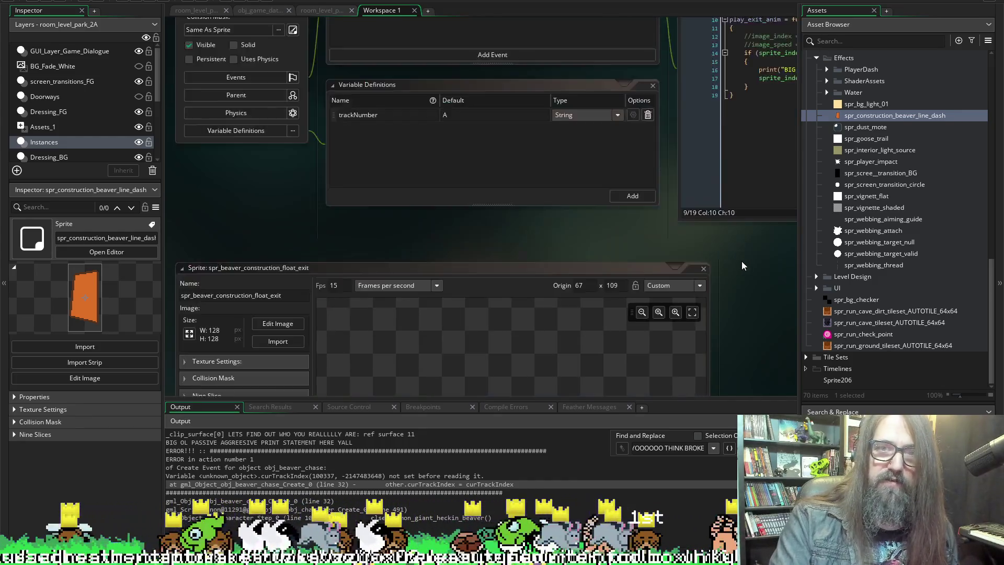
Comment out the print line and copy the two debug print lines at 1087–1088.
scroll(579, 312, right, 4)
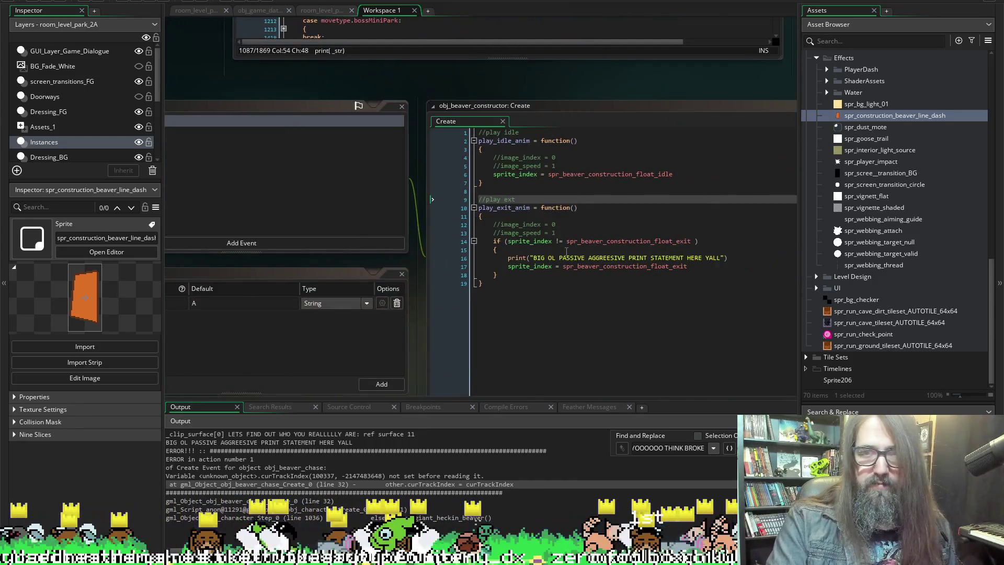
click(514, 258)
text(//)
scroll(197, 230, up, 5)
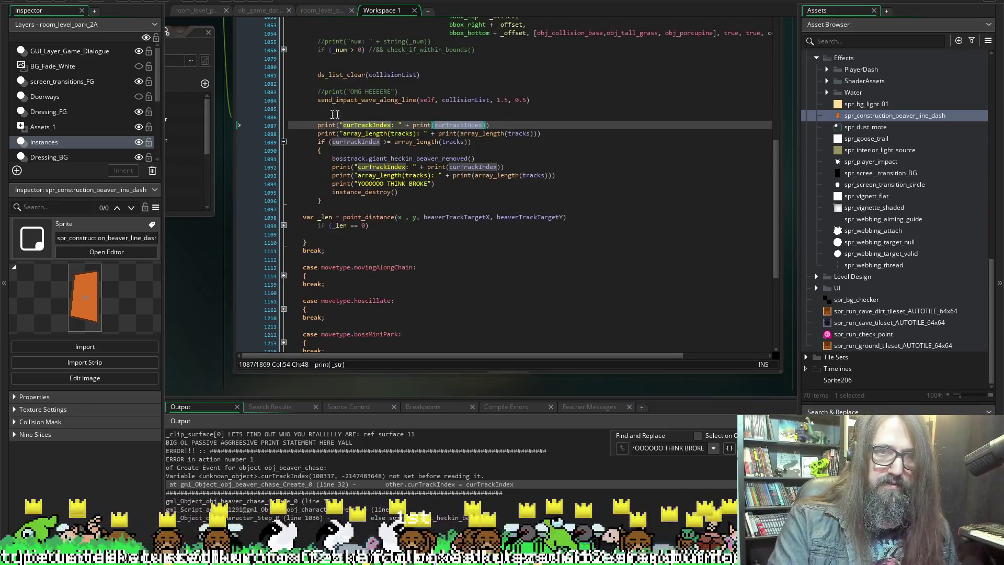
mouse_move(313, 125)
mouse_down()
mouse_move(496, 178)
mouse_move(559, 137)
mouse_up()
key(ctrl+c)
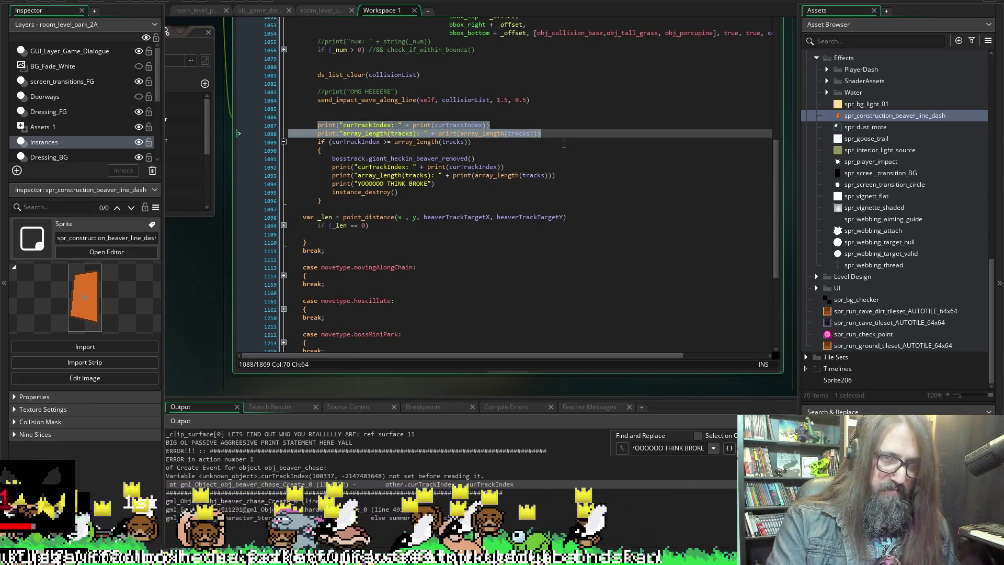
Paste the two print lines at Create line 27, unindent line 28, save, and run.
scroll(189, 290, down, 3)
scroll(366, 262, left, 5)
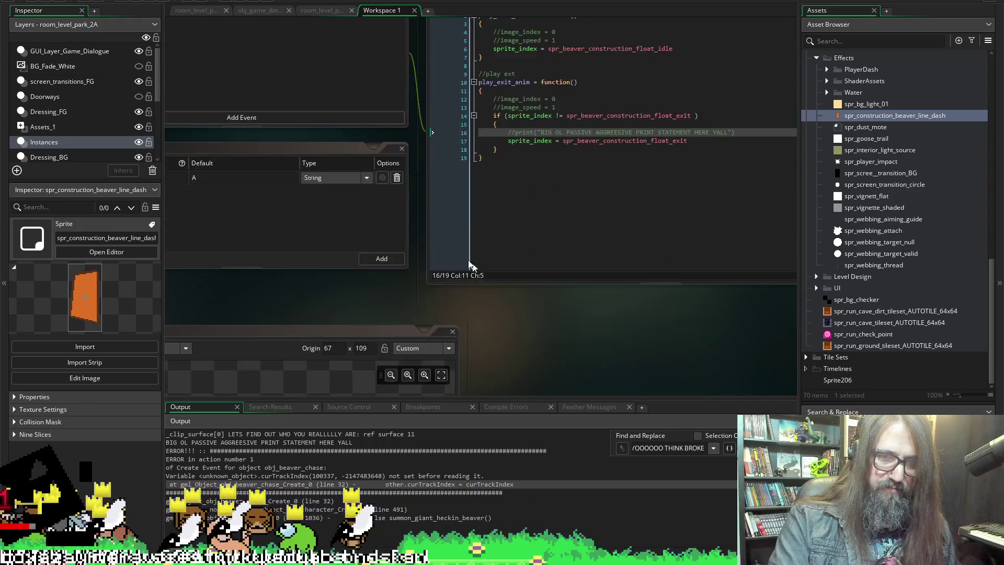
scroll(574, 229, down, 10)
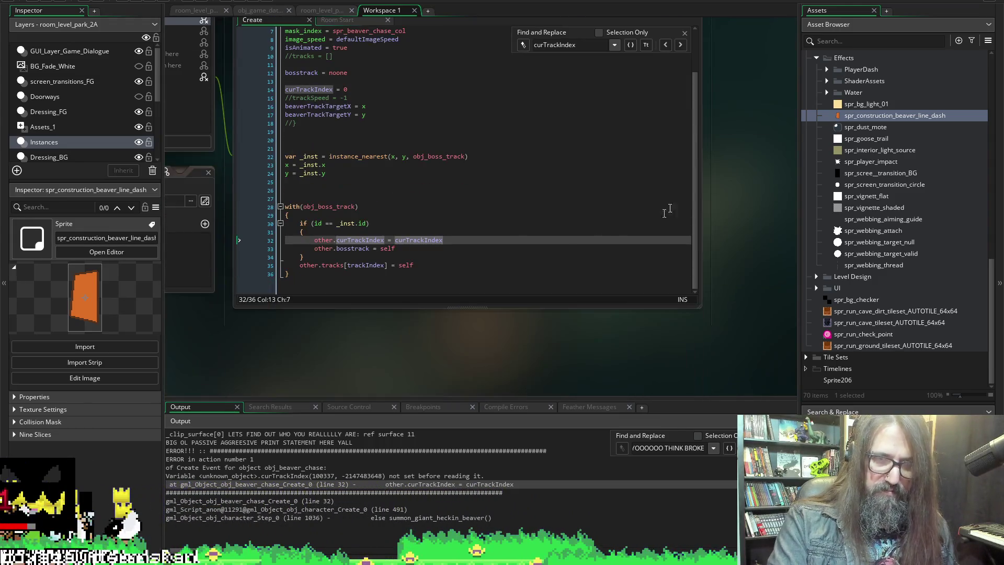
click(397, 193)
key(Down)
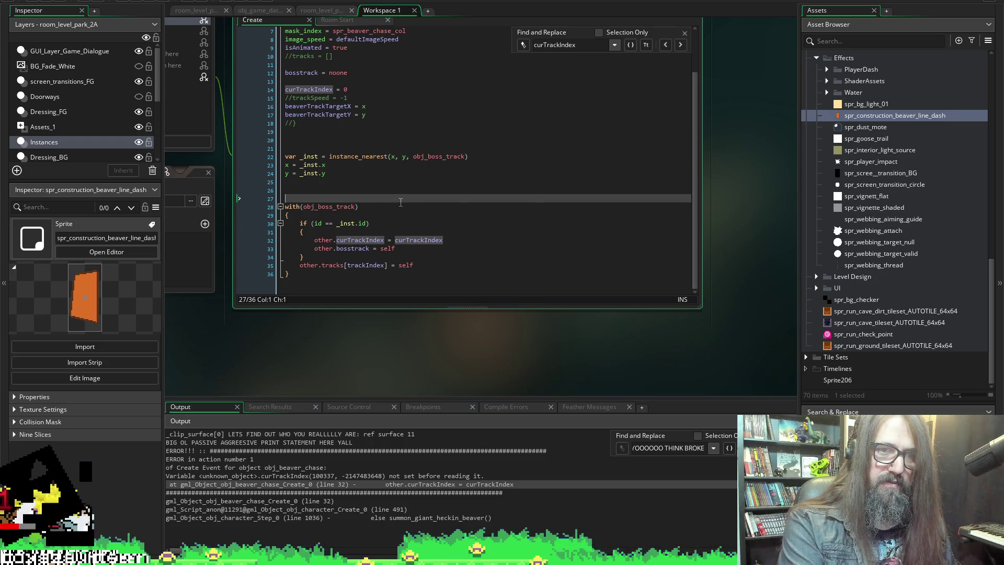
key(ctrl+v)
key(shift+Tab)
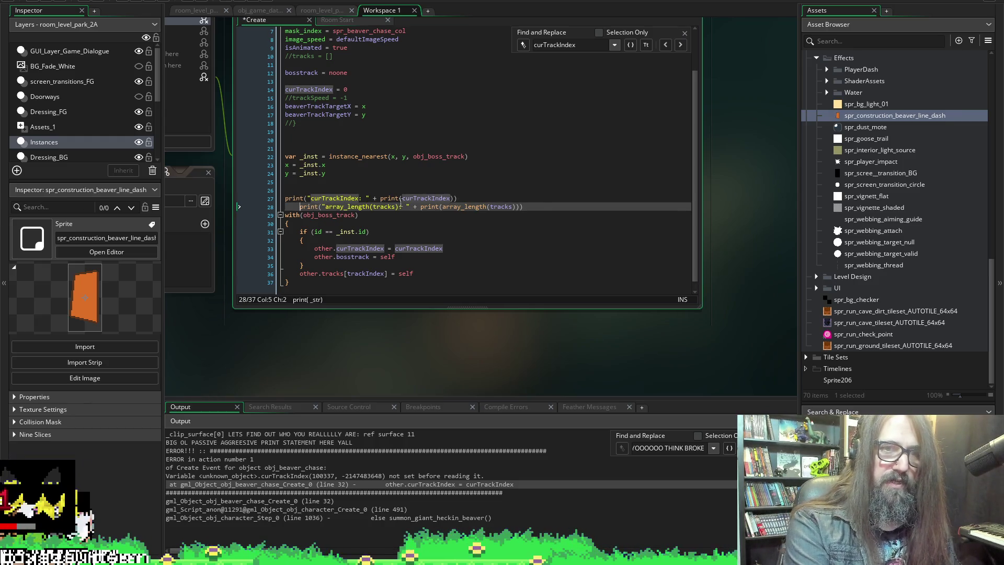
key(Home)
key(ctrl+s)
click(137, 2)
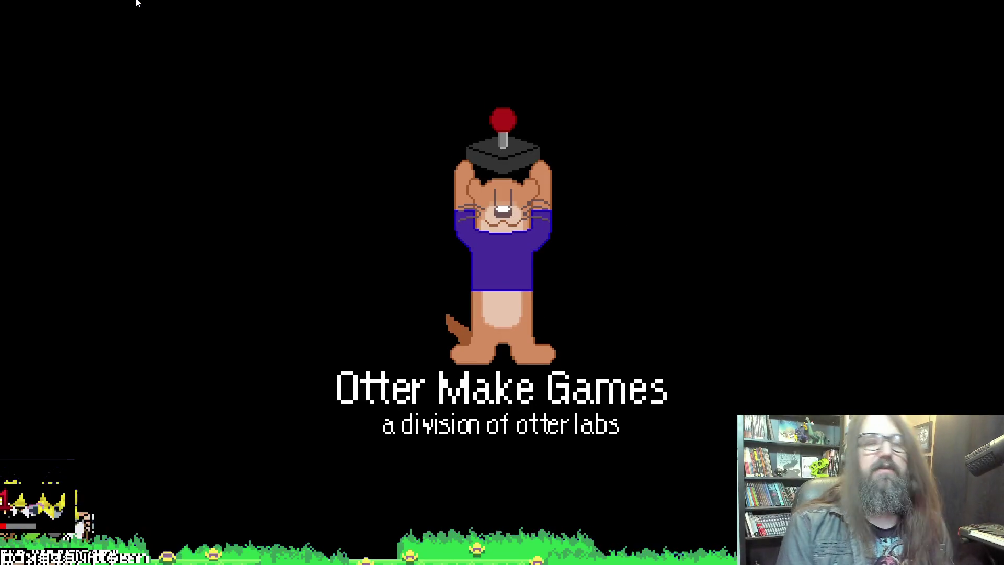
Abort the undefined-value Code Error and go to the failing Create line 27.
key(Return)
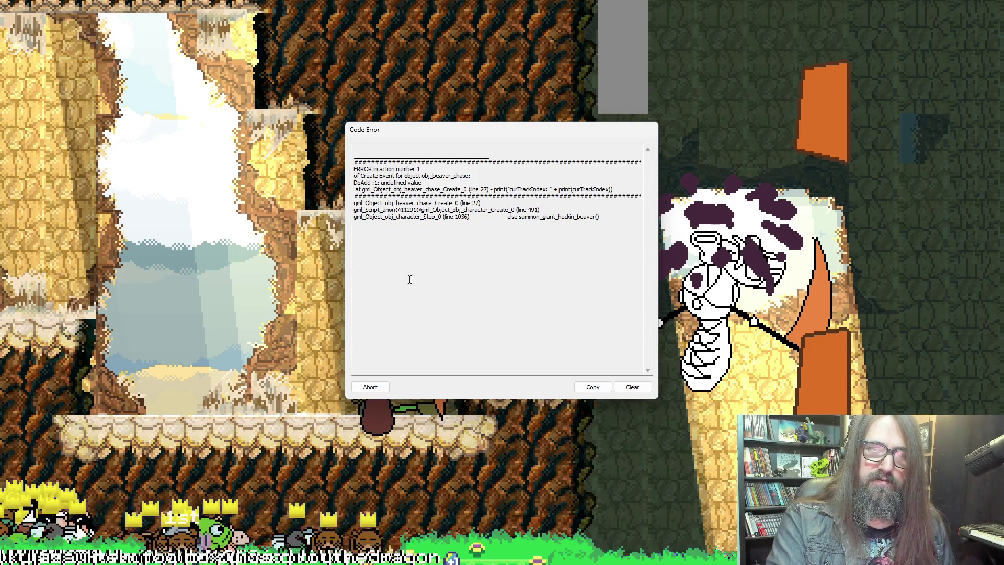
click(371, 387)
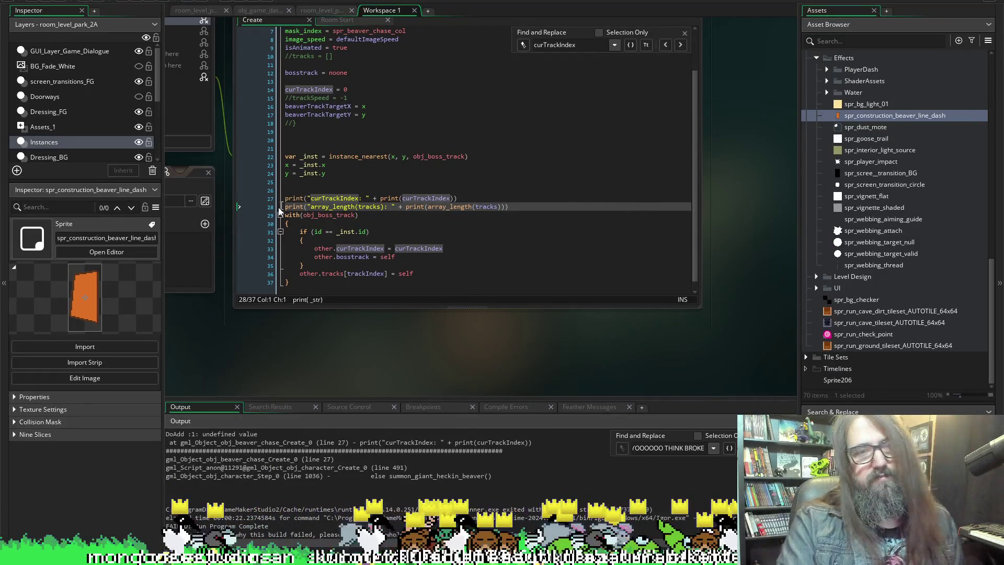
click(431, 173)
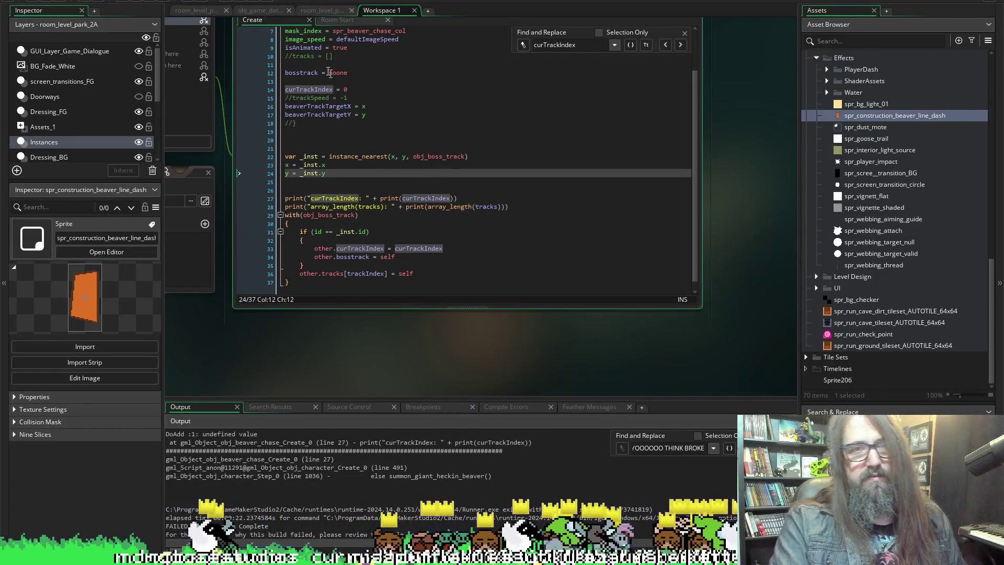
double_click(300, 89)
double_click(356, 443)
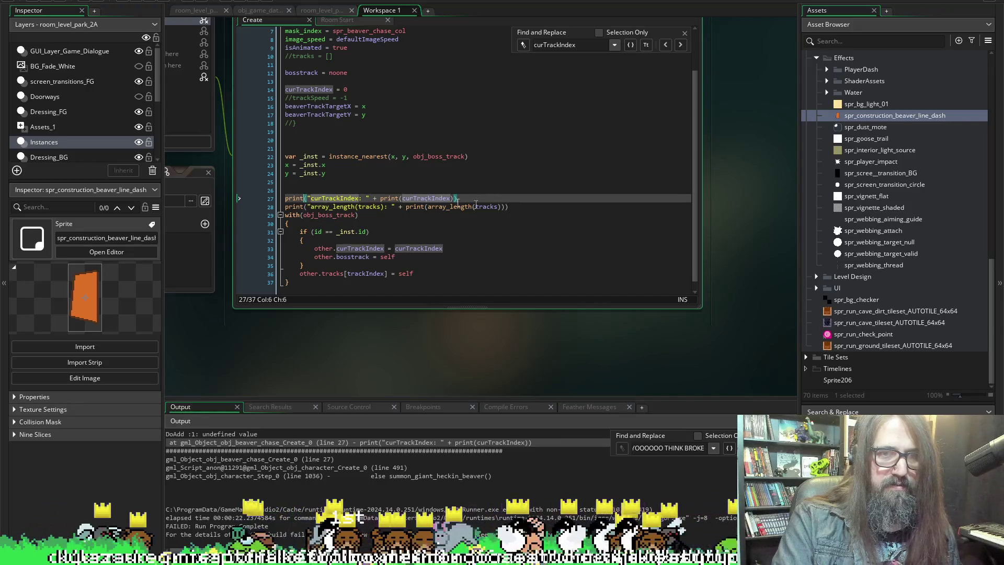
click(411, 198)
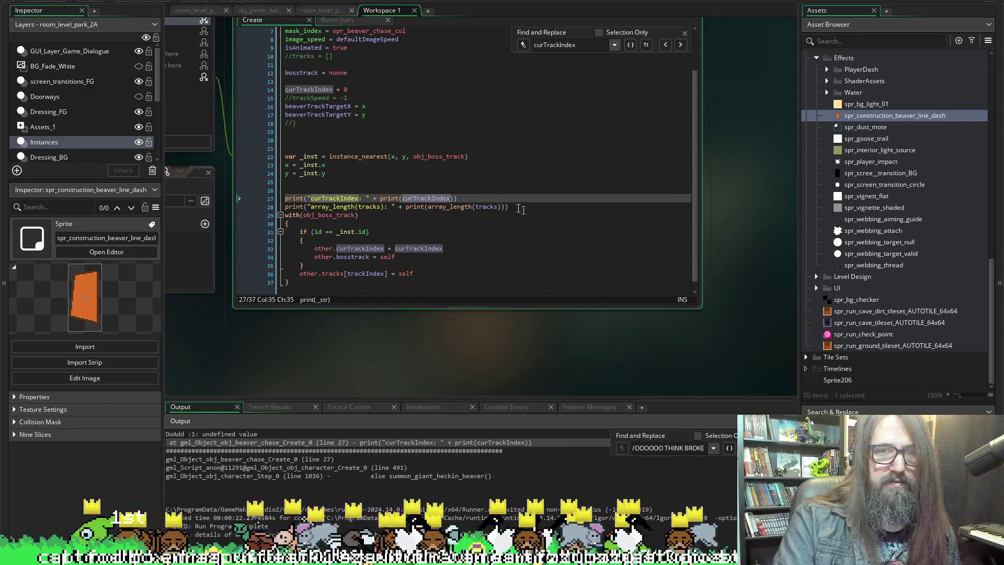
Replace the inner print with string() on lines 27 and 28, save, and rerun.
click(386, 198)
double_click(387, 198)
text(string)
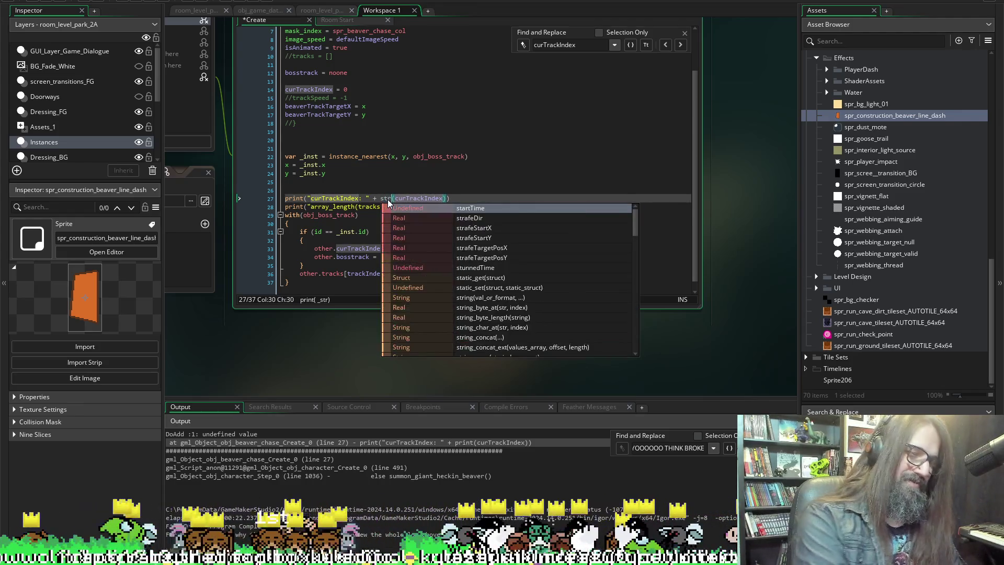
key(Escape)
double_click(415, 206)
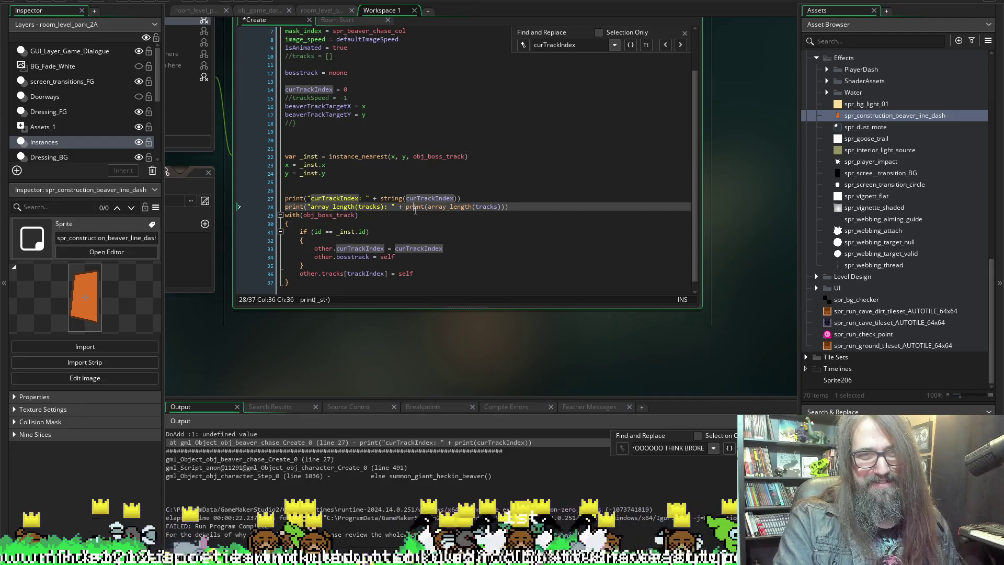
text(string)
text(ng)
key(ctrl+s)
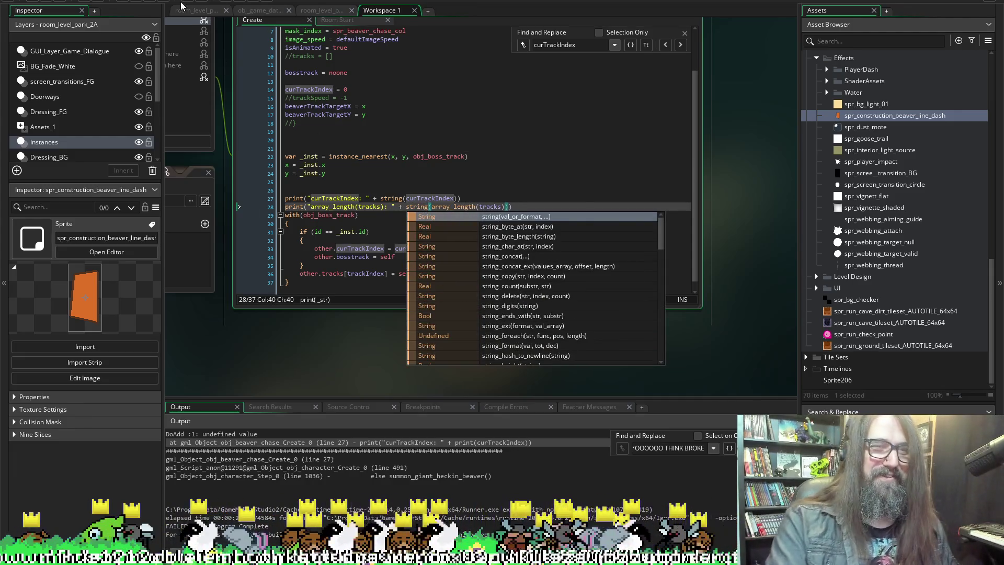
click(63, 1)
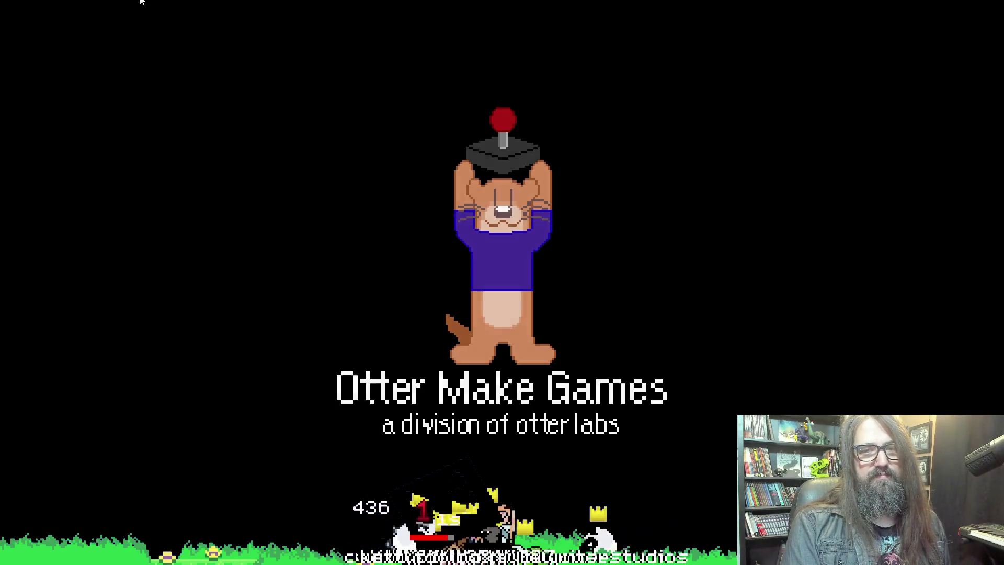
Choose Continue, walk right into the beaver trigger, and abort the line 33 error.
key(Down)
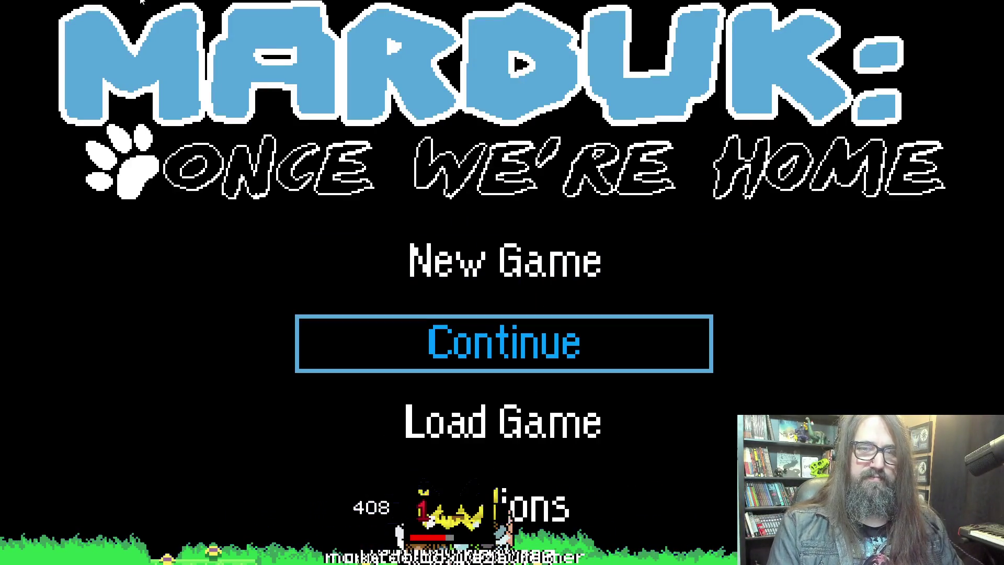
key(Return)
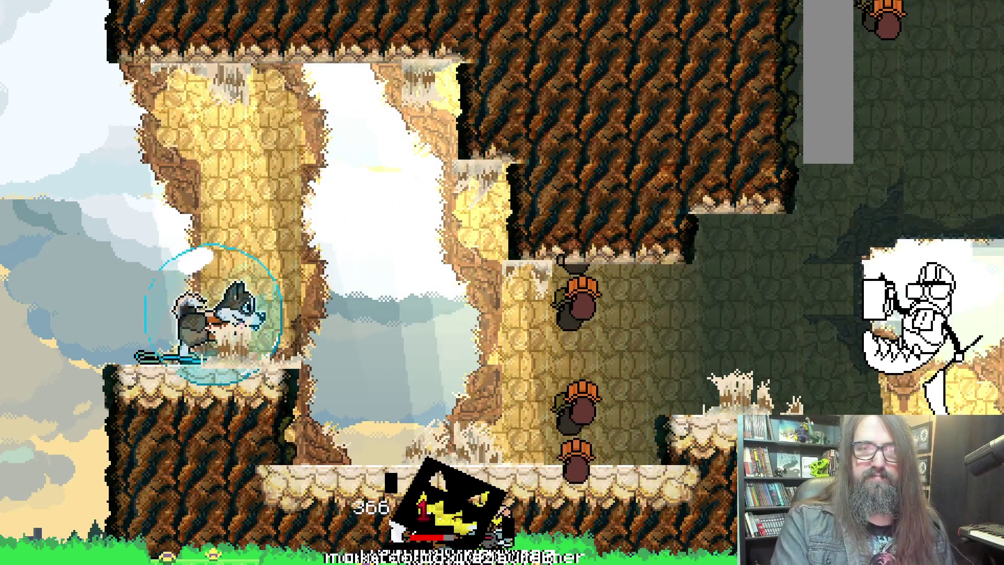
key(Right)
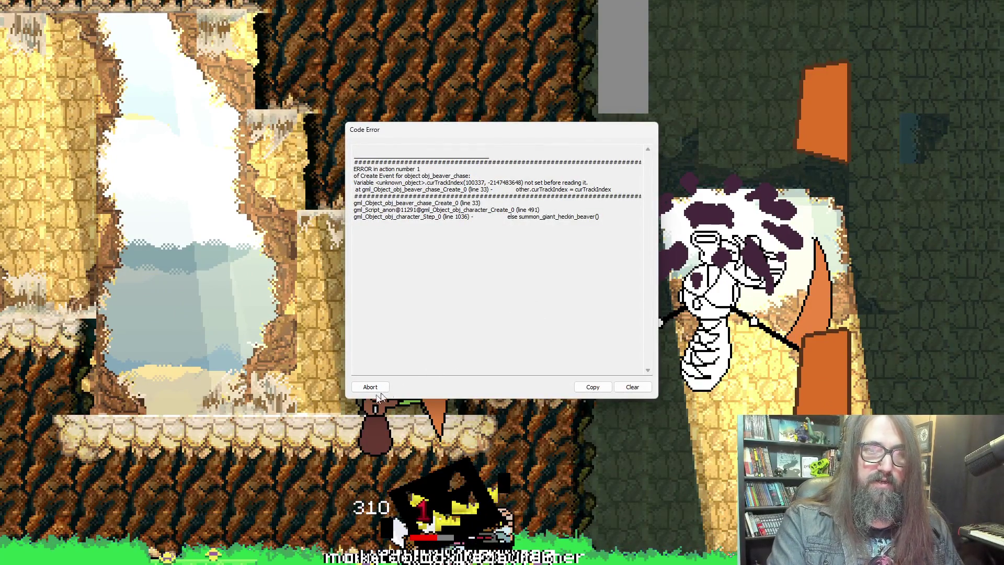
click(371, 387)
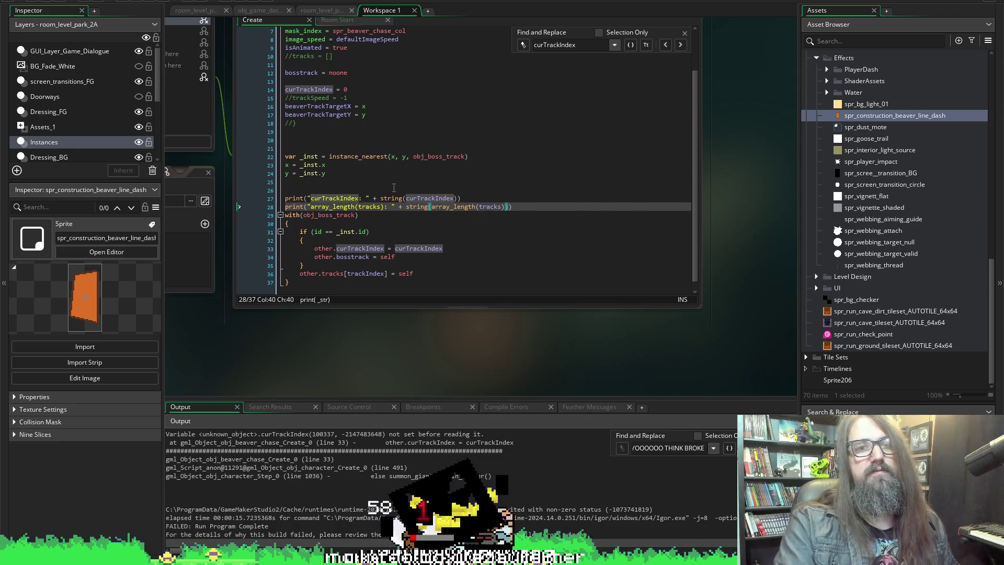
Try replacing obj_boss_track with _inst in the with statement, then undo it.
scroll(414, 340, left, 4)
scroll(413, 355, right, 3)
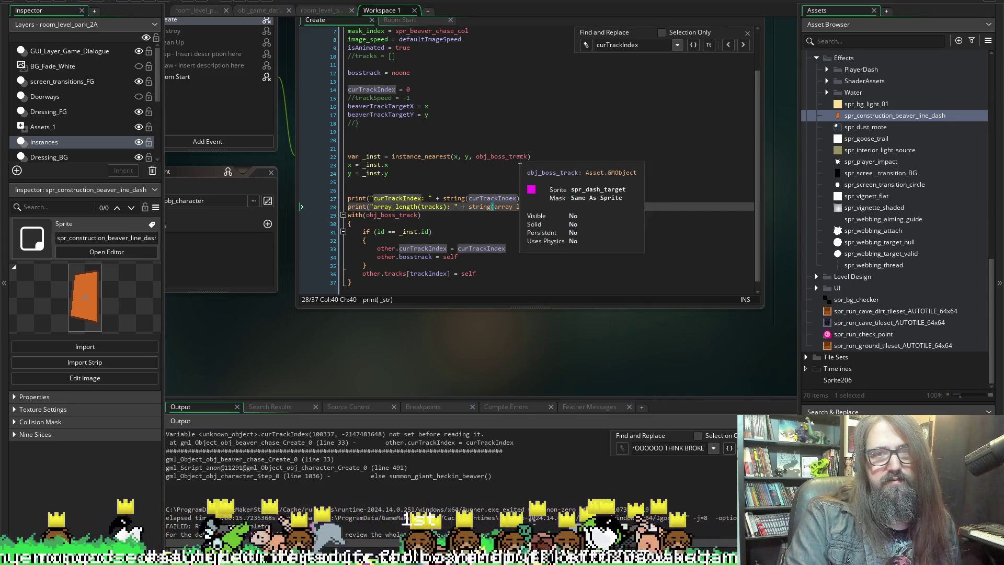
double_click(372, 156)
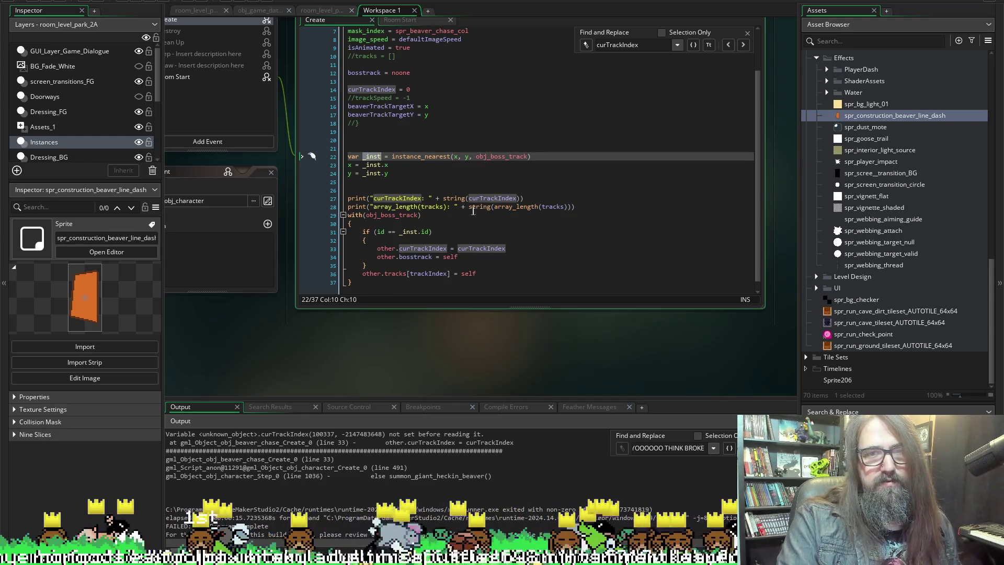
key(ctrl+c)
double_click(383, 215)
key(ctrl+v)
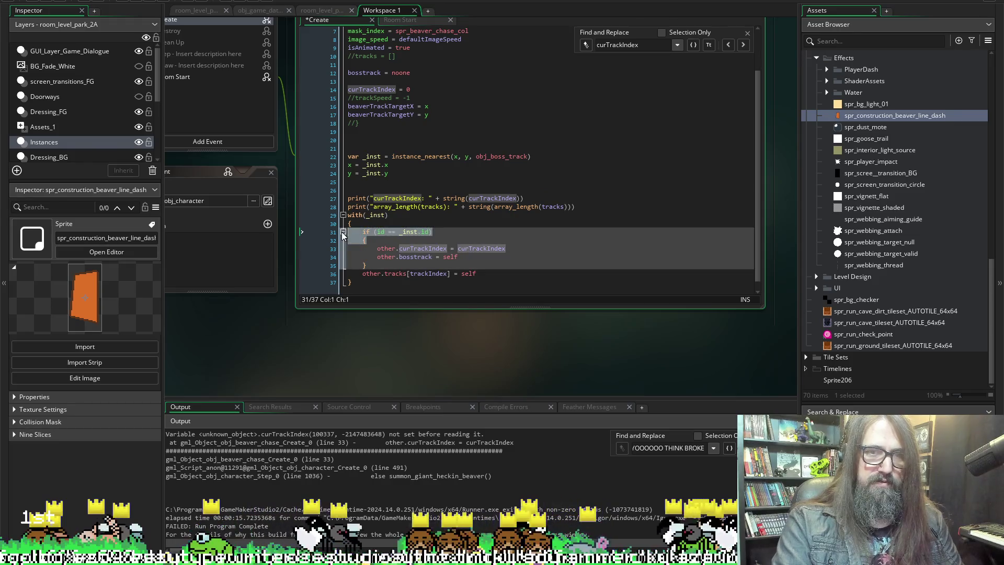
key(ctrl+z)
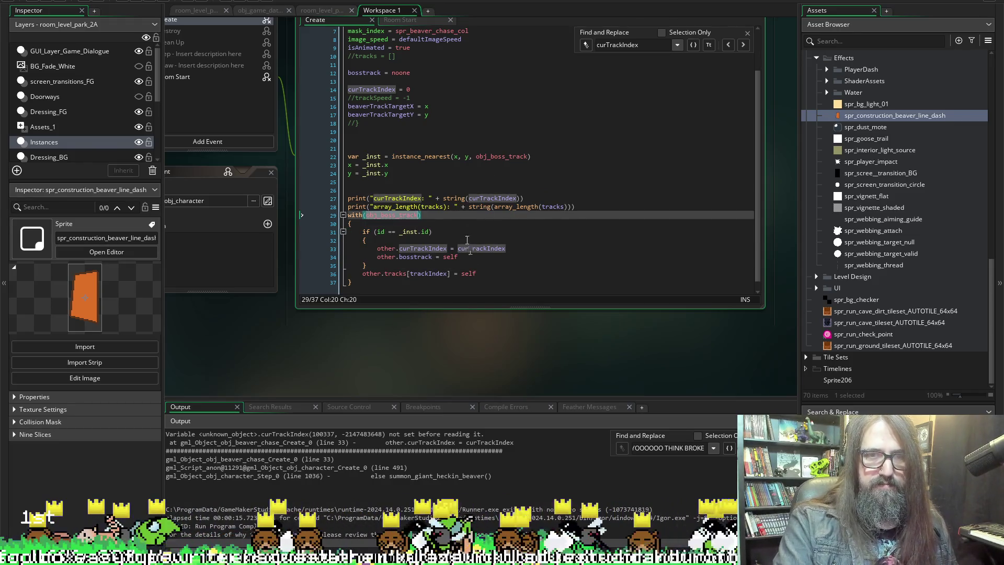
click(445, 220)
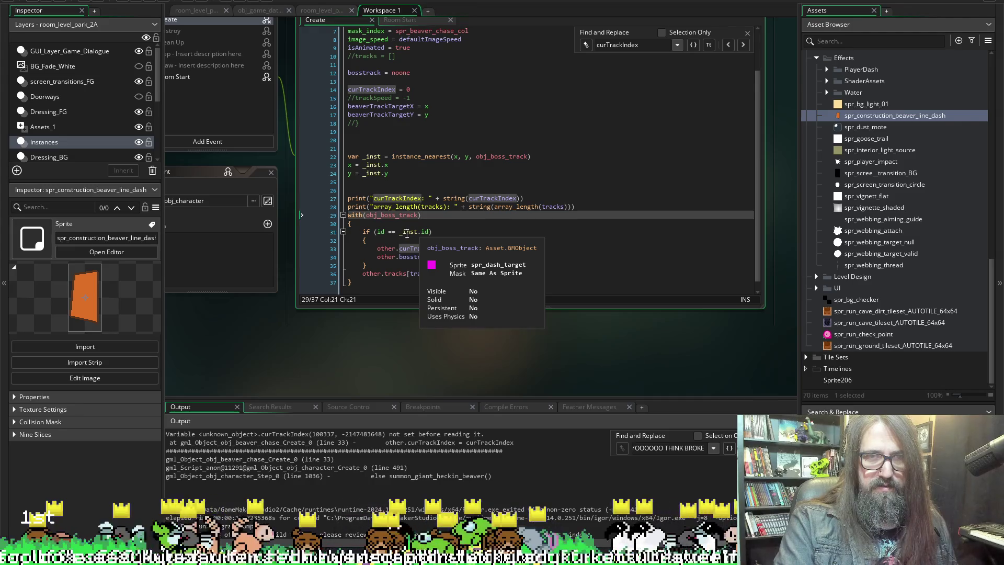
Inspect line 33's other.curTrackIndex assignment and select the curTrackIndex print line.
mouse_move(431, 232)
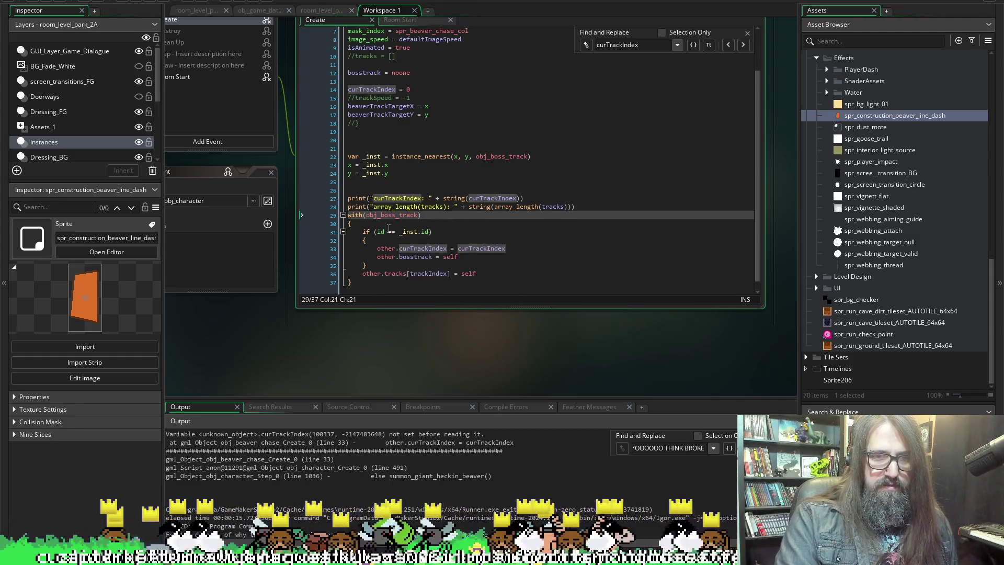
click(377, 248)
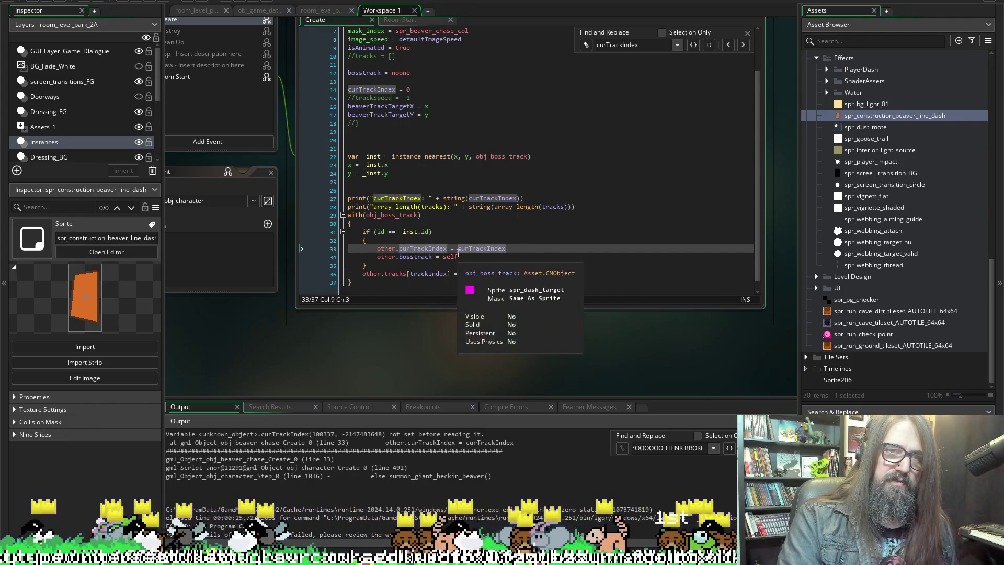
click(579, 249)
scroll(579, 250, up, 2)
scroll(578, 250, down, 2)
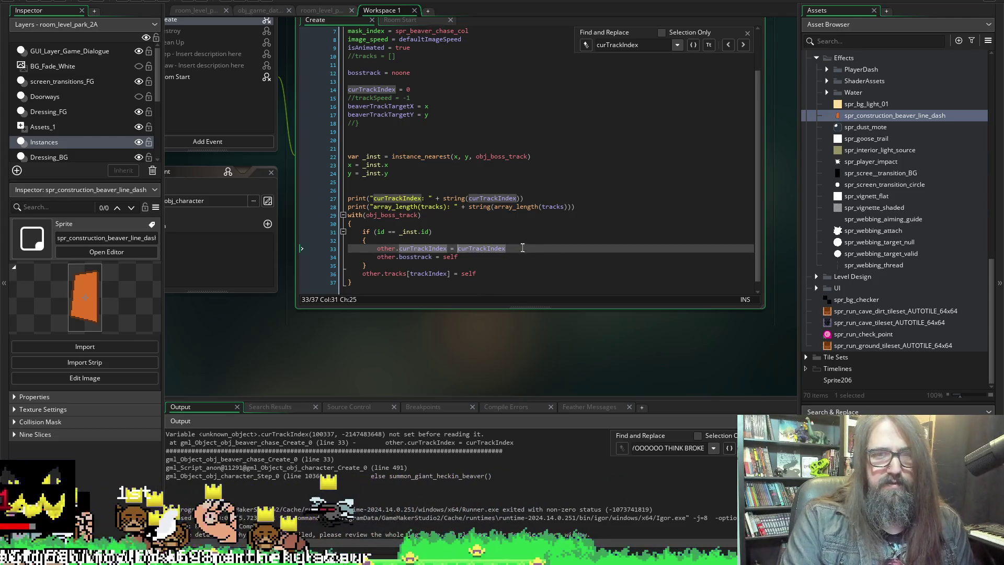
scroll(521, 242, up, 1)
scroll(444, 183, down, 2)
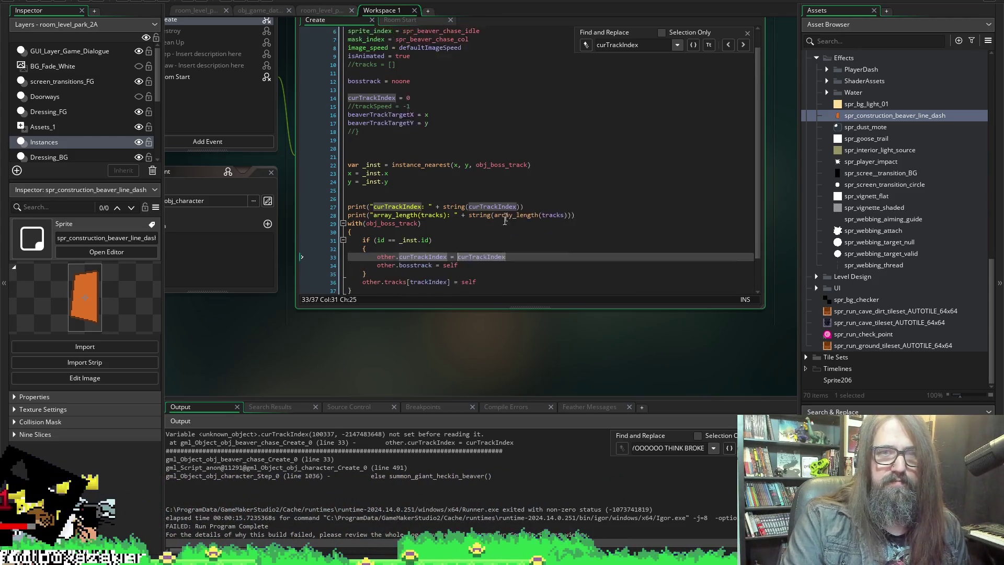
scroll(469, 278, up, 3)
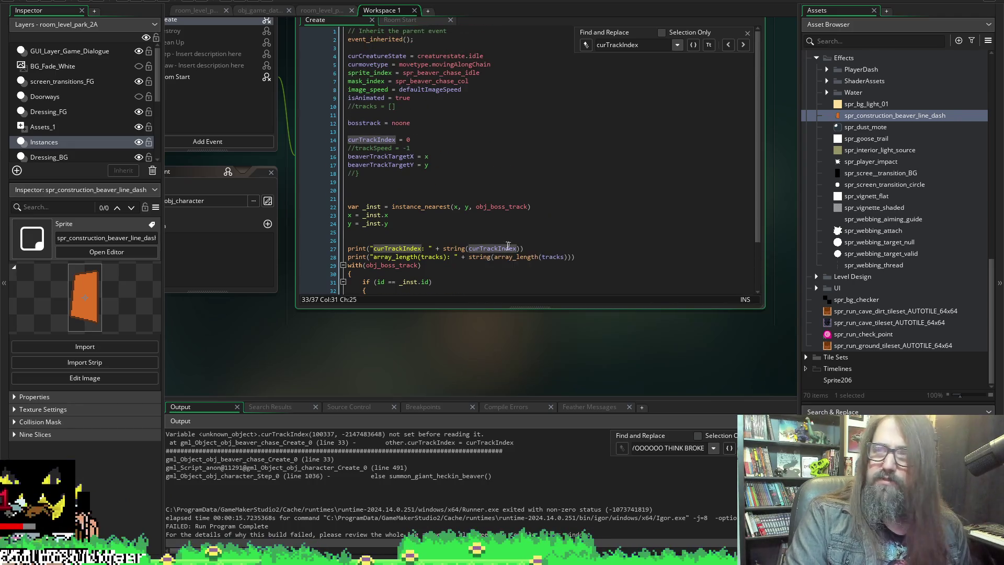
scroll(397, 267, down, 3)
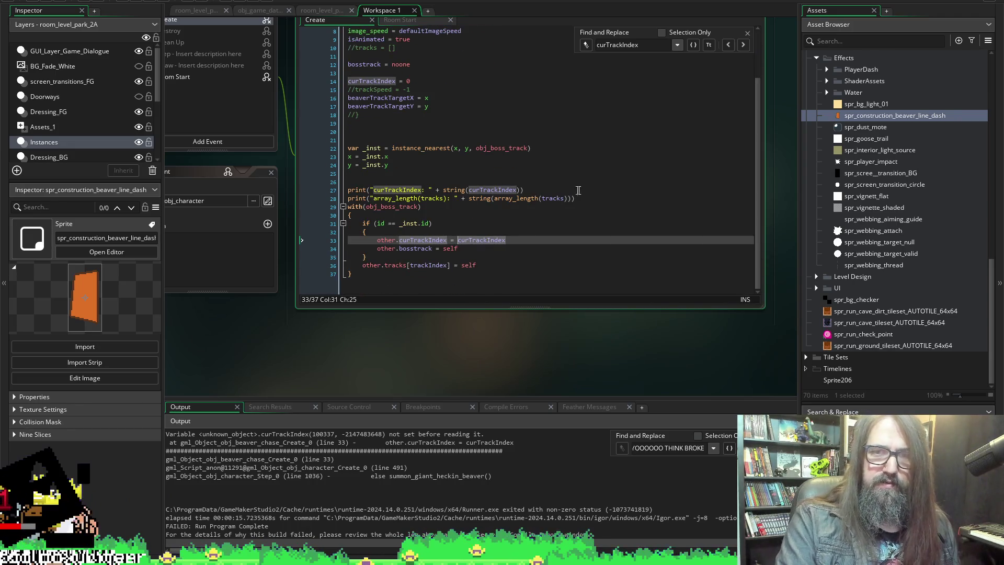
click(480, 190)
drag(531, 189, 337, 192)
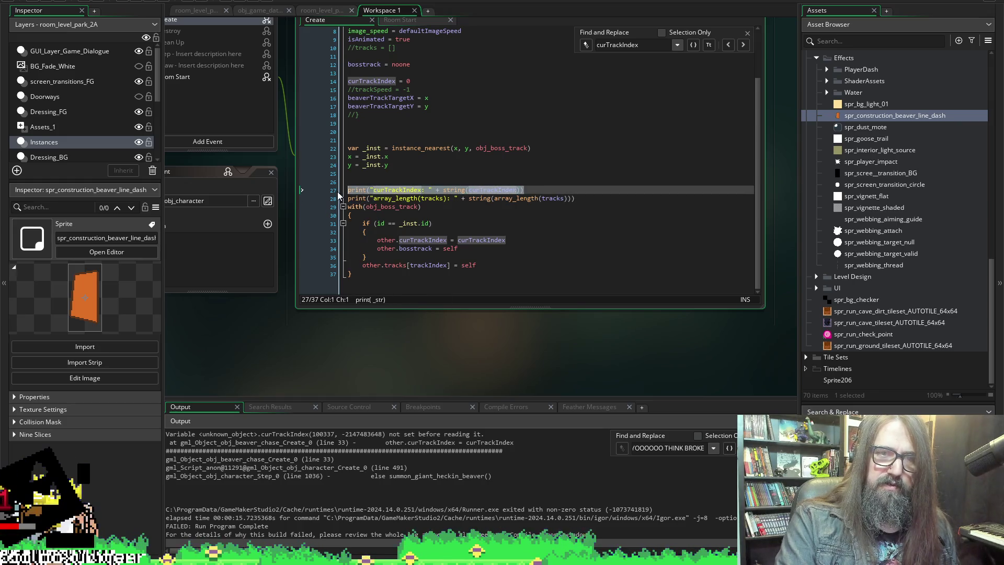
click(435, 224)
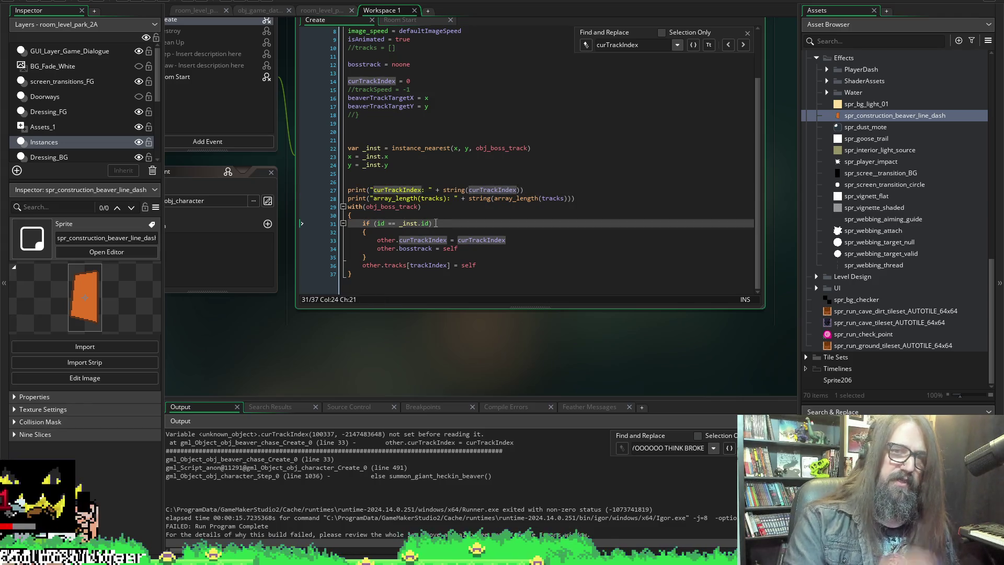
Paste two copies of the print line inside the with(obj_boss_track) if block.
key(Down)
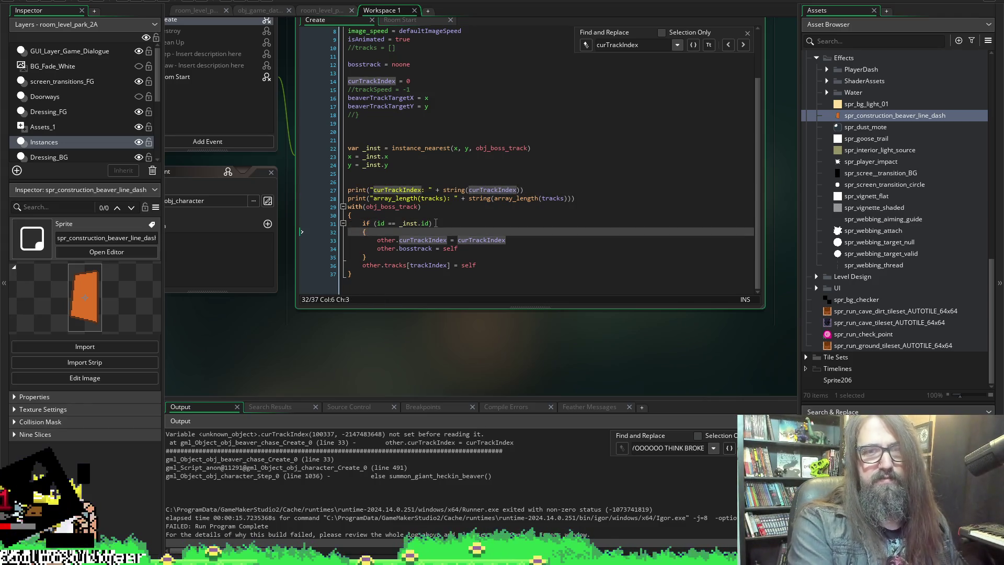
key(Return)
key(ctrl+v)
key(Return)
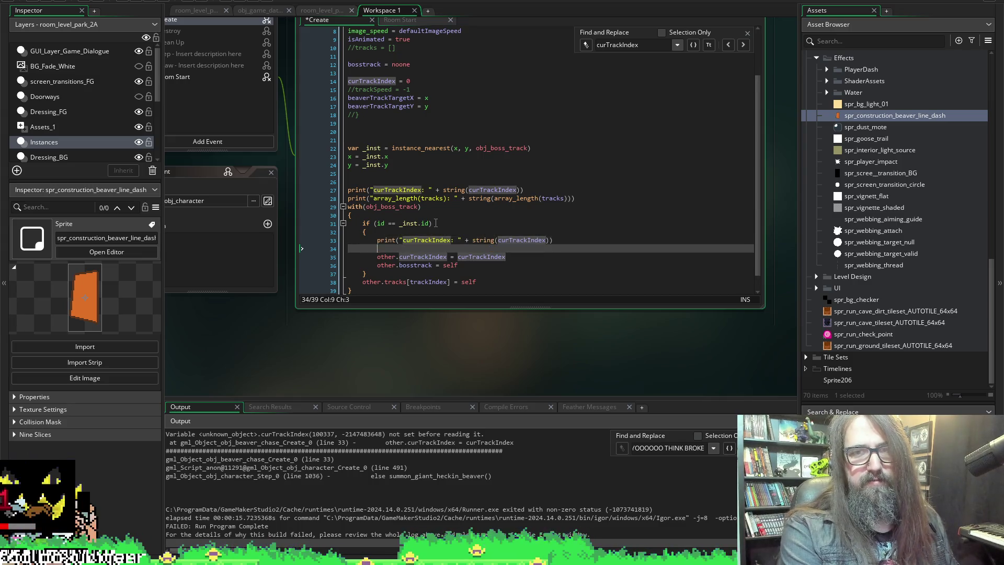
key(ctrl+v)
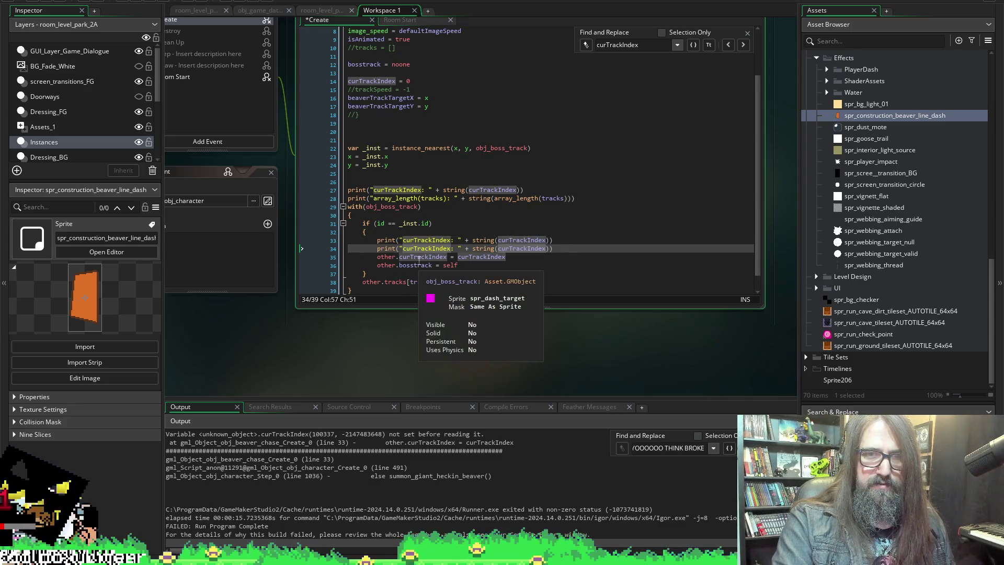
Make the first inner print show other.curTrackIndex, save the Create event, and start a test run.
drag(449, 259, 372, 256)
key(ctrl+c)
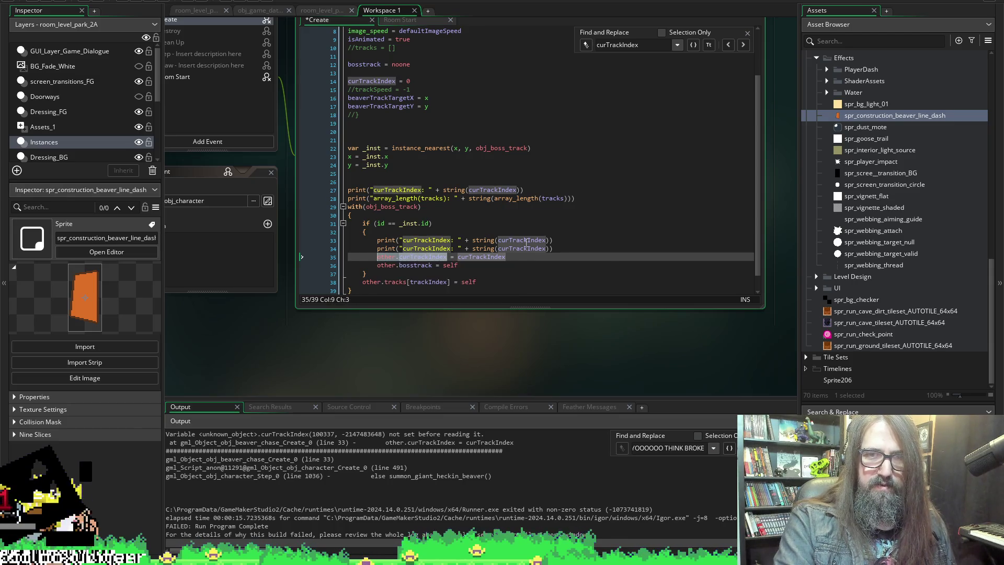
double_click(521, 240)
key(ctrl+v)
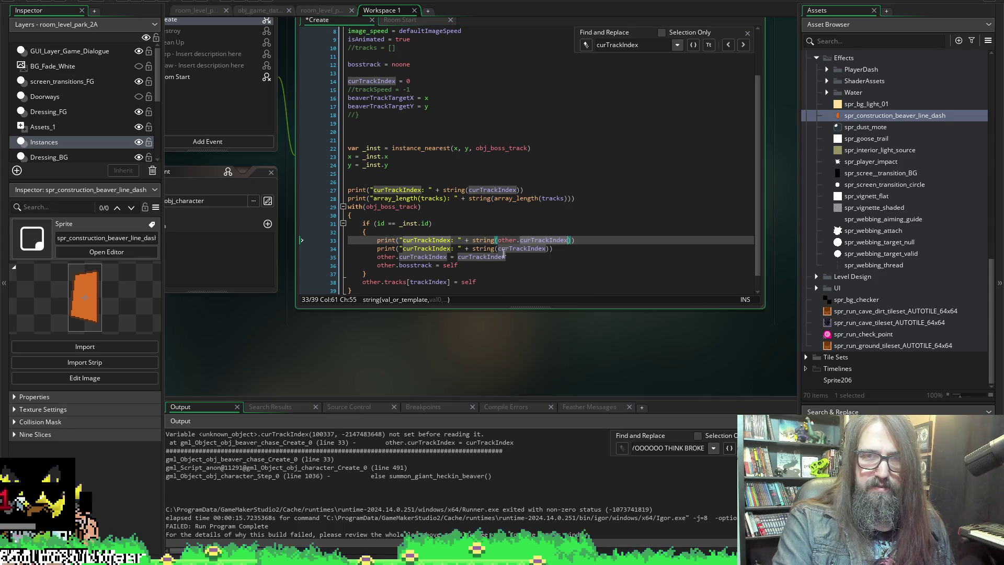
double_click(494, 256)
click(546, 249)
key(ctrl+s)
click(135, 3)
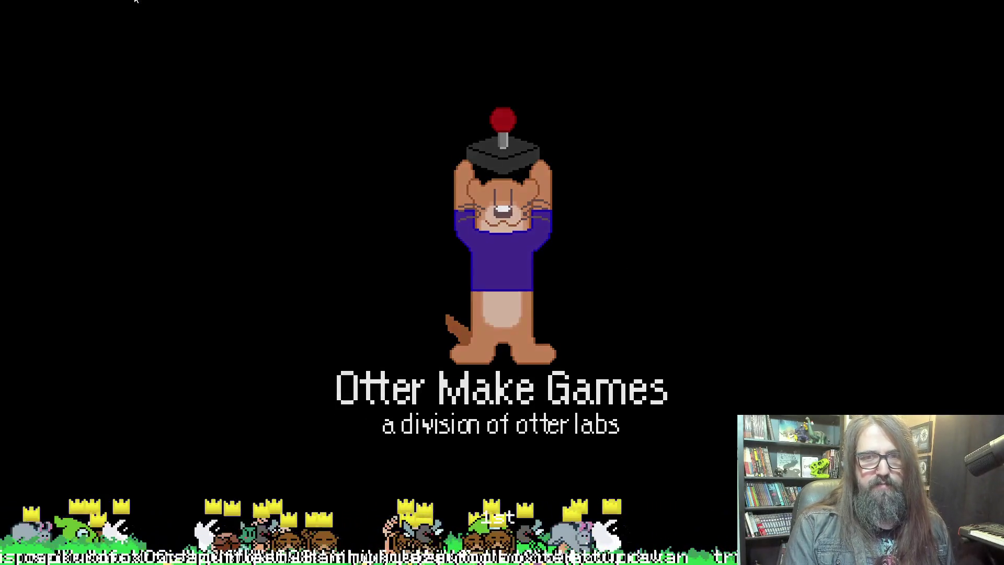
Continue the saved game until the line-34 curTrackIndex Code Error appears, then abort the run.
key(Down)
key(Return)
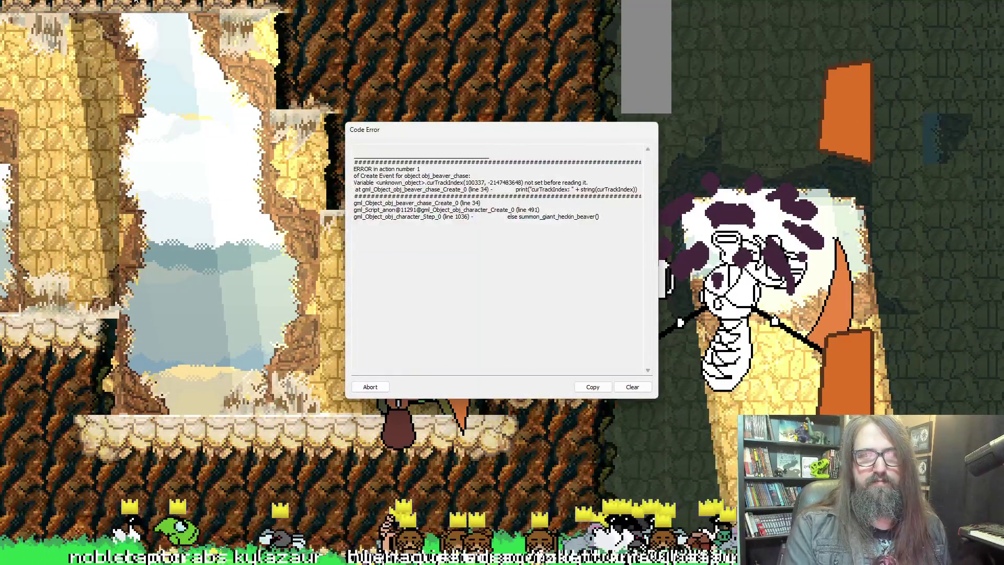
click(370, 387)
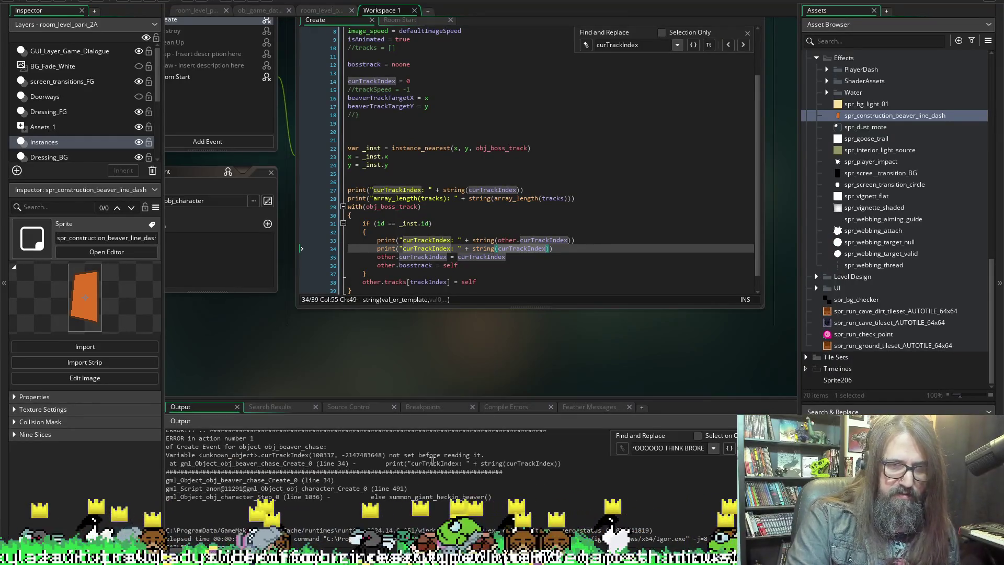
click(375, 470)
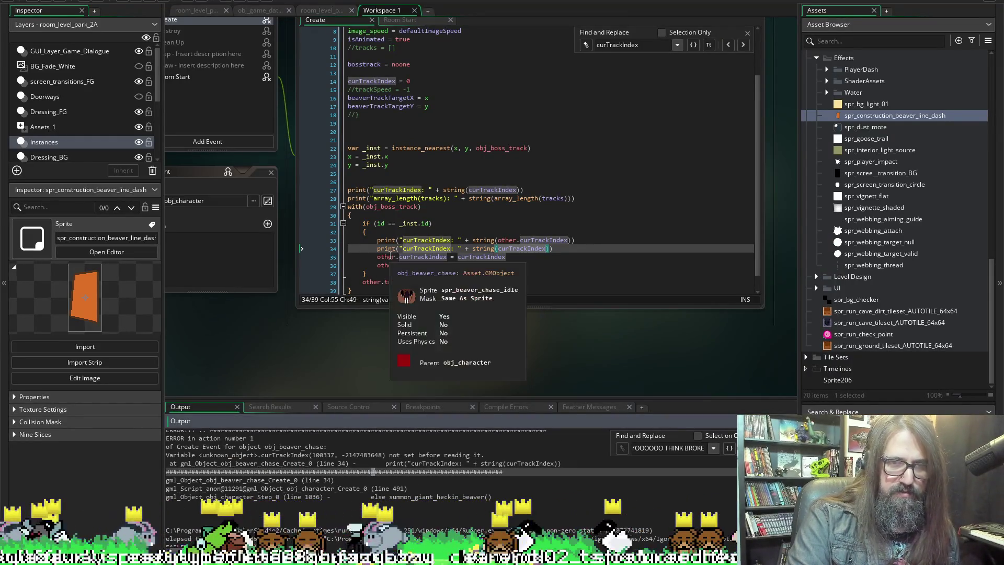
scroll(396, 468, up, 2)
scroll(397, 468, up, 1)
click(250, 482)
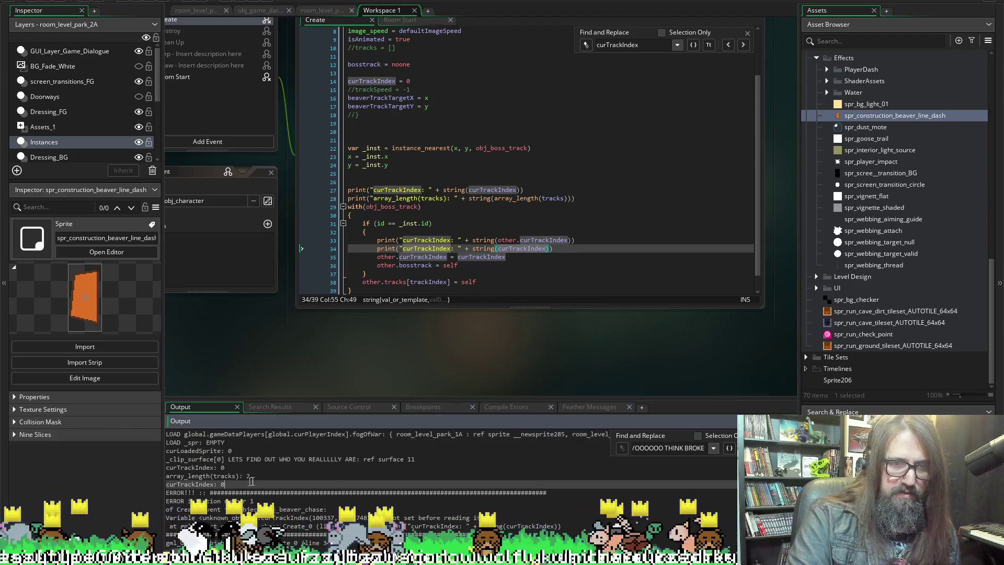
click(261, 476)
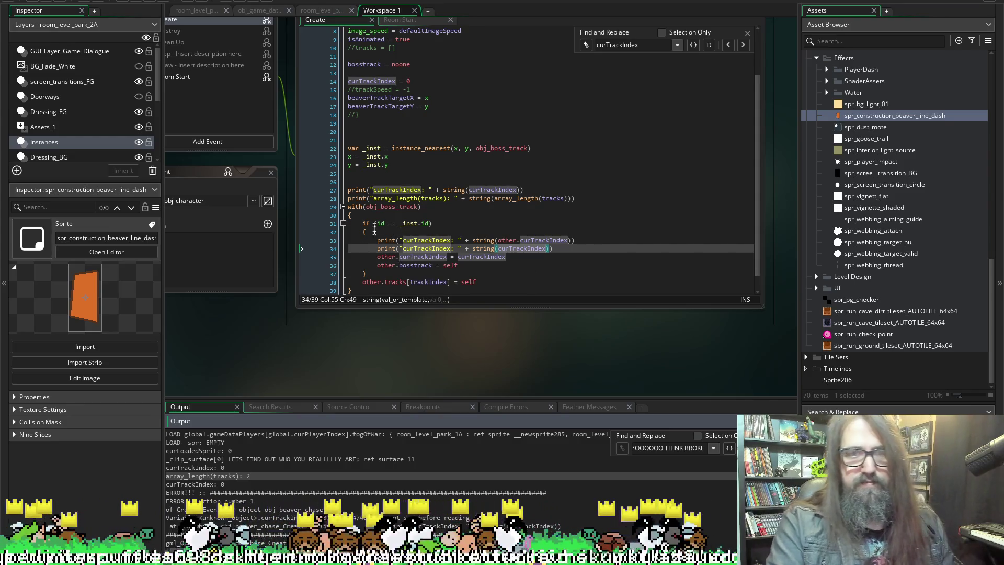
click(403, 249)
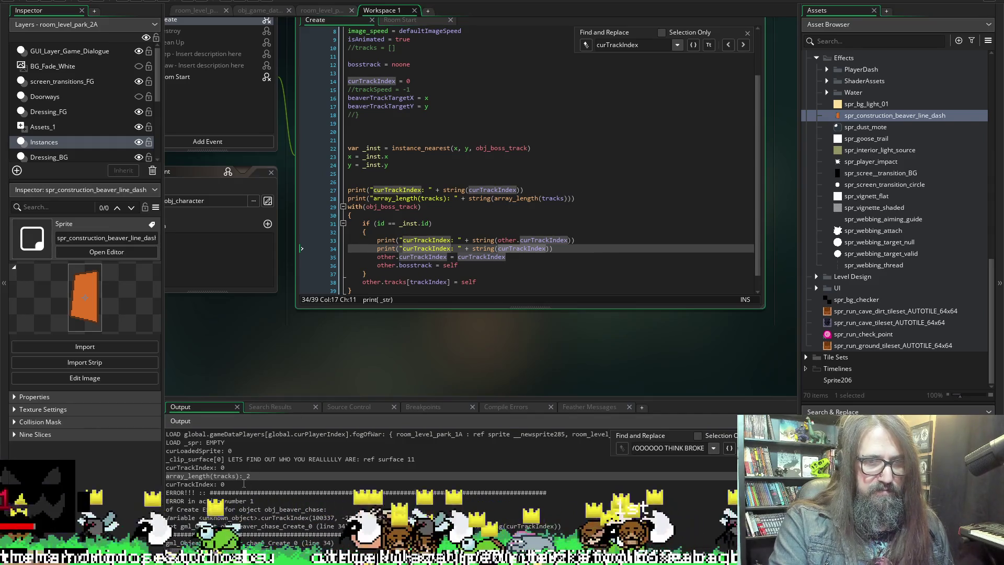
click(256, 482)
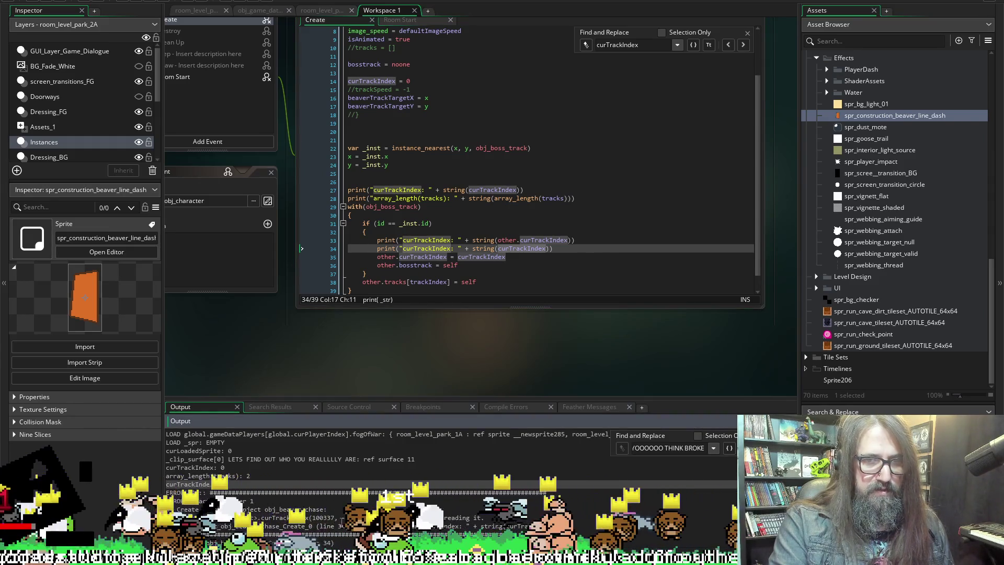
click(528, 249)
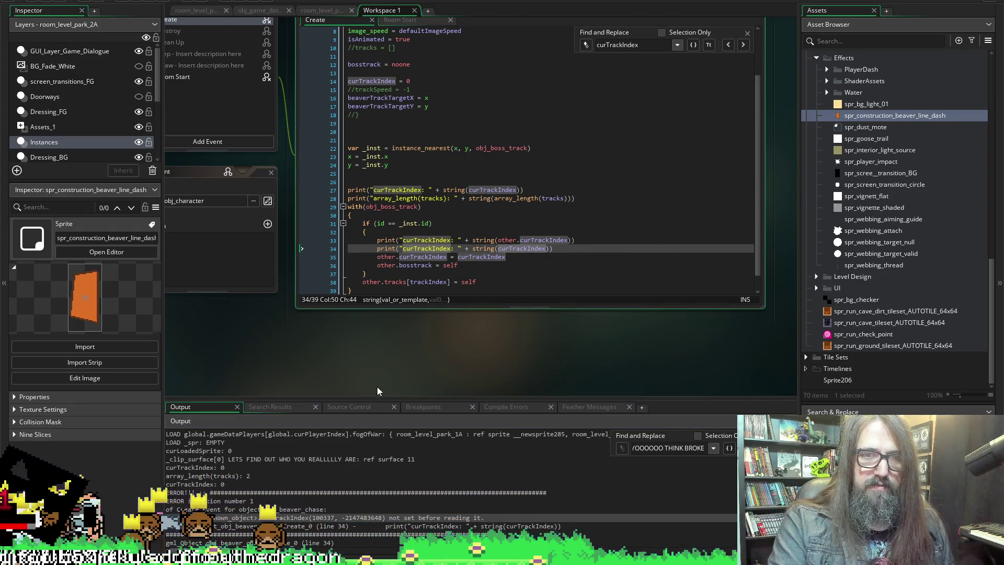
scroll(378, 386, left, 3)
key(Down)
double_click(595, 249)
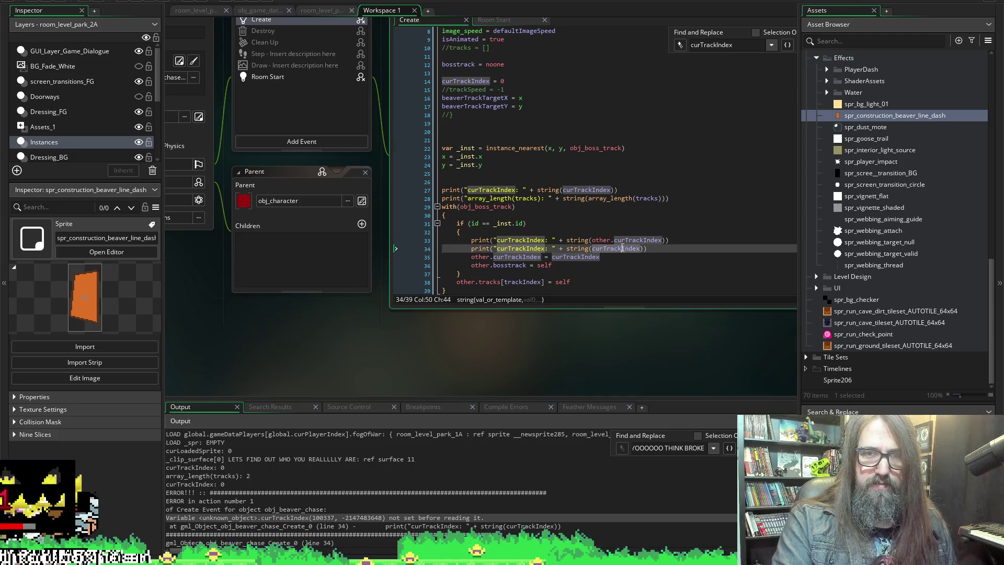
Open obj_boss_track from the with() statement and confirm it has no events.
middle_click(468, 207)
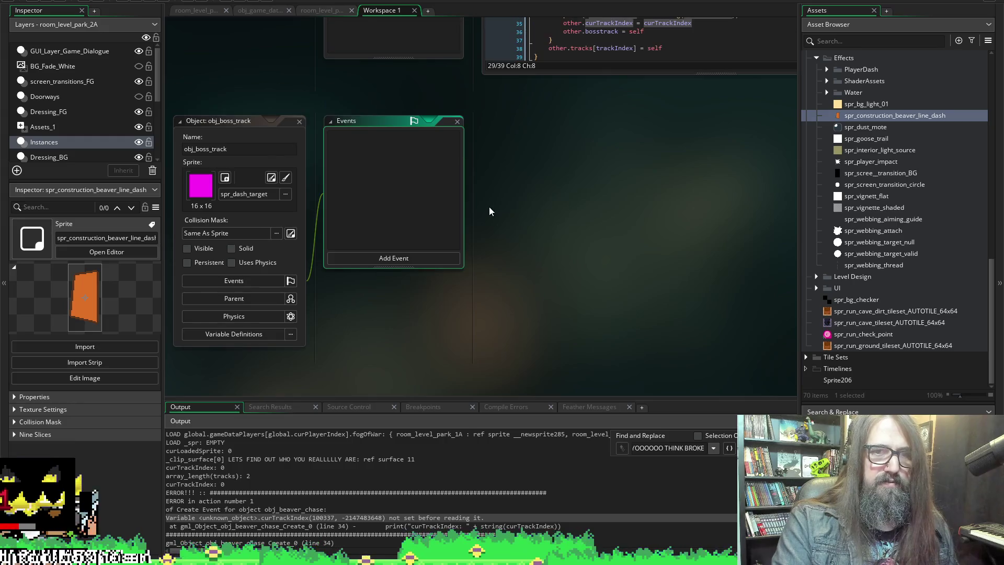
scroll(561, 215, up, 5)
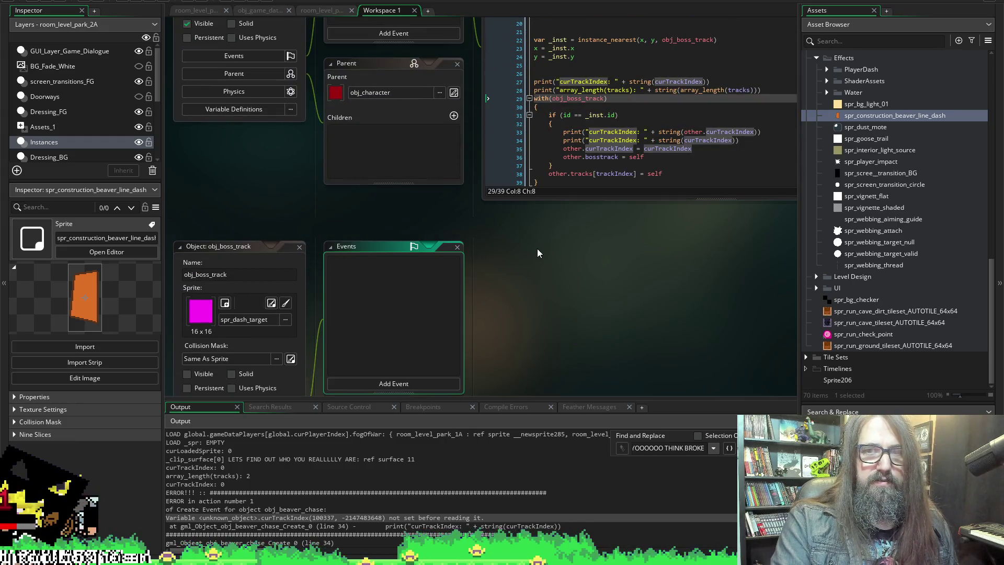
click(293, 251)
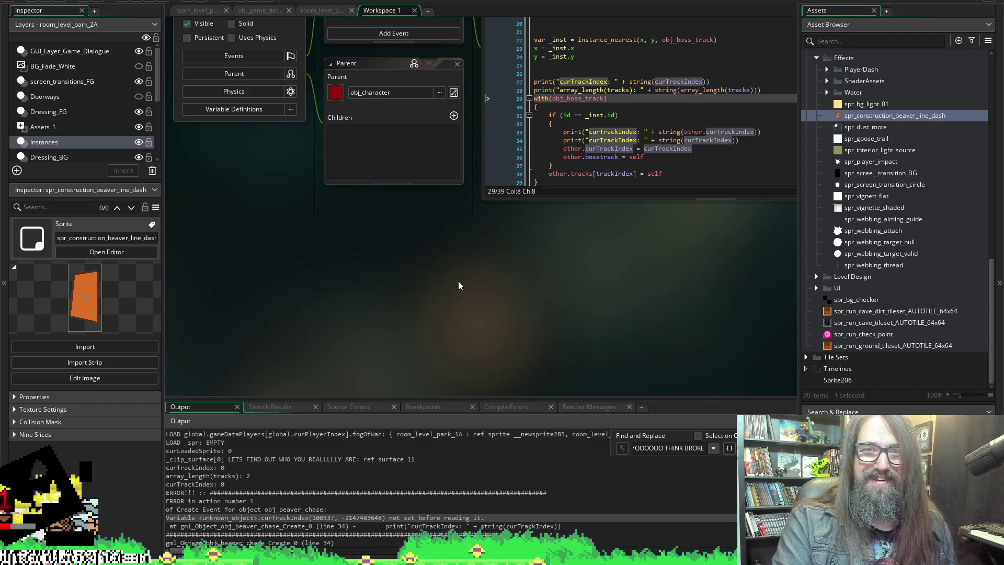
mouse_move(677, 41)
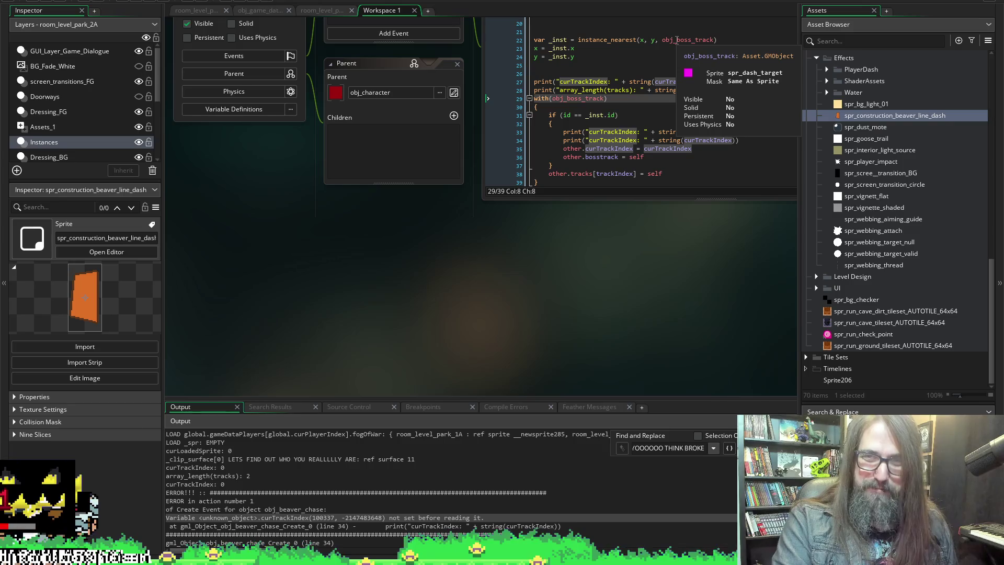
scroll(427, 345, left, 3)
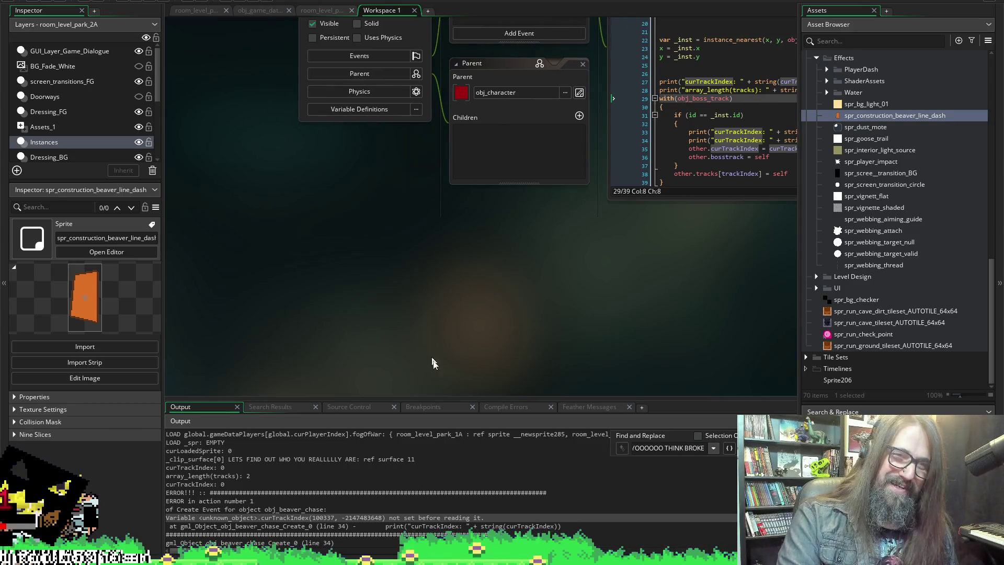
scroll(444, 365, right, 6)
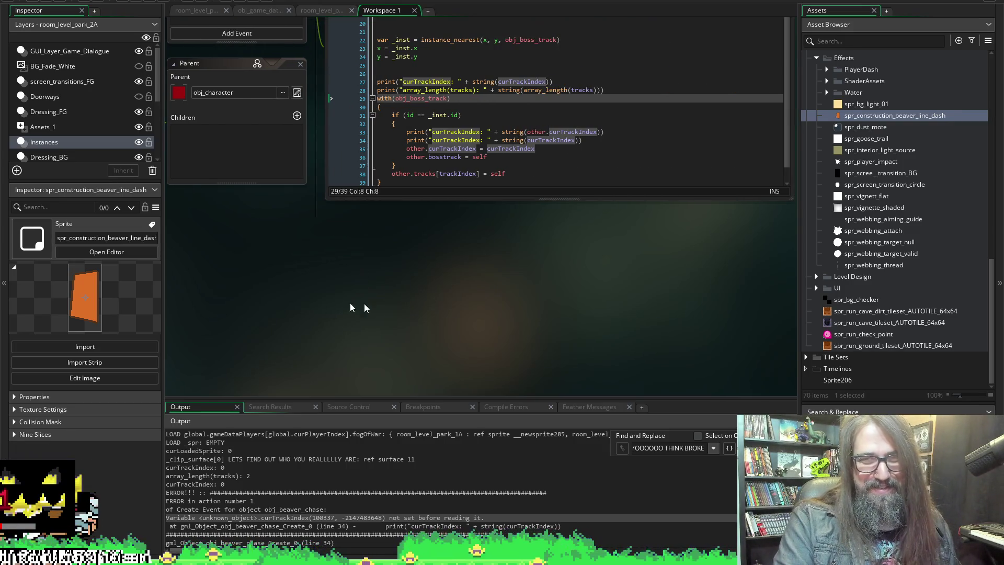
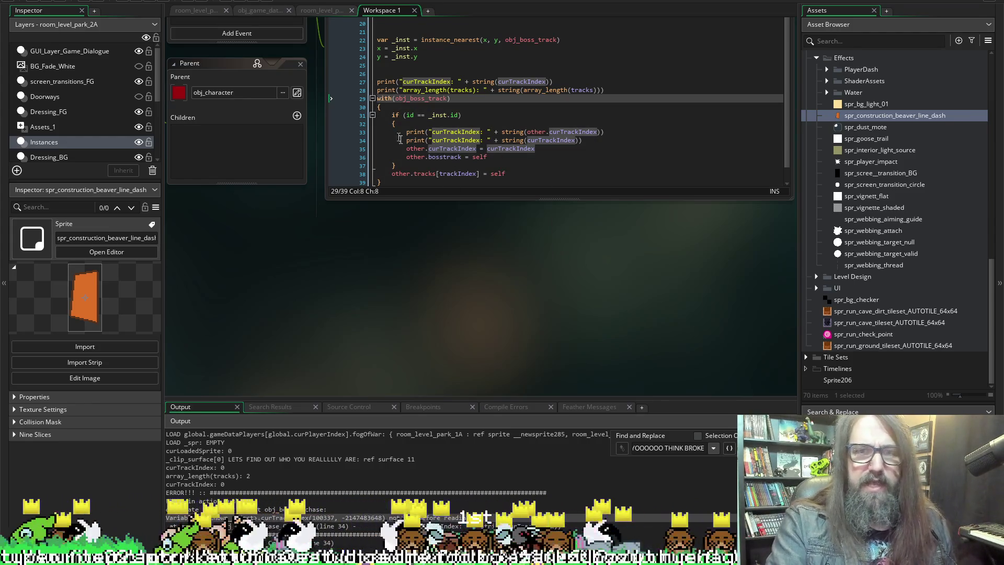
Inspect the curTrackIndex print lines and the assignment on lines 33–35 of the Create code.
mouse_move(406, 131)
mouse_down()
mouse_move(602, 152)
mouse_move(610, 132)
mouse_move(612, 150)
mouse_up()
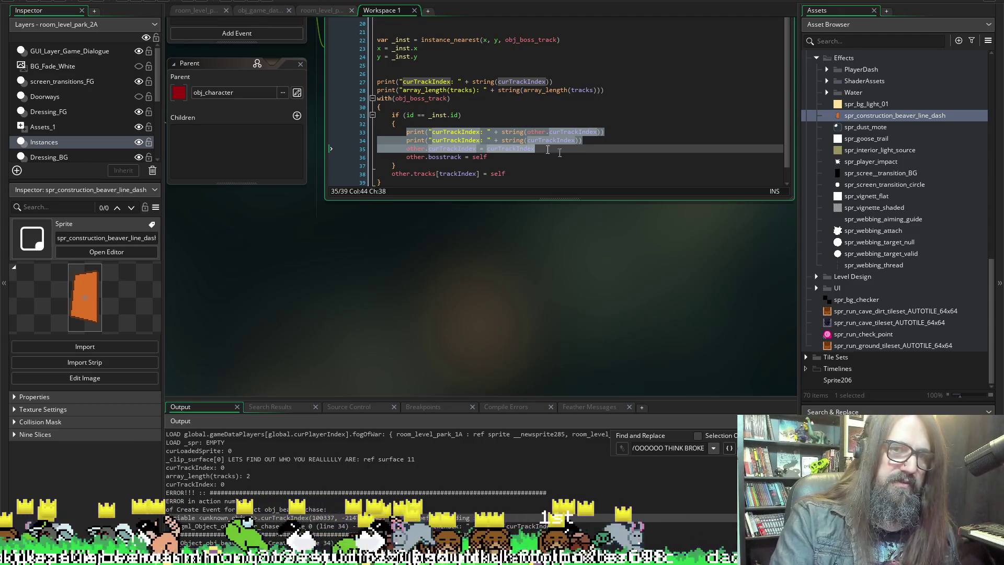
click(511, 157)
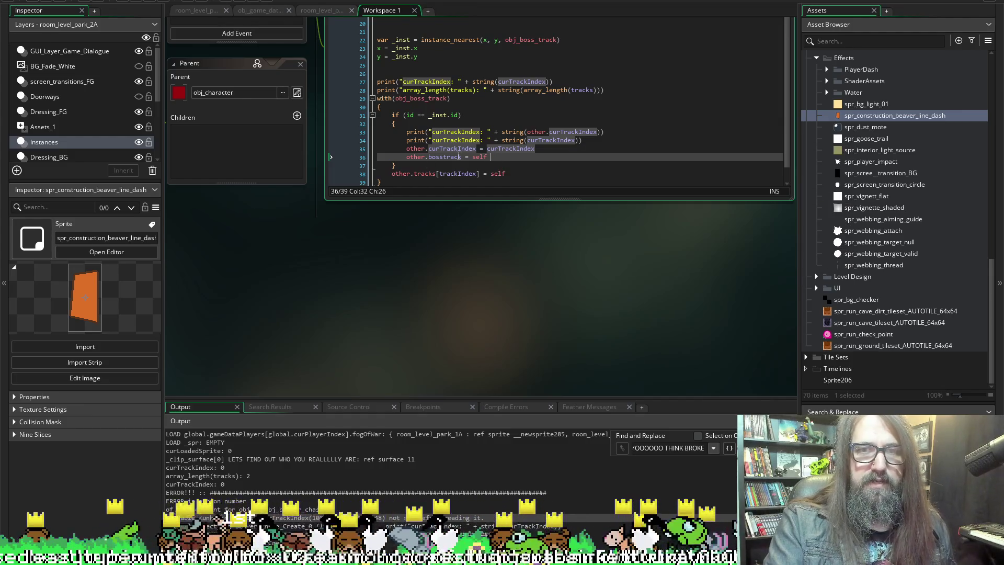
click(392, 115)
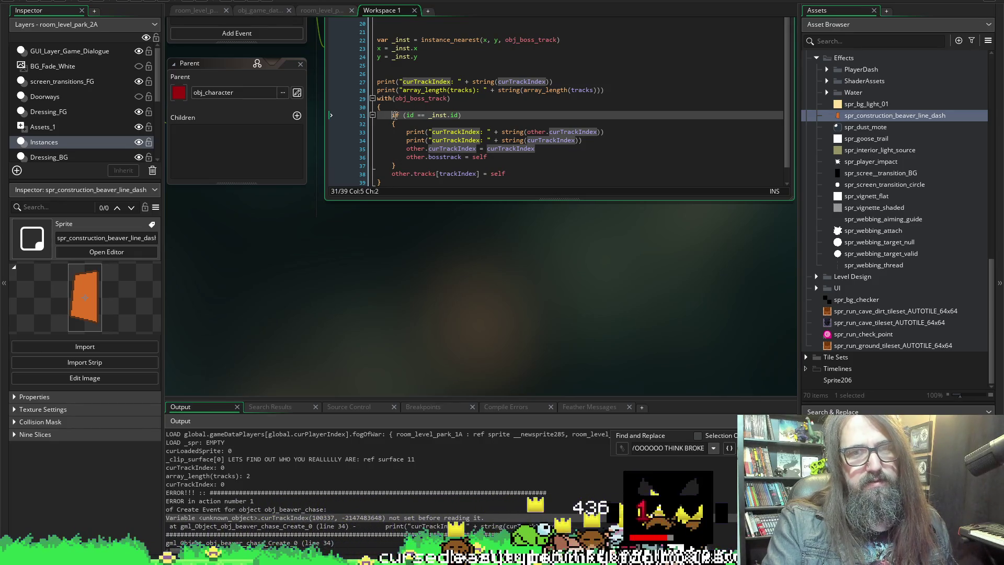
click(498, 140)
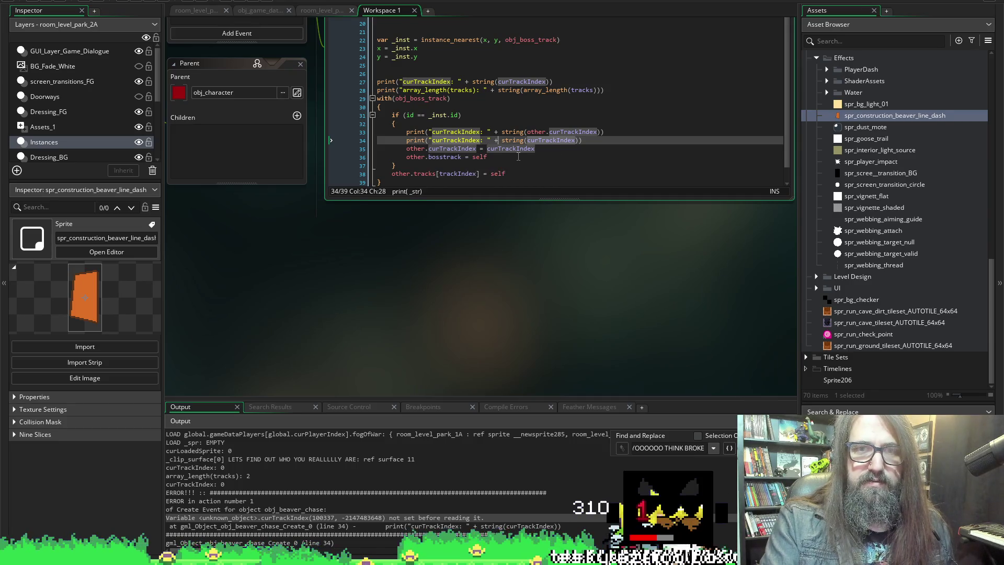
double_click(513, 140)
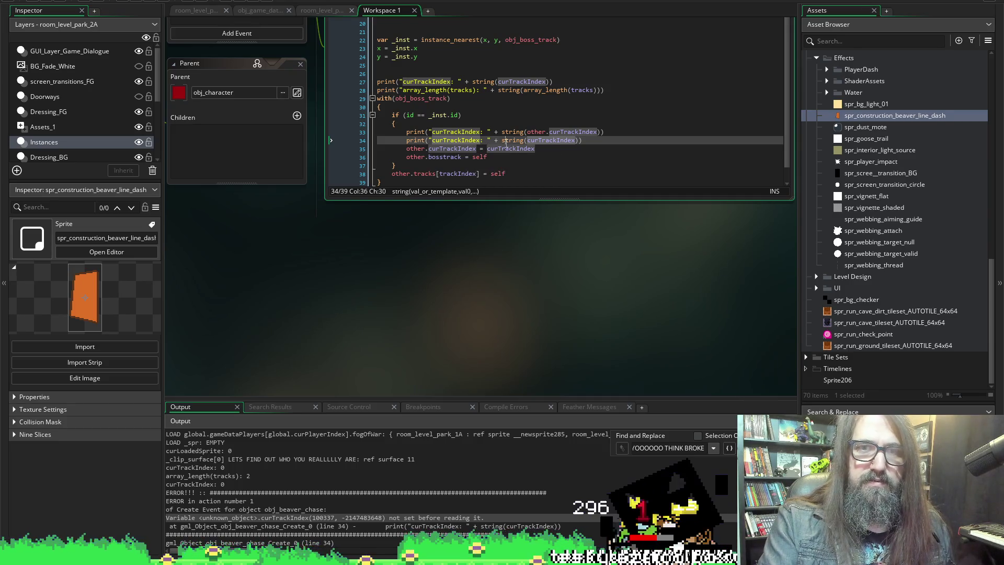
click(407, 149)
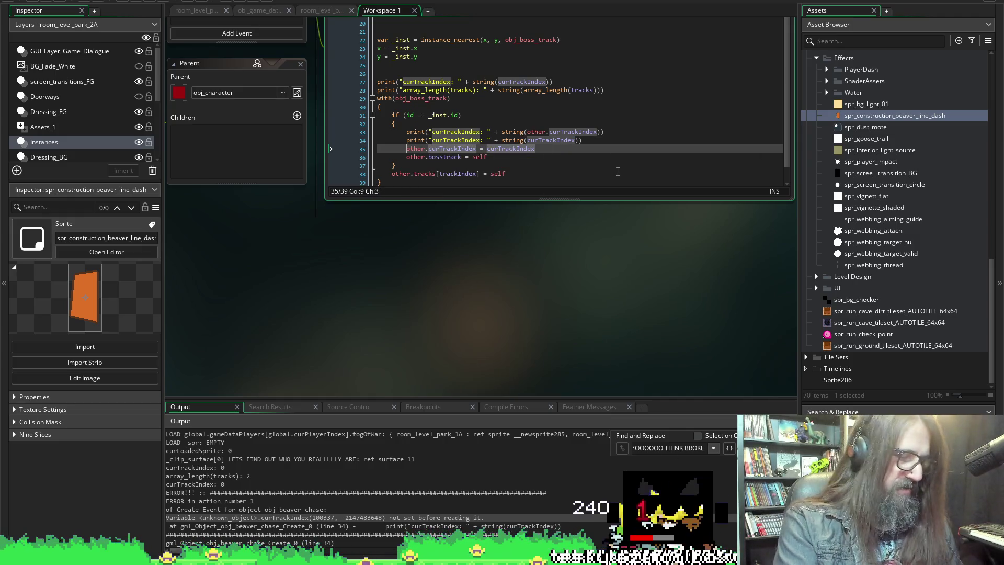
Comment out lines 33, 34 and 35 with Ctrl+K: both prints and other.curTrackIndex = curTrackIndex.
key(ctrl+k)
key(Up)
key(Up)
key(ctrl+k)
key(Down)
key(ctrl+k)
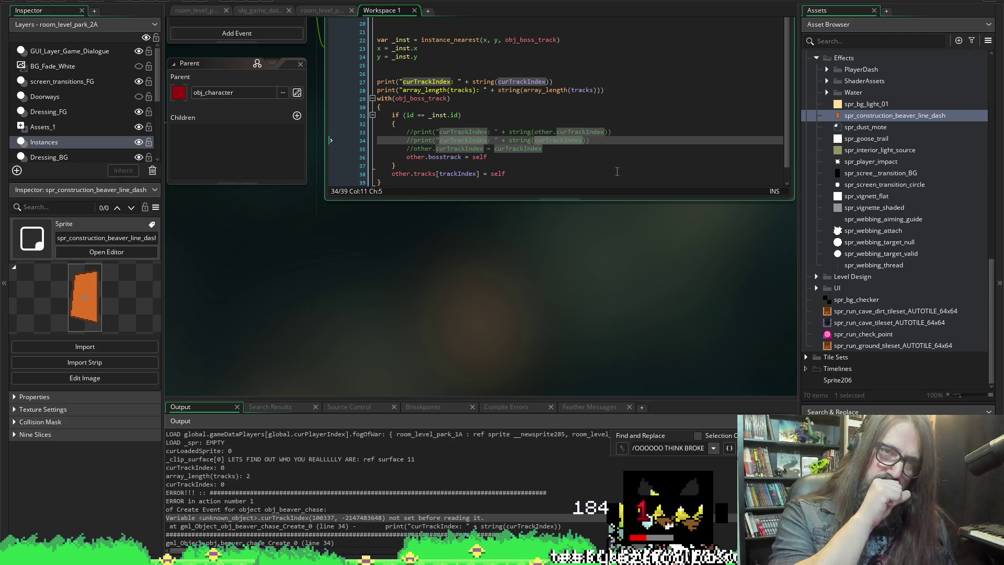
key(Down)
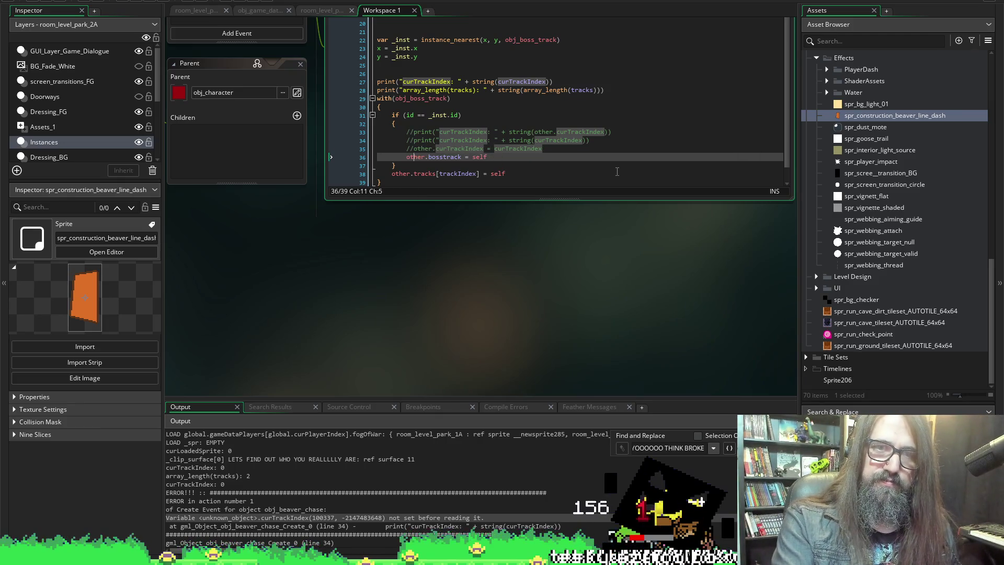
key(Down)
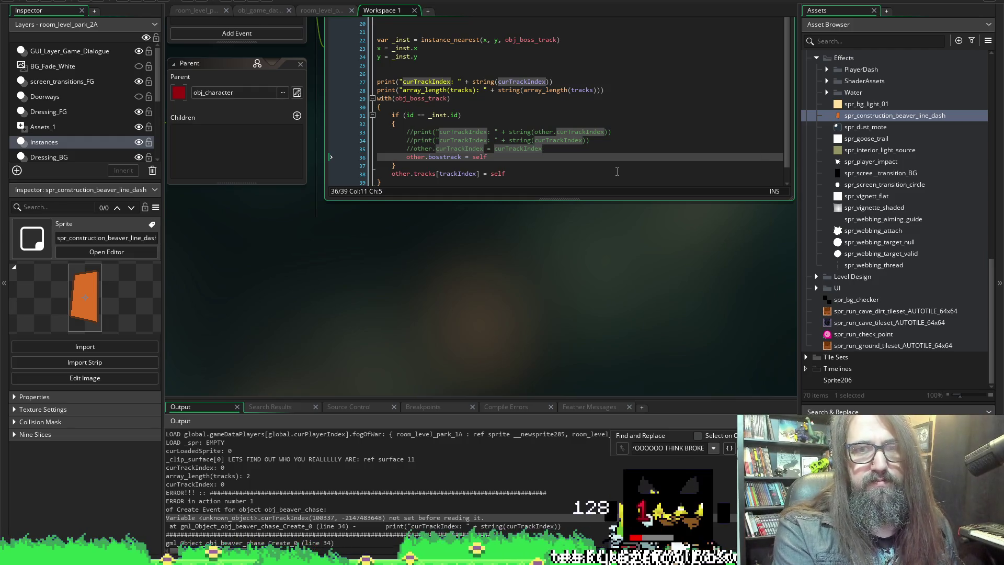
scroll(473, 319, up, 3)
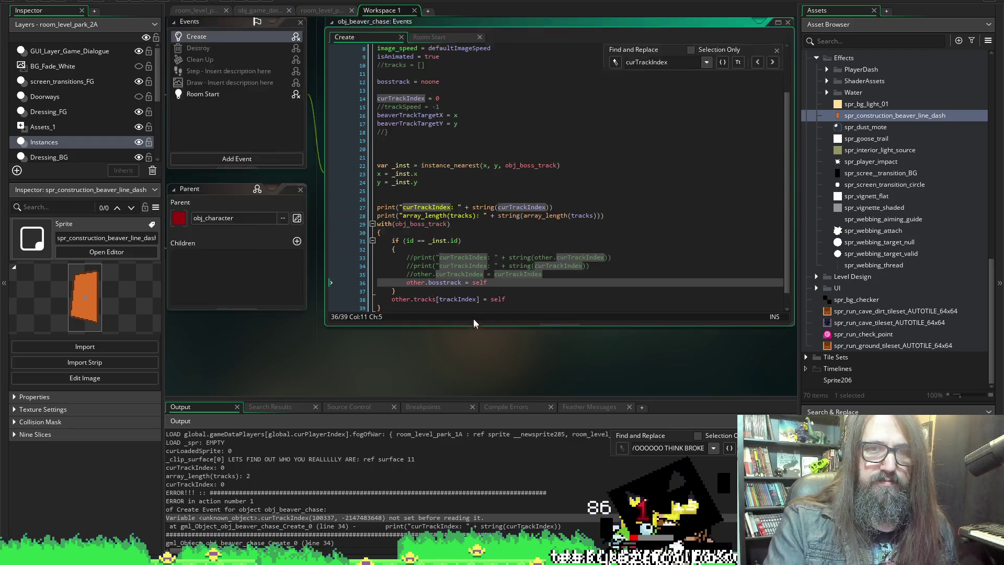
Undo the Room Start edits, reverting that event to its commented-out bosstrack version.
click(444, 68)
key(ctrl+z)
key(ctrl+z)
key(ctrl+z)
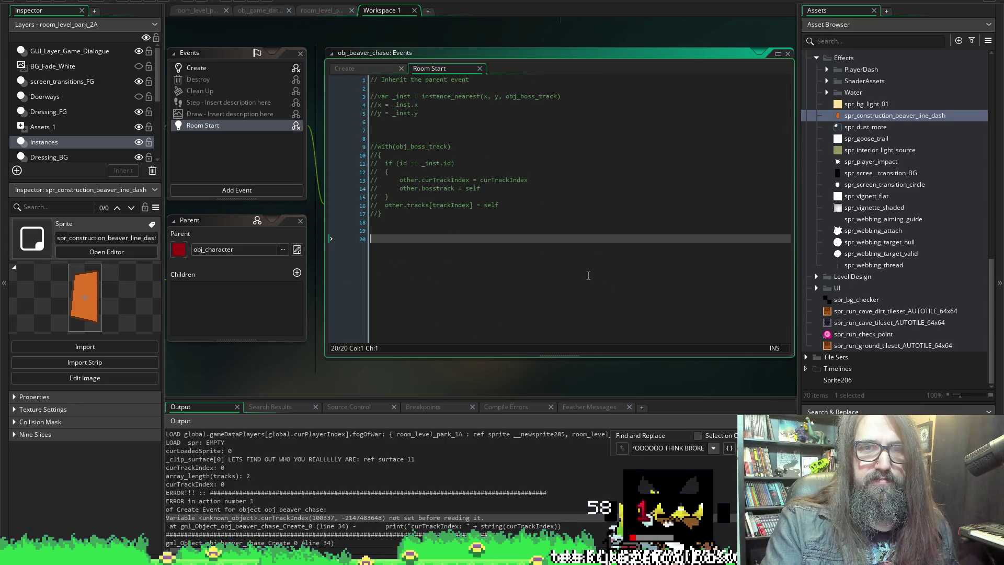
key(ctrl+z)
key(ctrl+z)
key(ctrl+z)
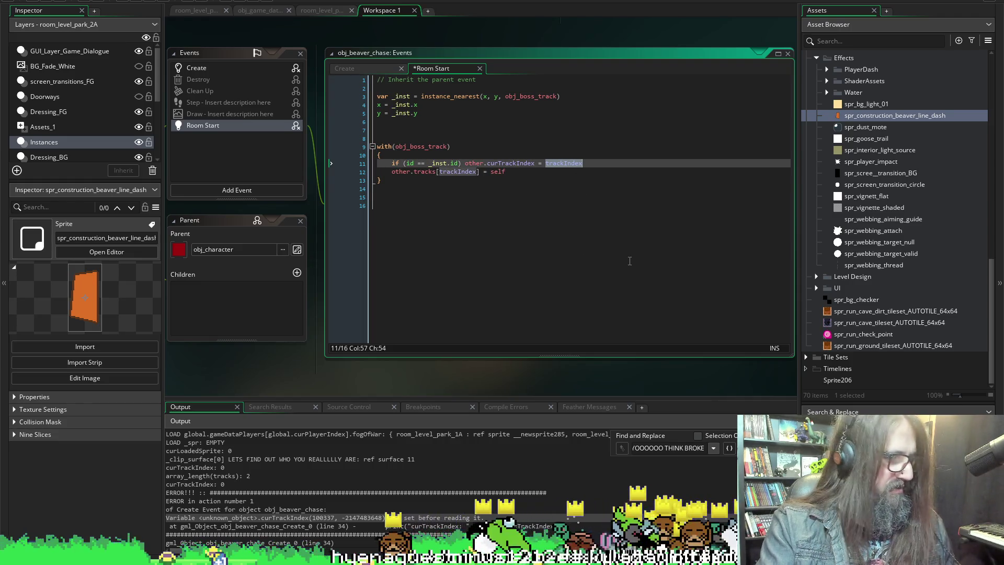
key(Return)
key(ctrl+z)
key(ctrl+z)
key(ctrl+z)
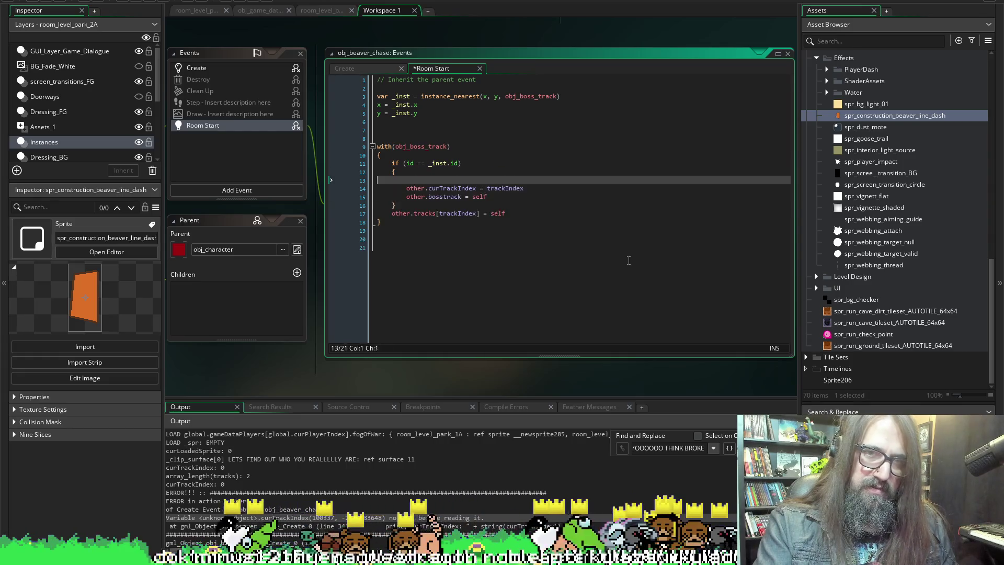
In Create, make line 35 an active other.curTrackIndex = trackIndex and comment out line 36.
click(375, 69)
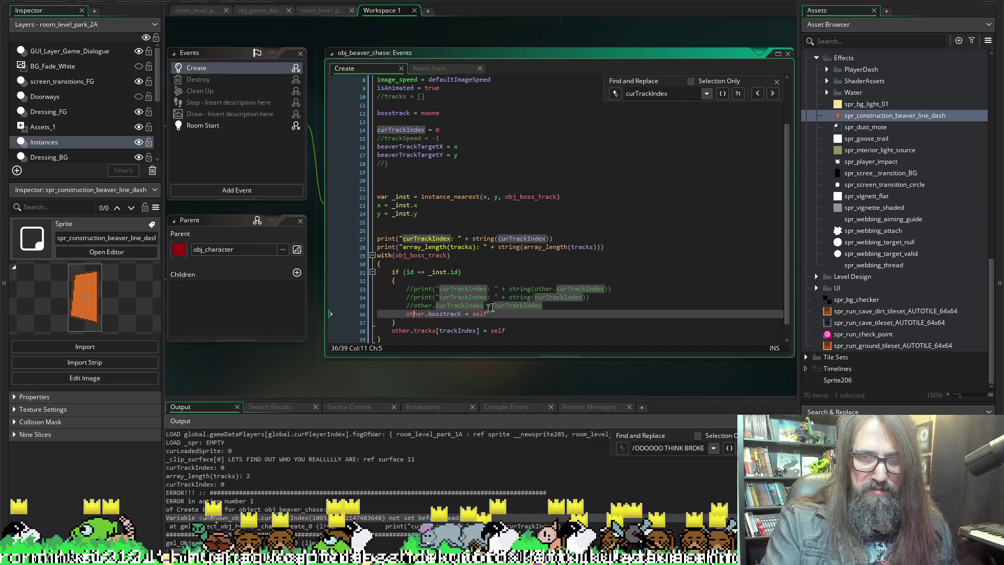
double_click(518, 305)
text(trackIndex)
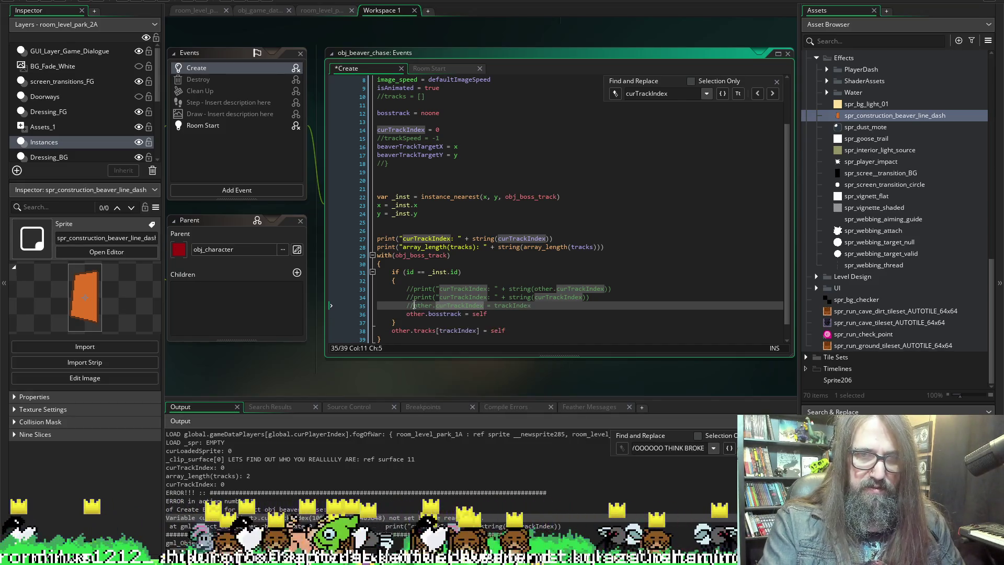
key(BackSpace)
key(BackSpace)
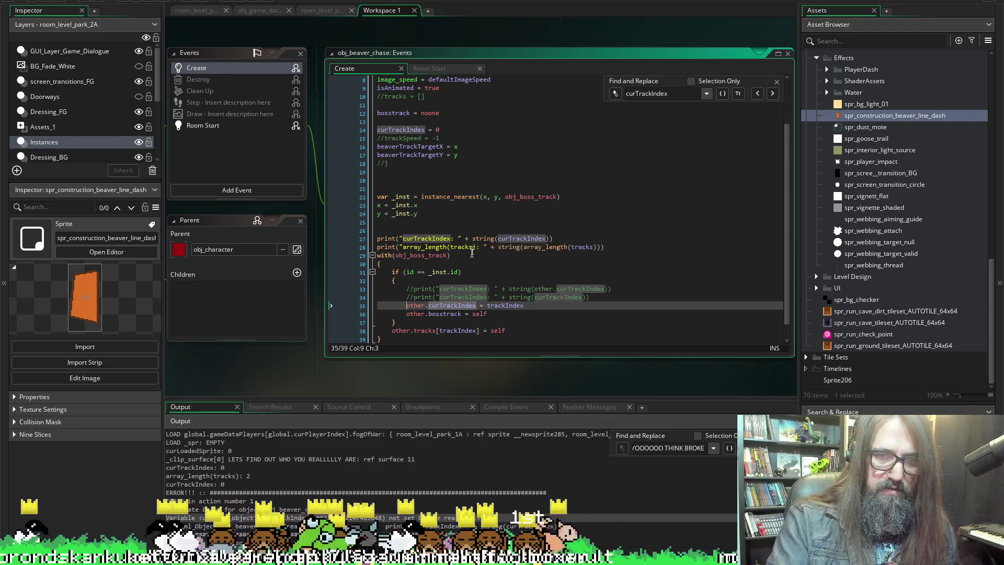
scroll(473, 250, down, 1)
key(Down)
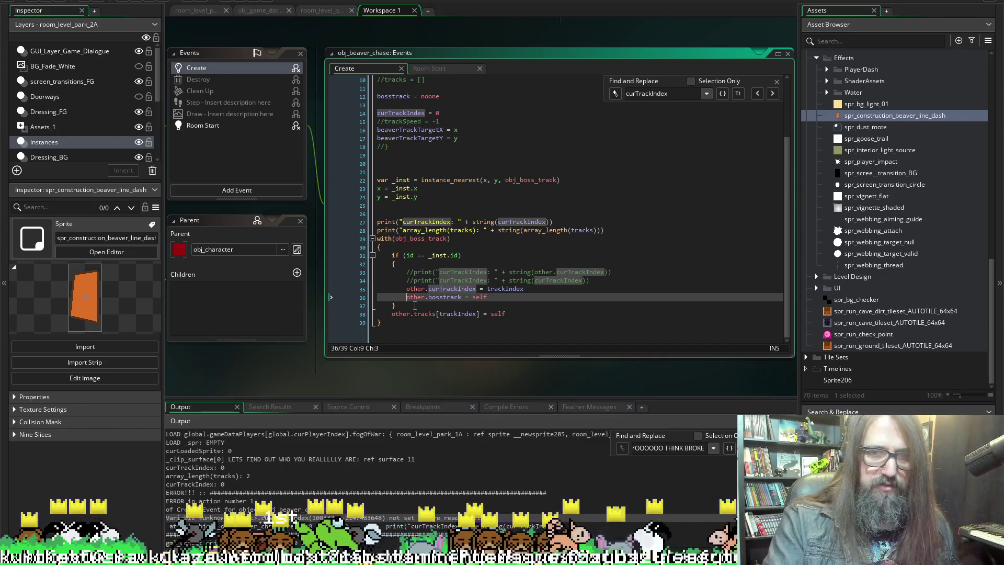
text(//)
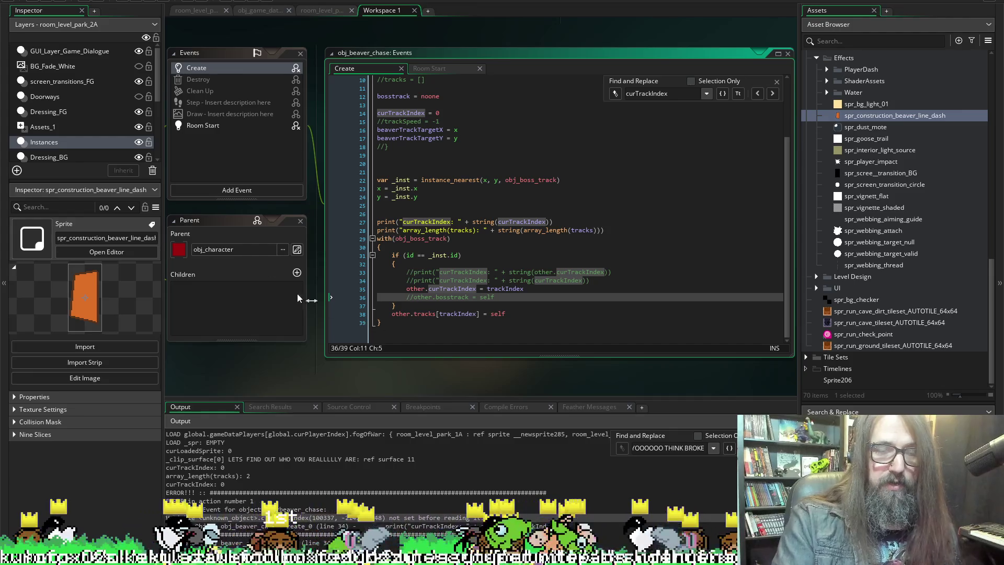
scroll(328, 202, up, 5)
scroll(322, 199, down, 4)
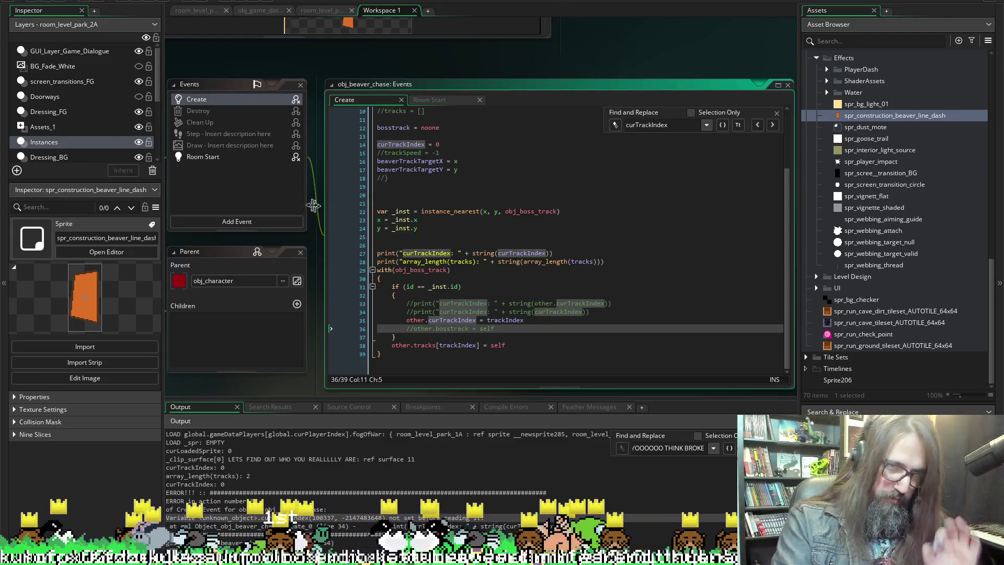
Bring line 491's summon_giant_heckin_beaver instance_create_layer call fully into view by resizing the code editor.
scroll(626, 219, up, 10)
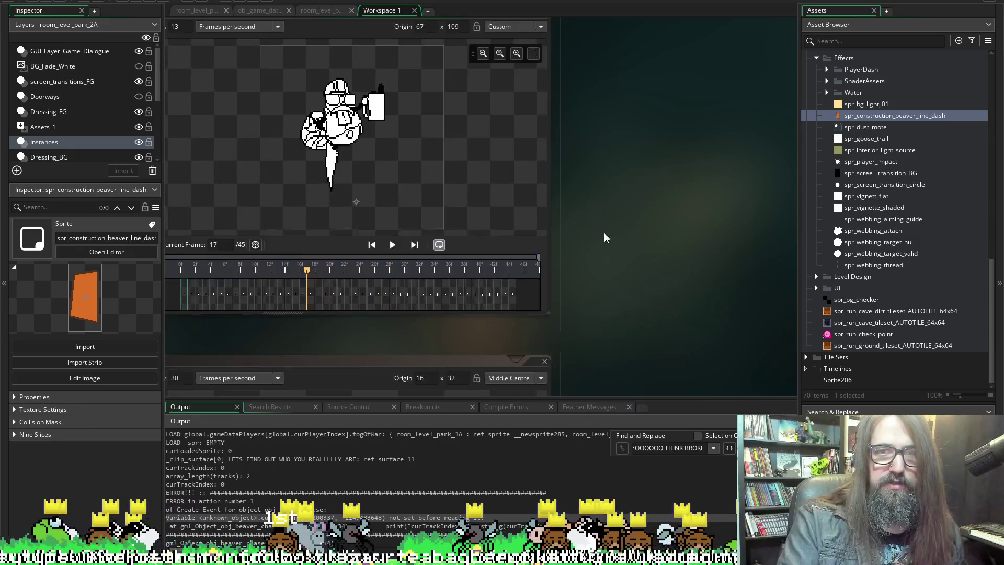
scroll(617, 251, down, 10)
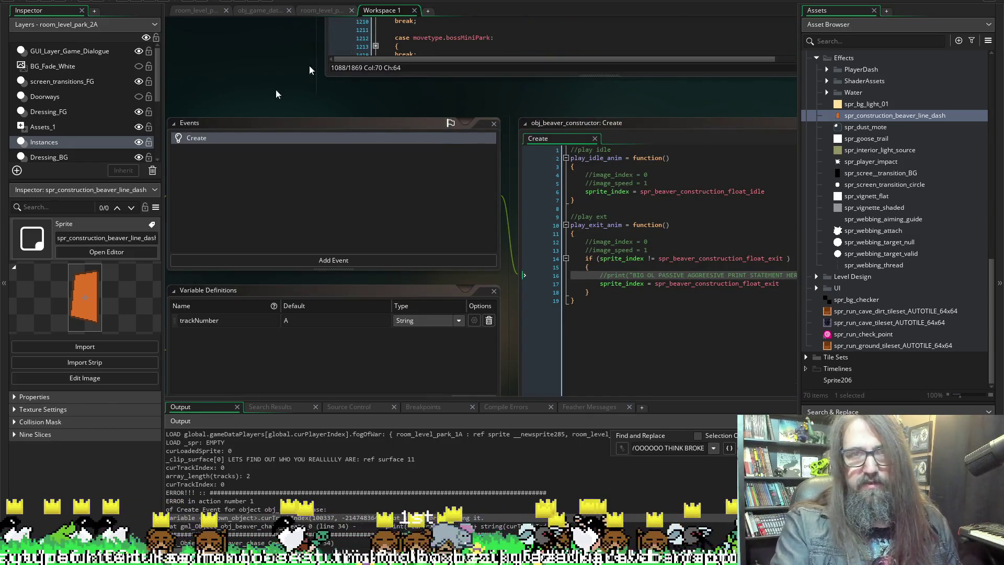
scroll(304, 67, up, 10)
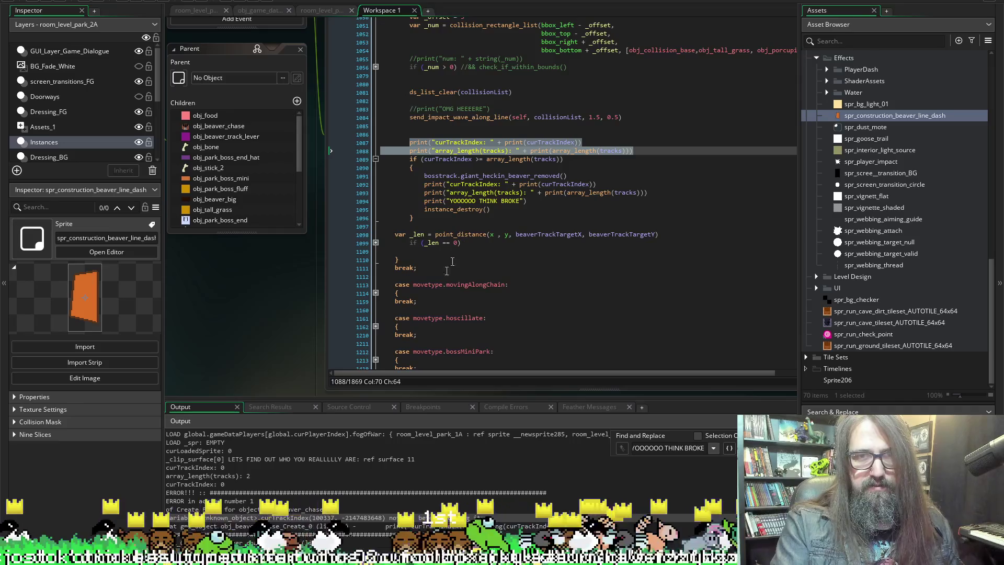
scroll(347, 317, up, 6)
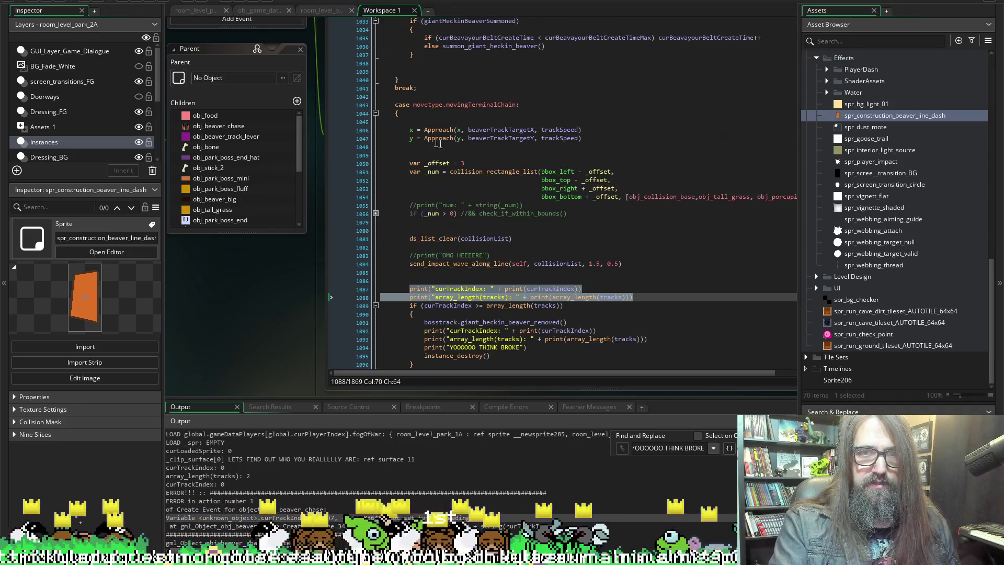
scroll(227, 244, up, 5)
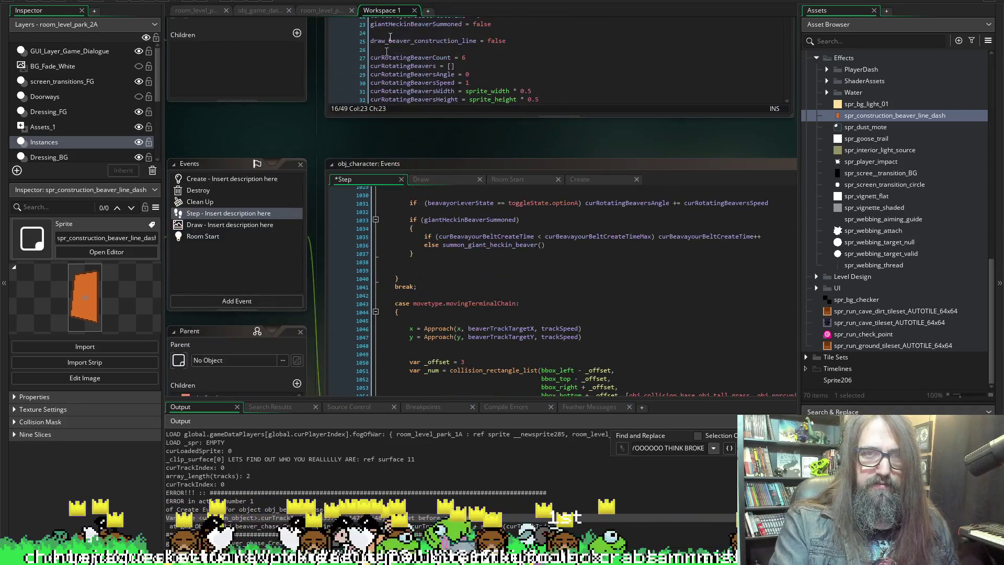
click(598, 179)
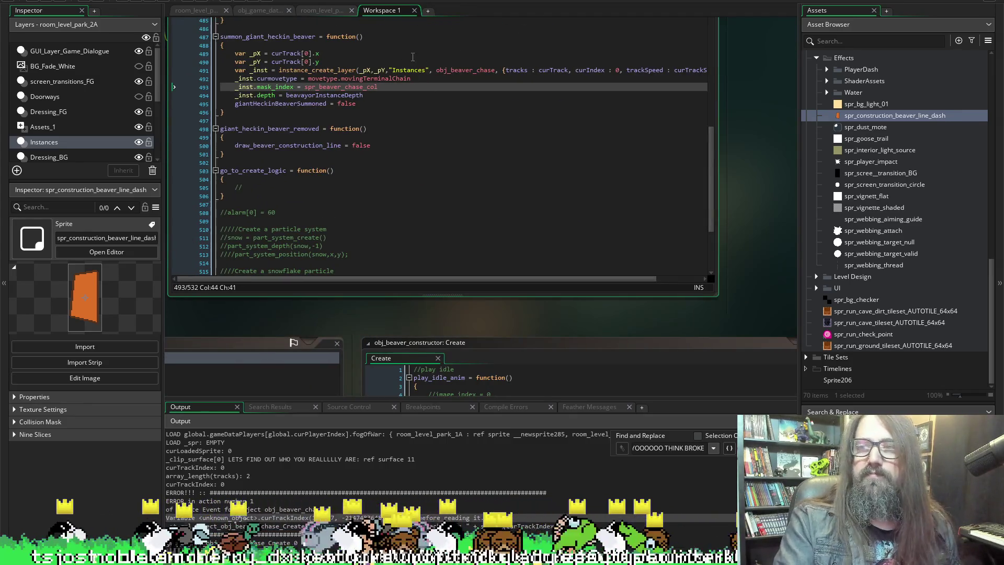
scroll(323, 189, left, 1)
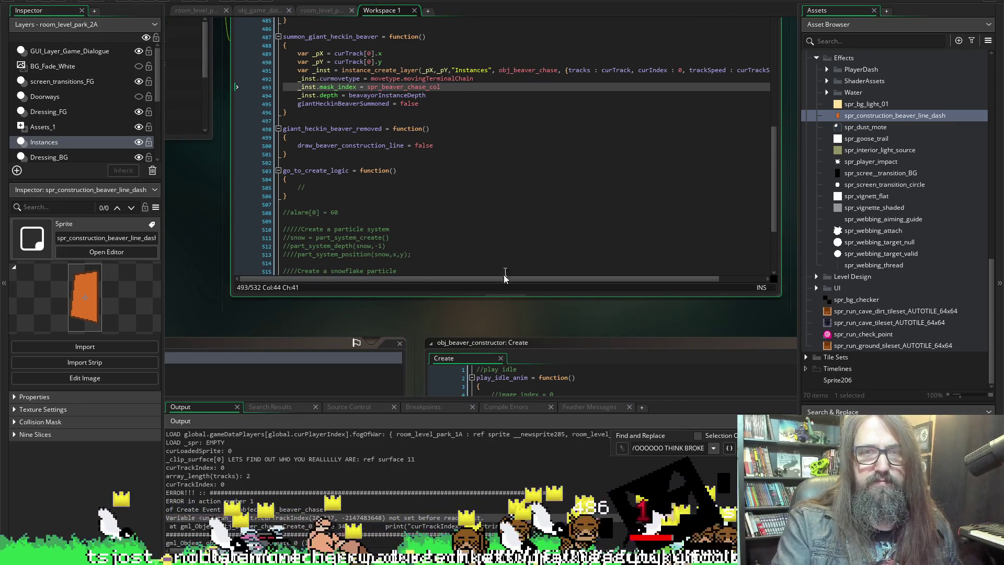
scroll(695, 319, right, 2)
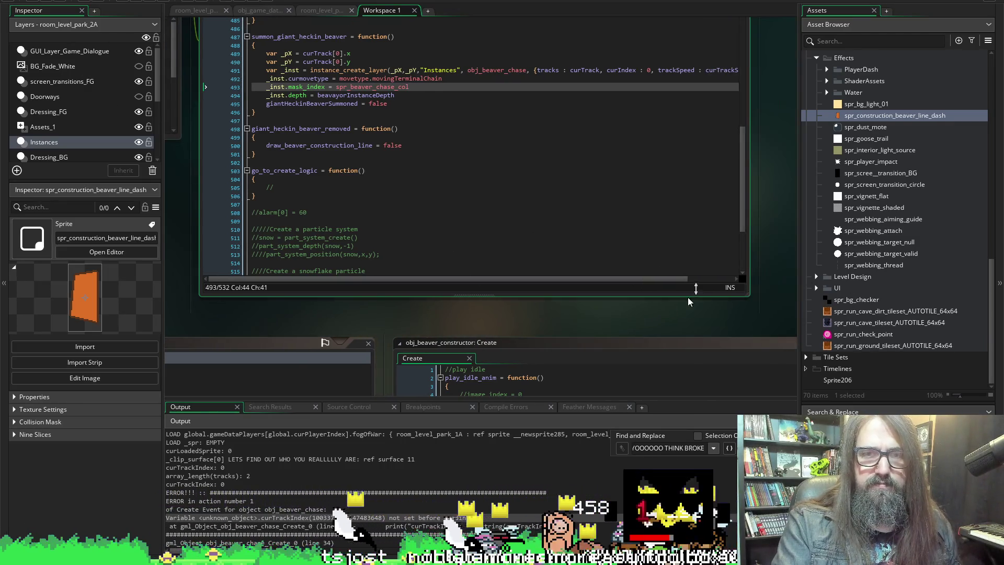
drag(751, 203, 809, 192)
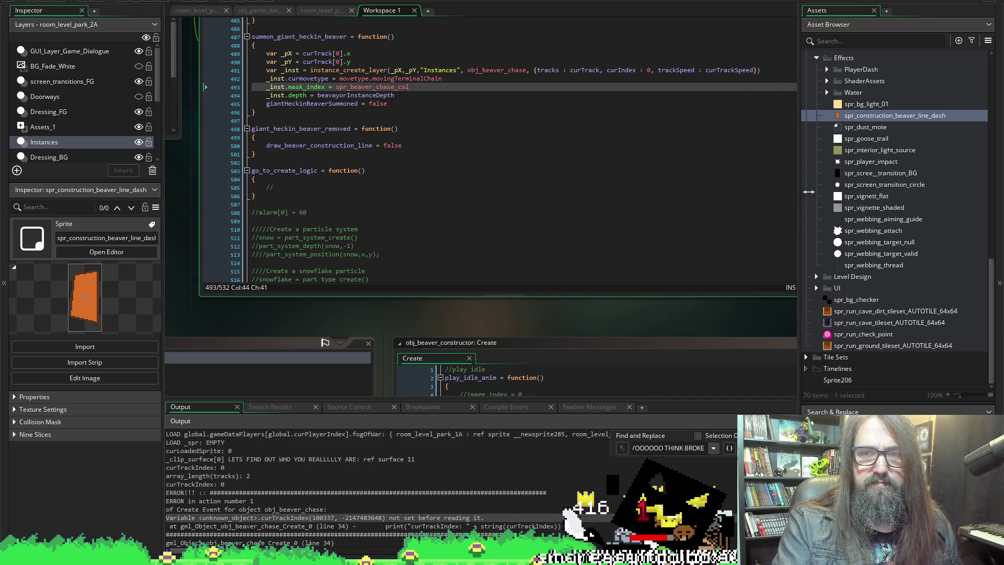
scroll(523, 261, down, 3)
scroll(500, 311, right, 1)
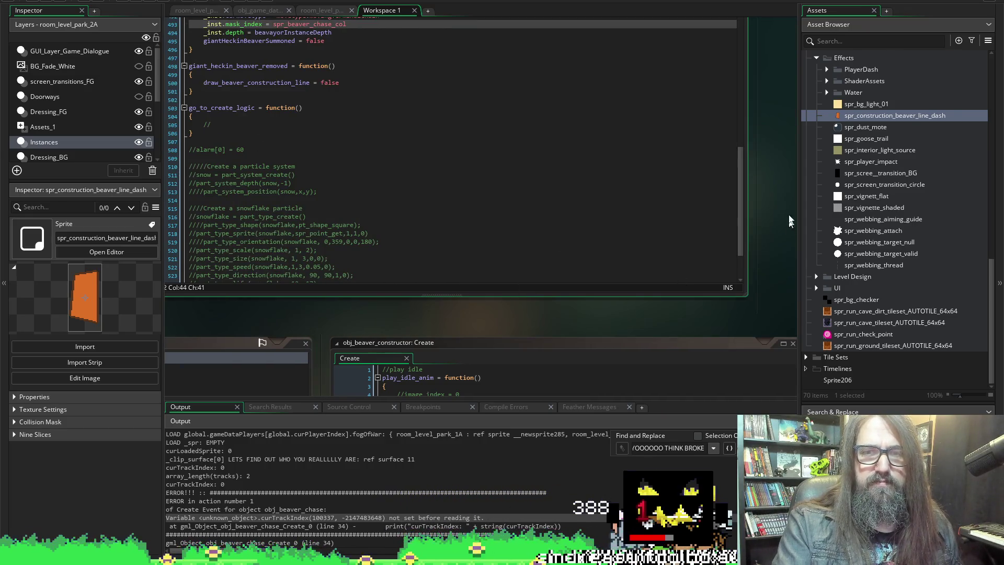
drag(745, 216, 718, 216)
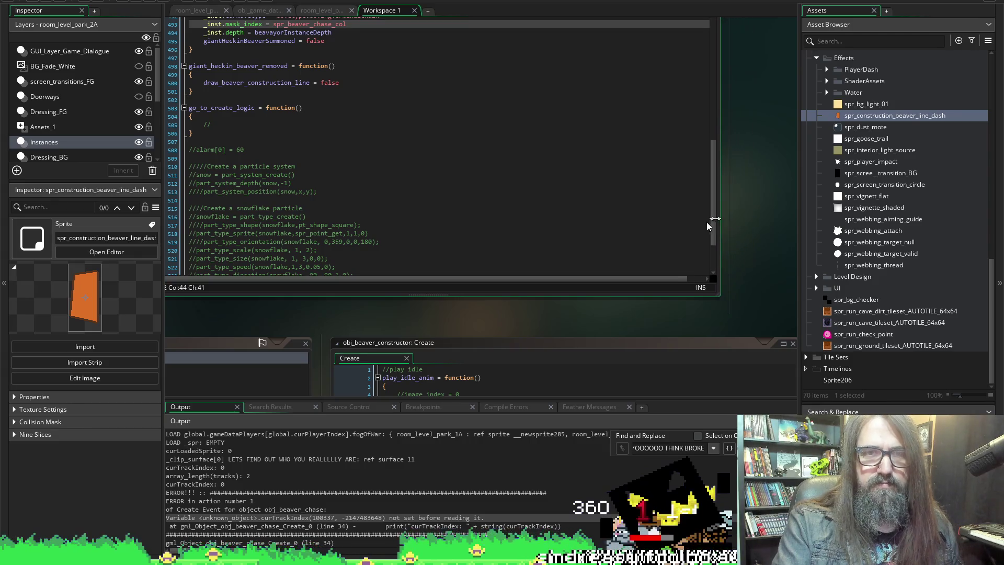
scroll(438, 312, up, 2)
scroll(503, 187, left, 1)
scroll(434, 166, up, 1)
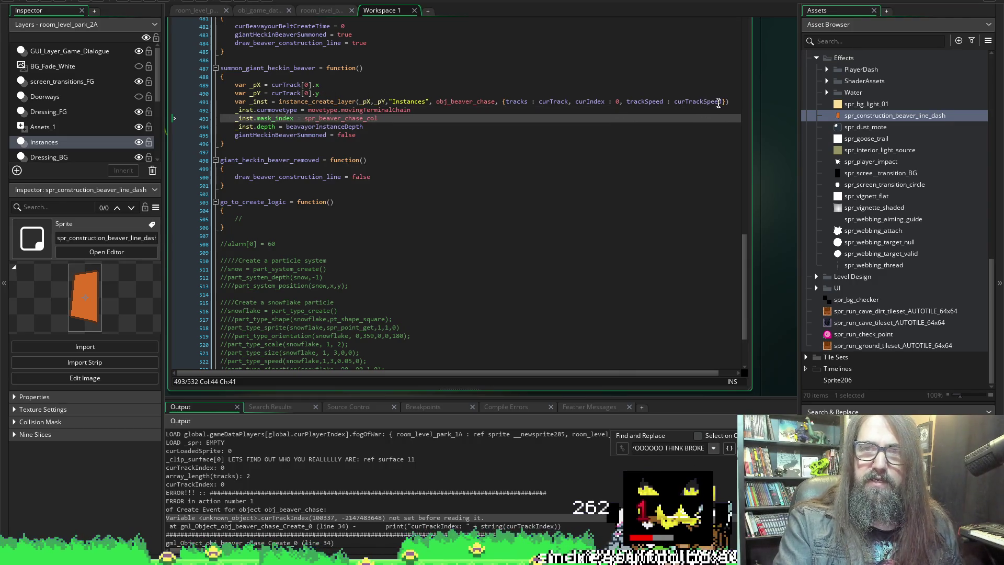
Append ', trackIndex' to line 491's struct, then swap it for a partly typed boss field.
click(718, 101)
text(, trackIndex)
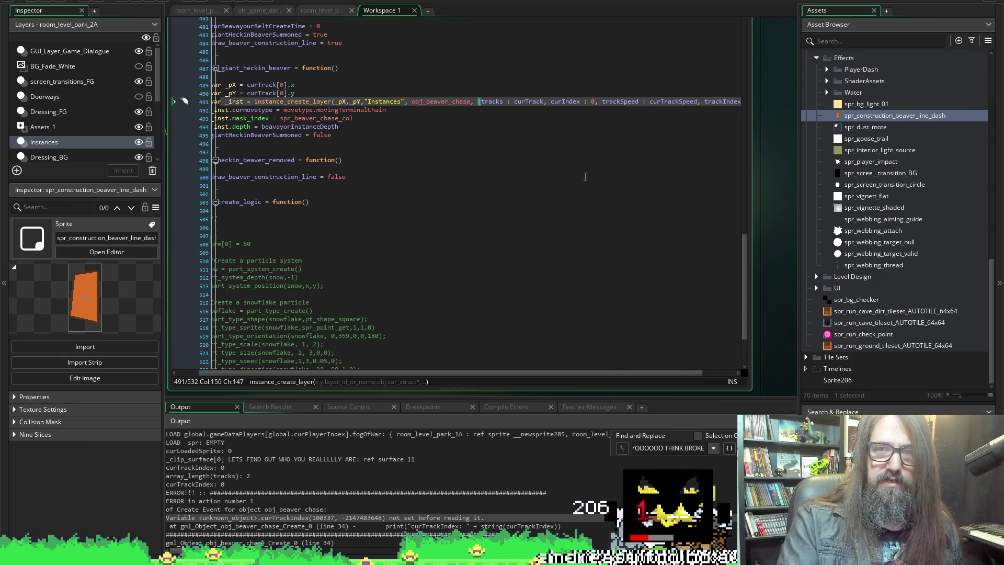
key(ctrl+BackSpace)
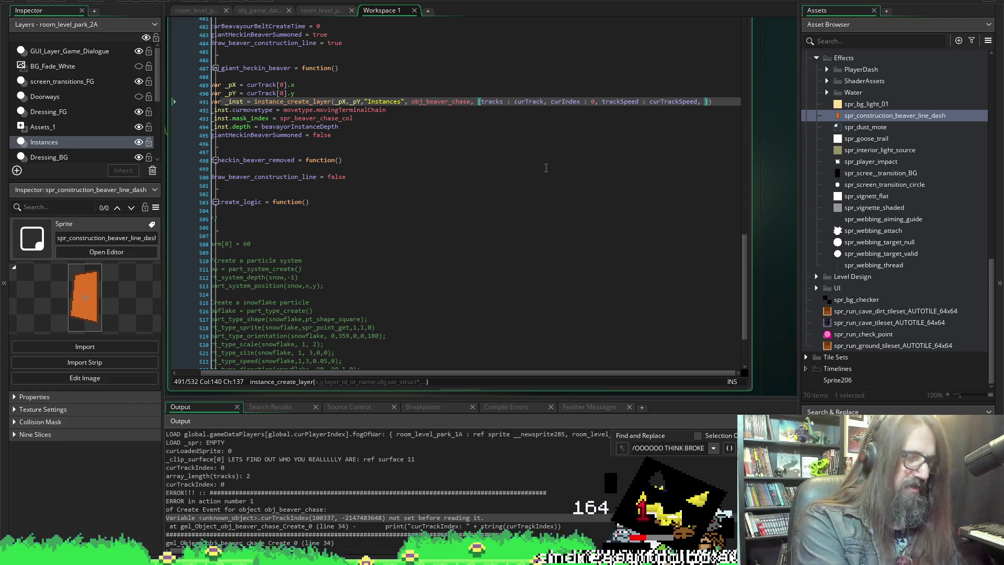
text(boss)
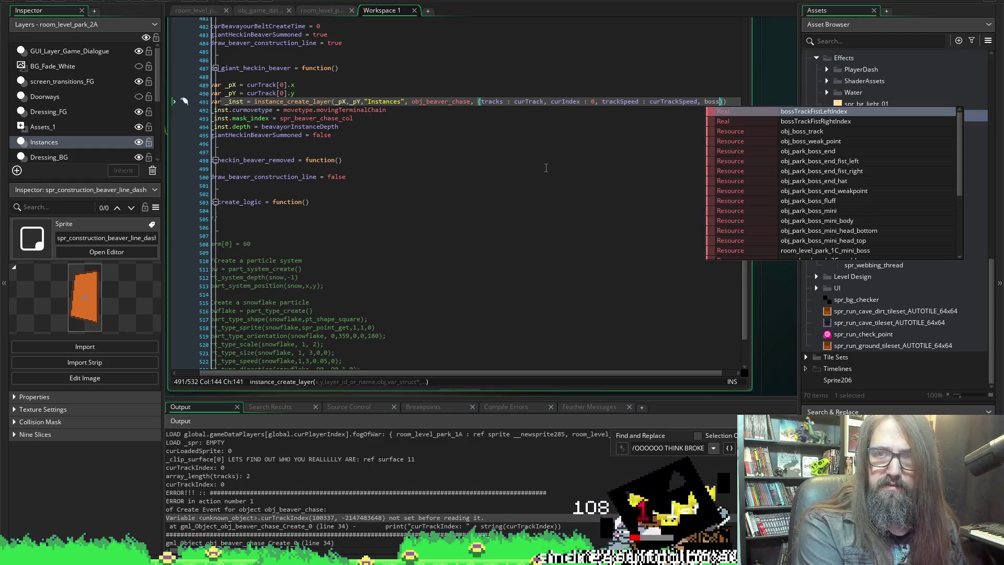
text(T)
key(BackSpace)
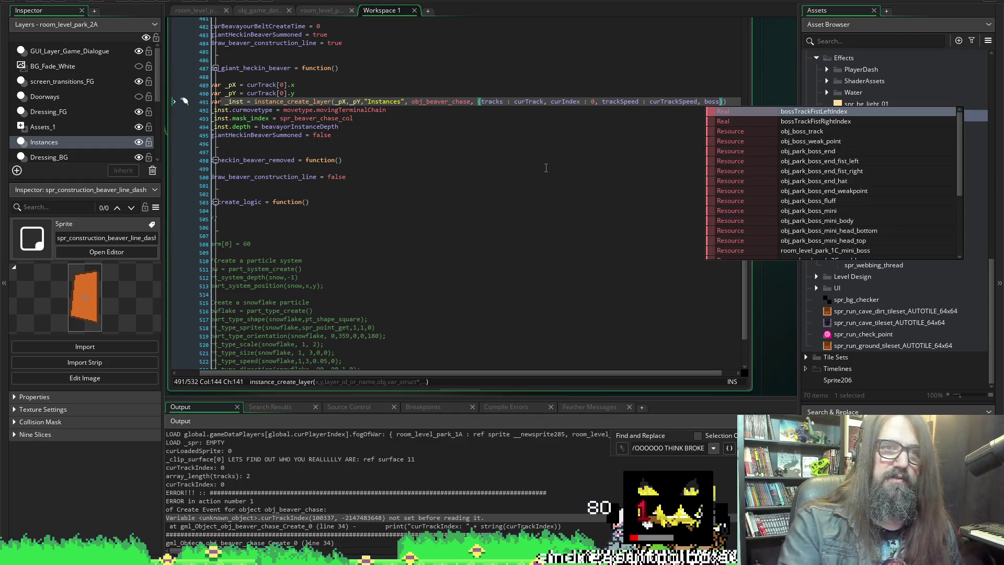
scroll(777, 323, up, 1)
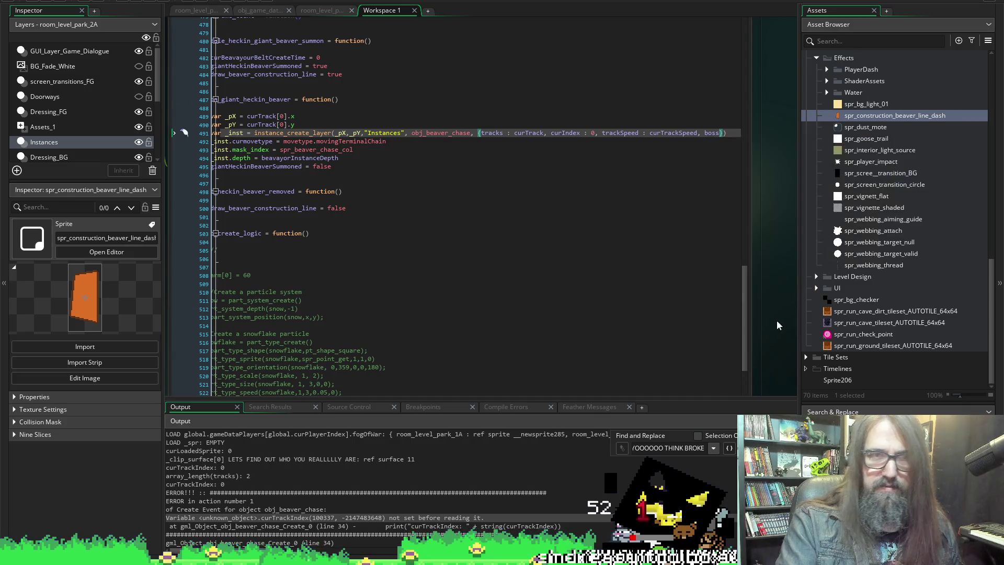
scroll(777, 322, down, 10)
scroll(486, 261, down, 10)
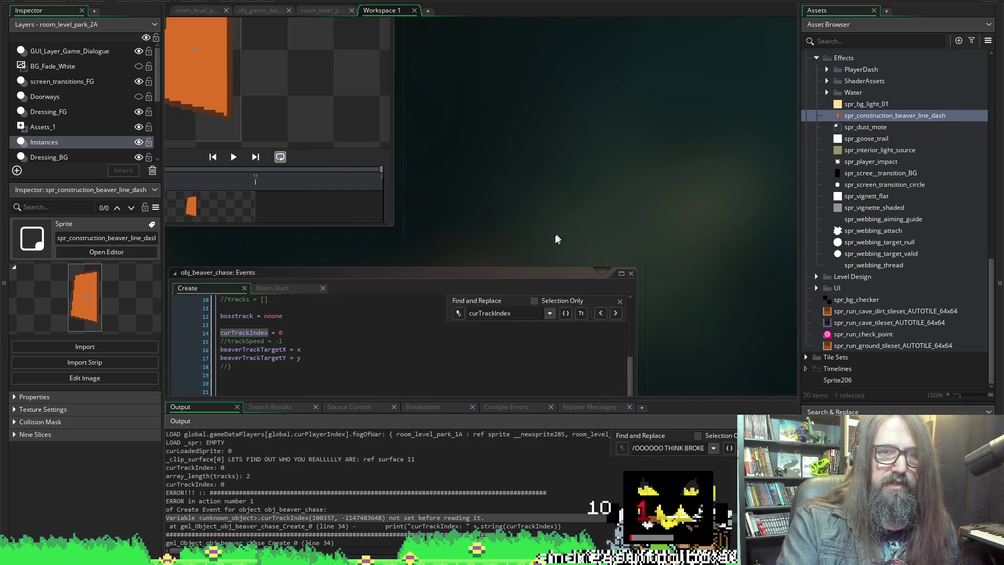
Check the bosstrack variable name in Create and complete the line 491 field name as bosstrack.
scroll(494, 335, up, 5)
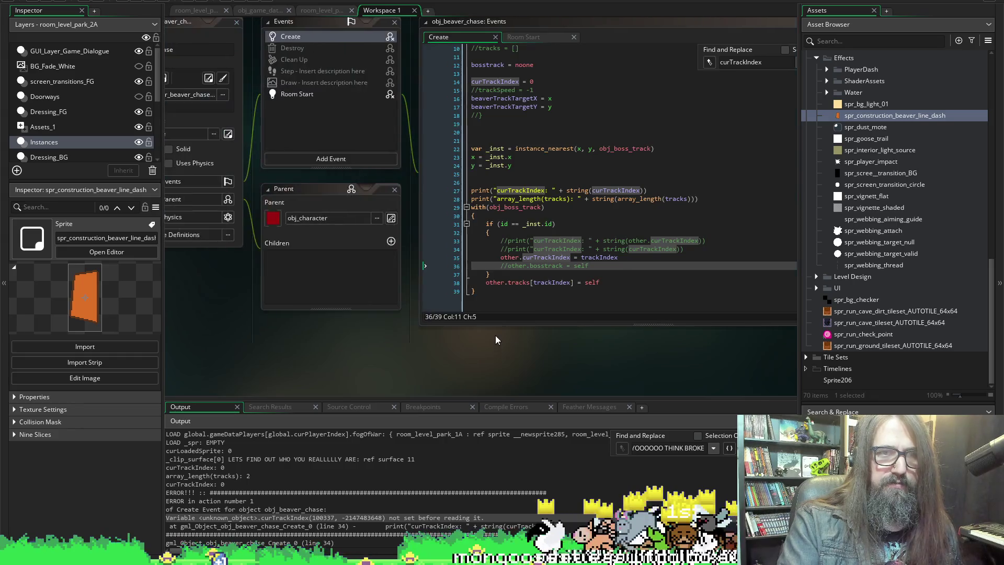
scroll(484, 364, right, 2)
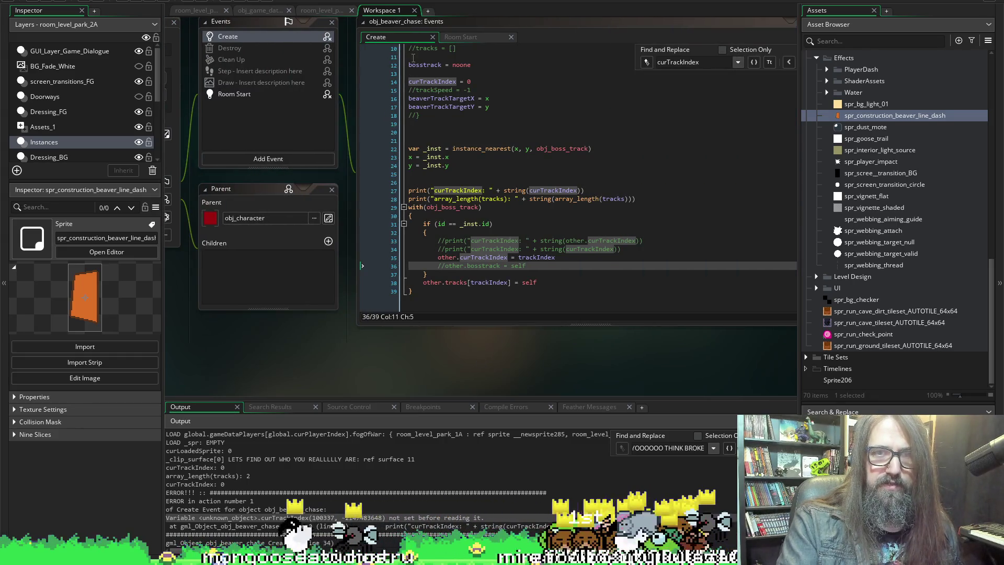
double_click(418, 65)
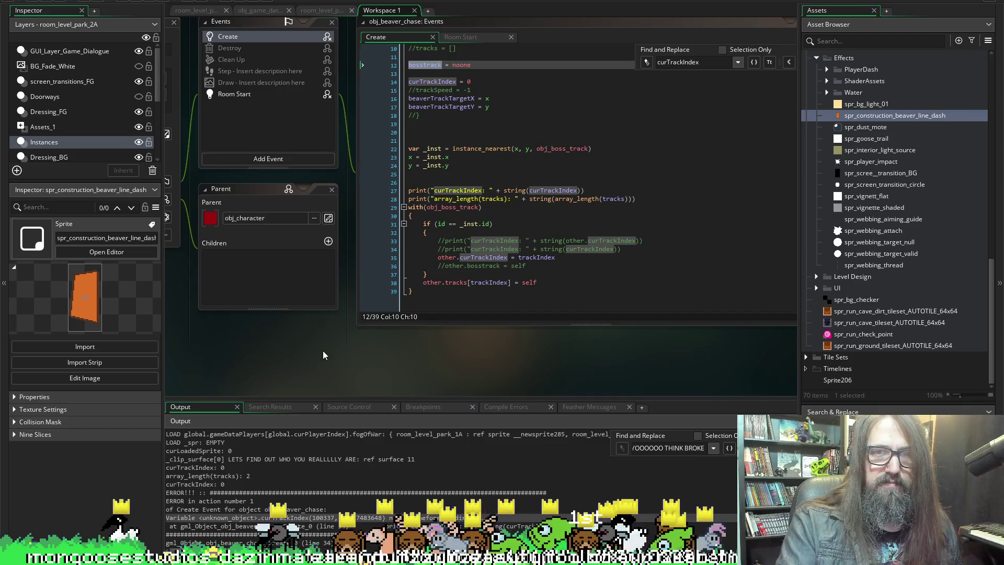
scroll(323, 350, down, 10)
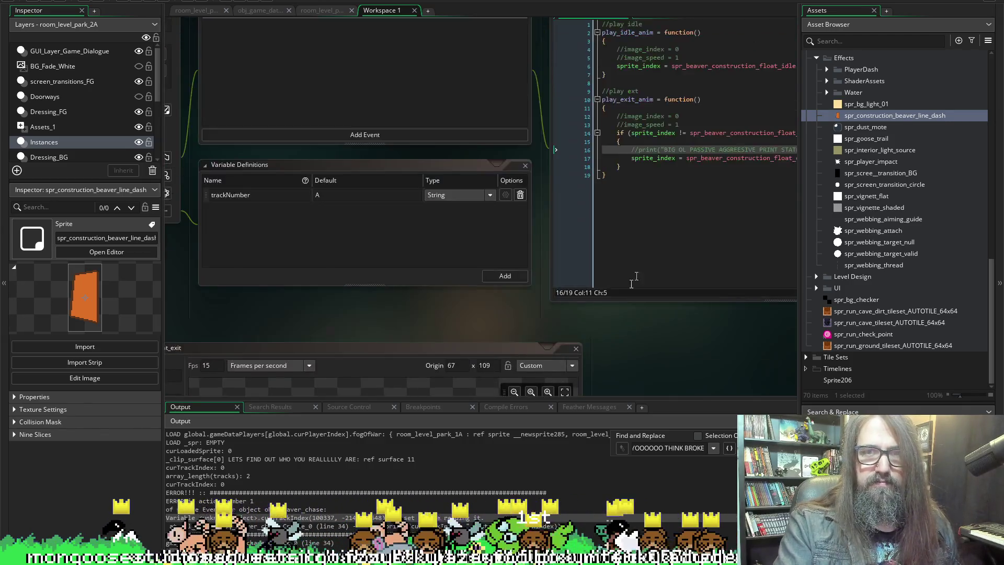
scroll(541, 253, up, 3)
scroll(445, 175, right, 3)
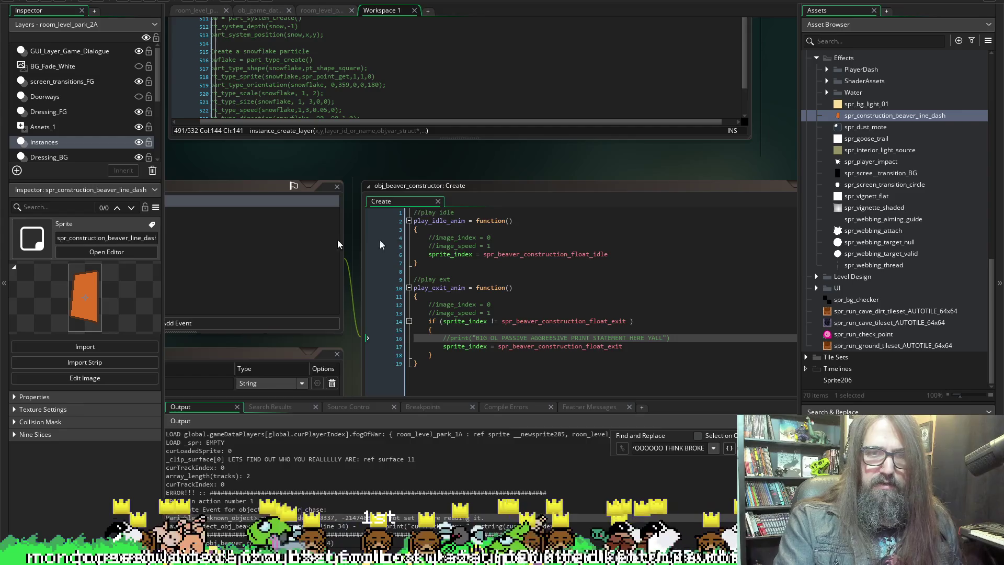
scroll(377, 244, up, 5)
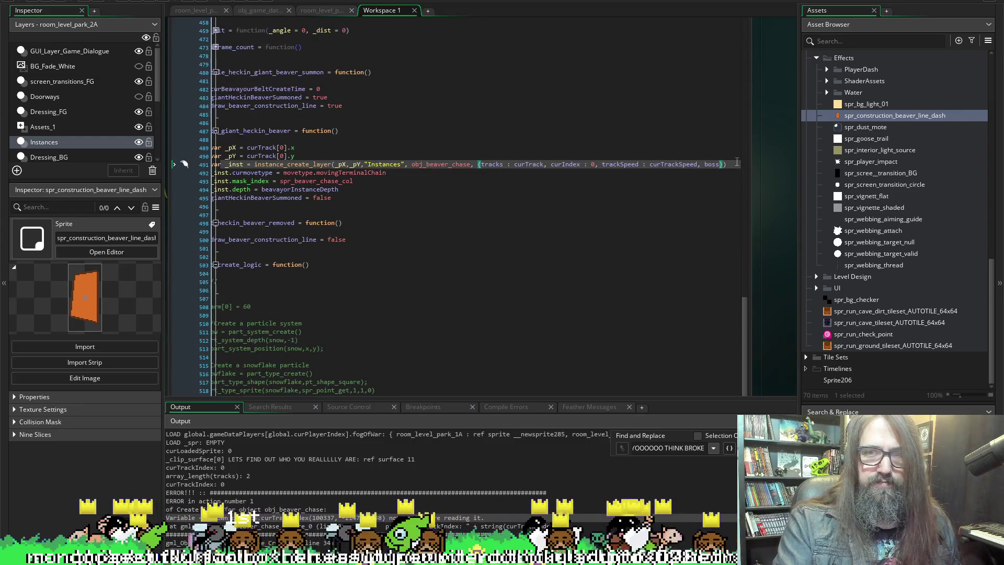
text(track =)
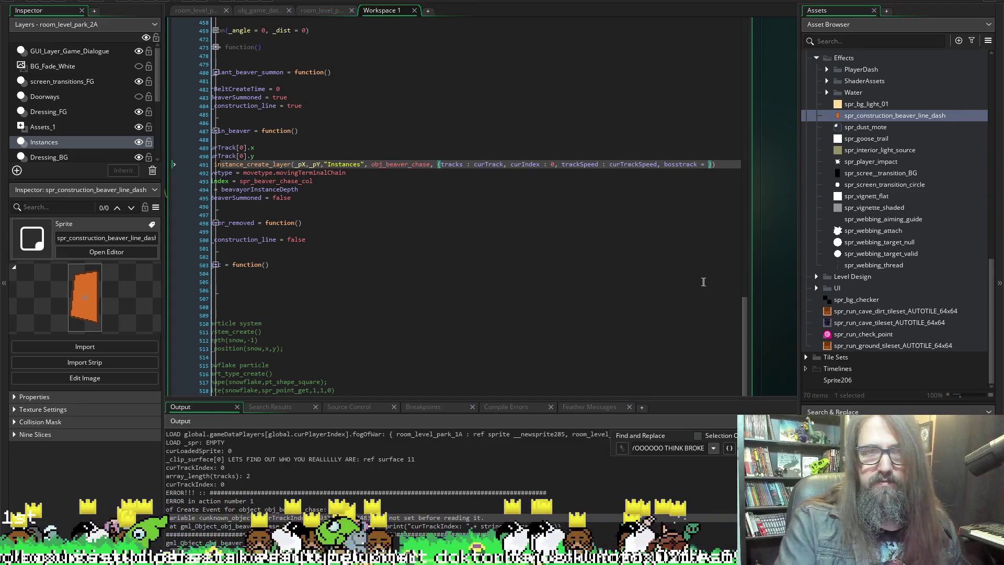
Finish the line 491 entry as bosstrack = self and run the game.
click(471, 212)
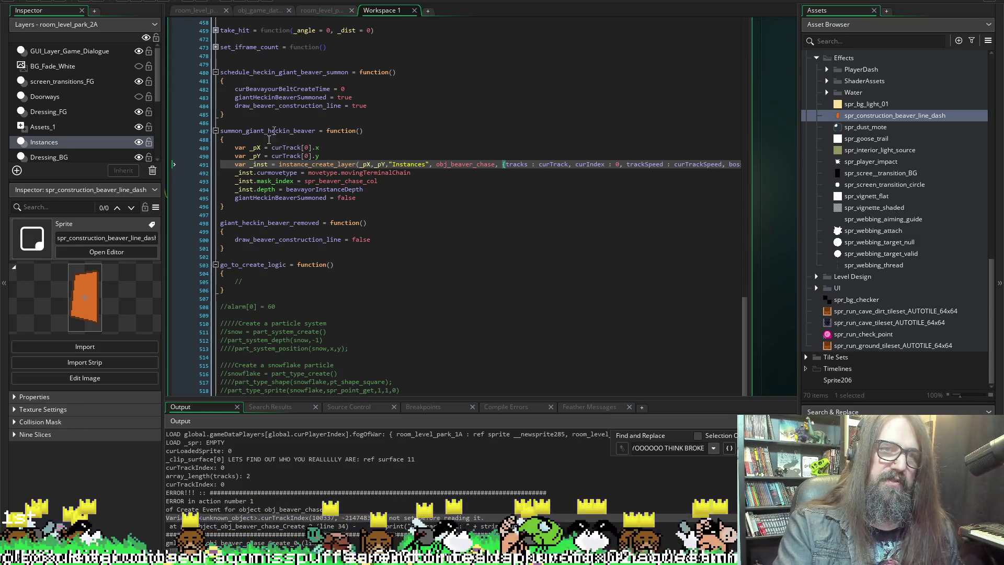
scroll(366, 203, up, 1)
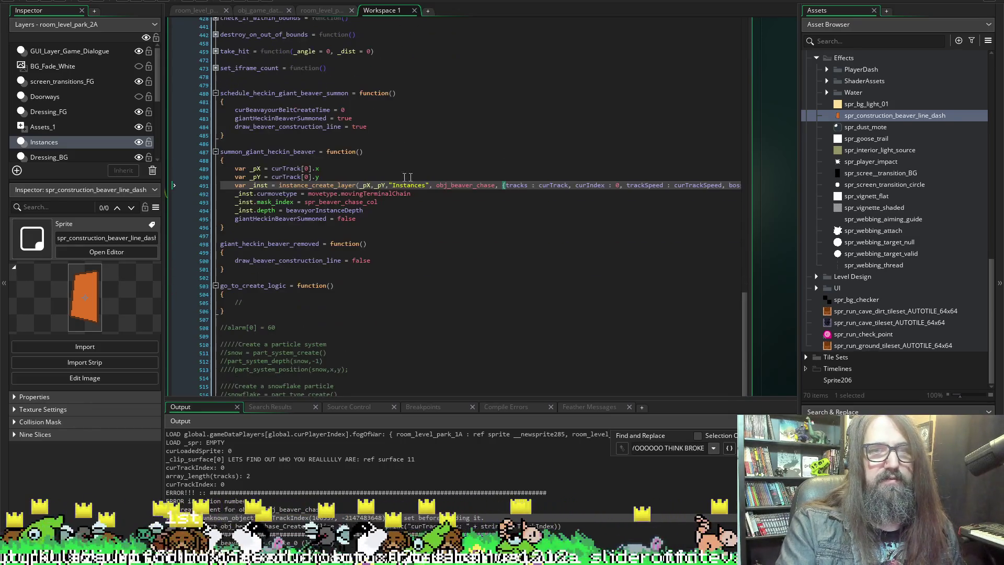
scroll(567, 177, right, 3)
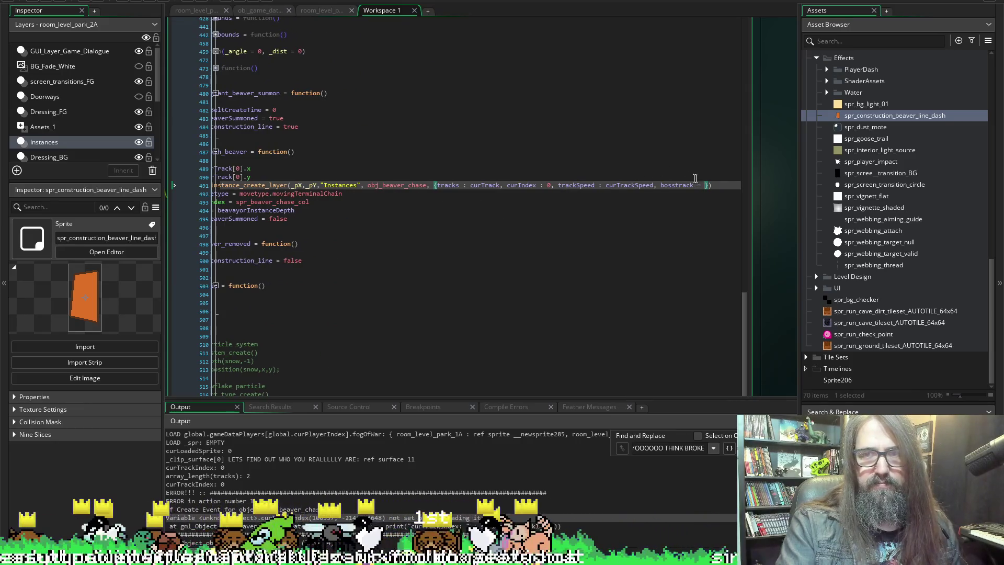
text(set)
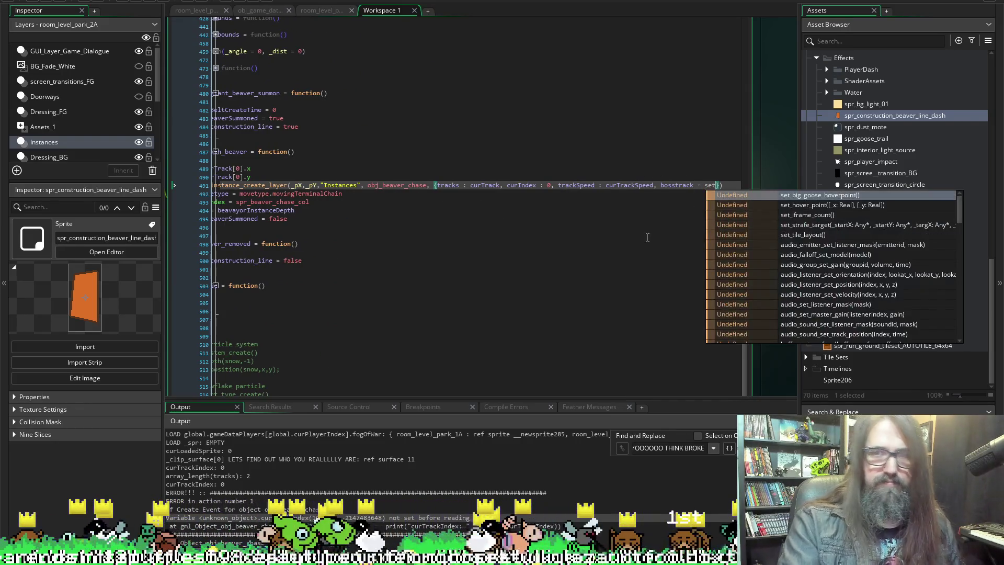
key(BackSpace)
text(lf)
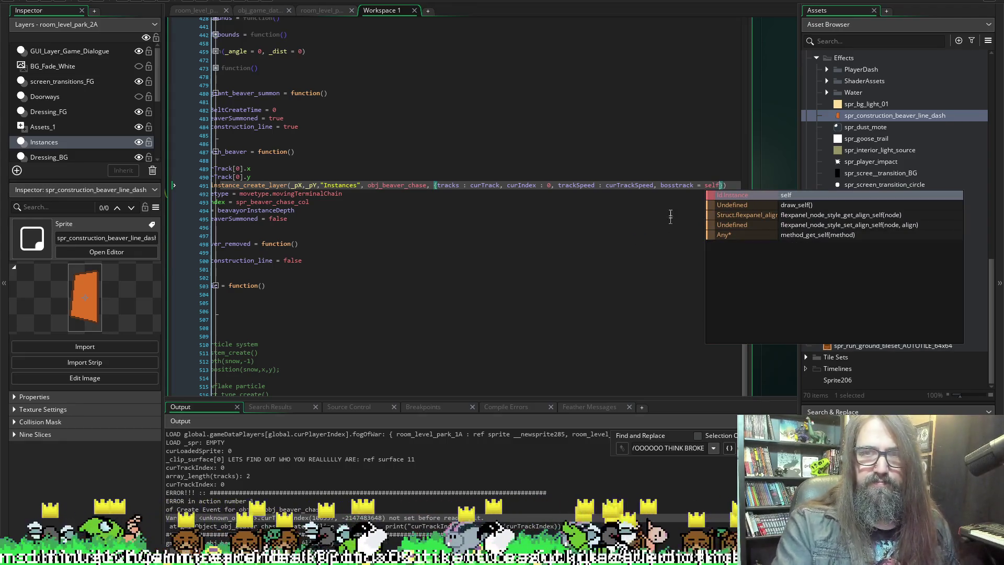
click(126, 3)
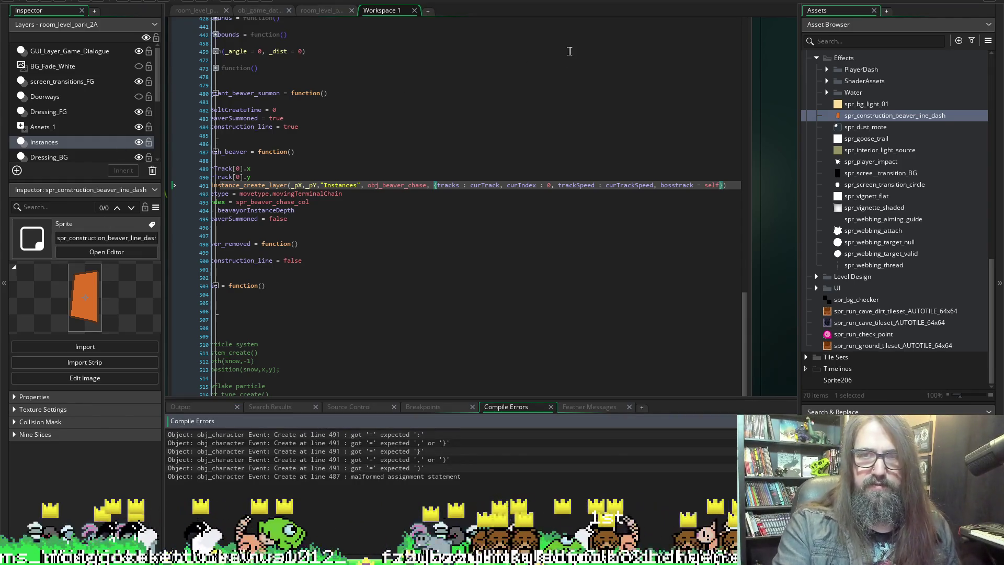
Change the '=' after bosstrack on line 491 to ':' and view the build output.
click(698, 185)
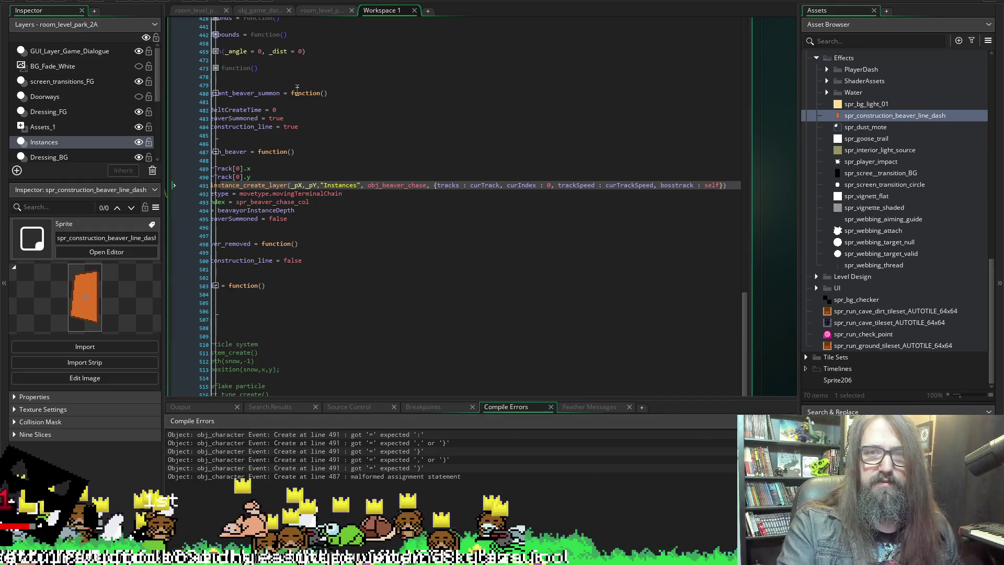
click(137, 1)
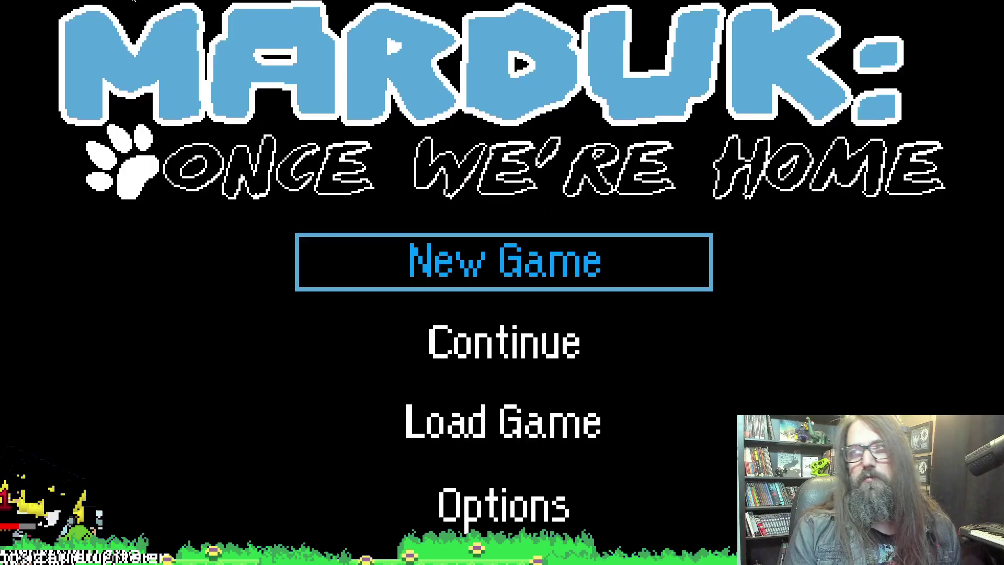
Start play from the title menu and abort at the obj_character Step line 1087 error.
key(Return)
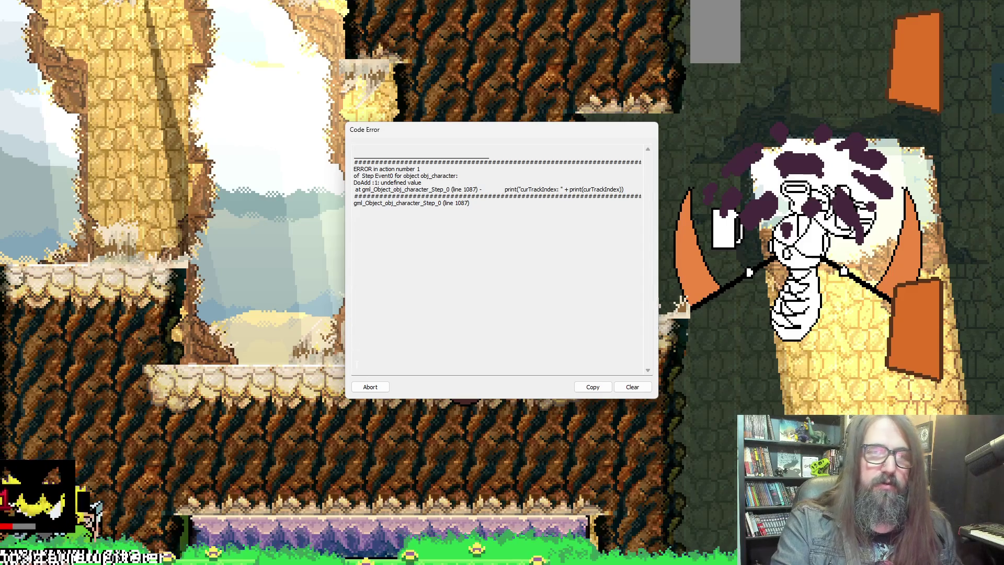
click(370, 386)
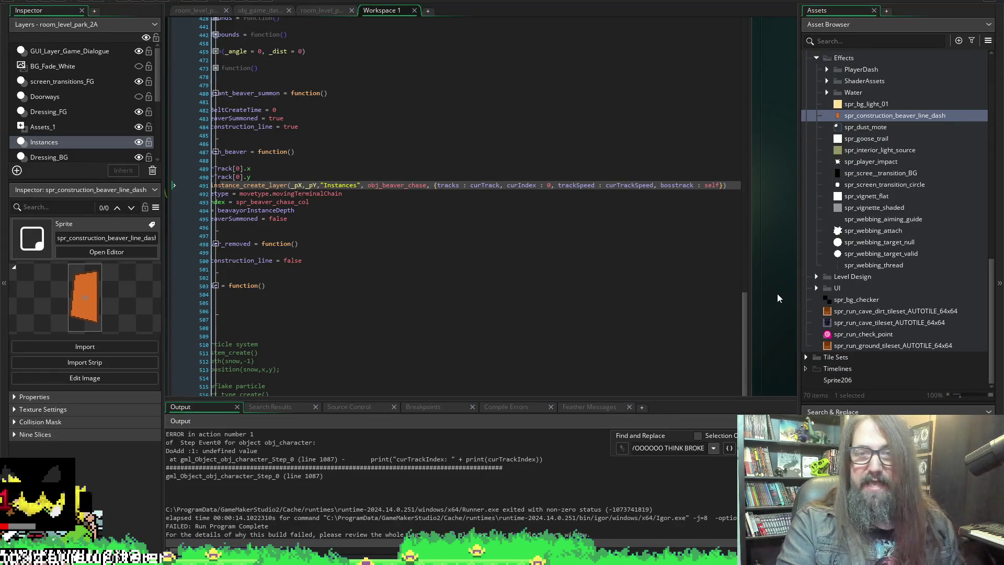
scroll(773, 293, down, 8)
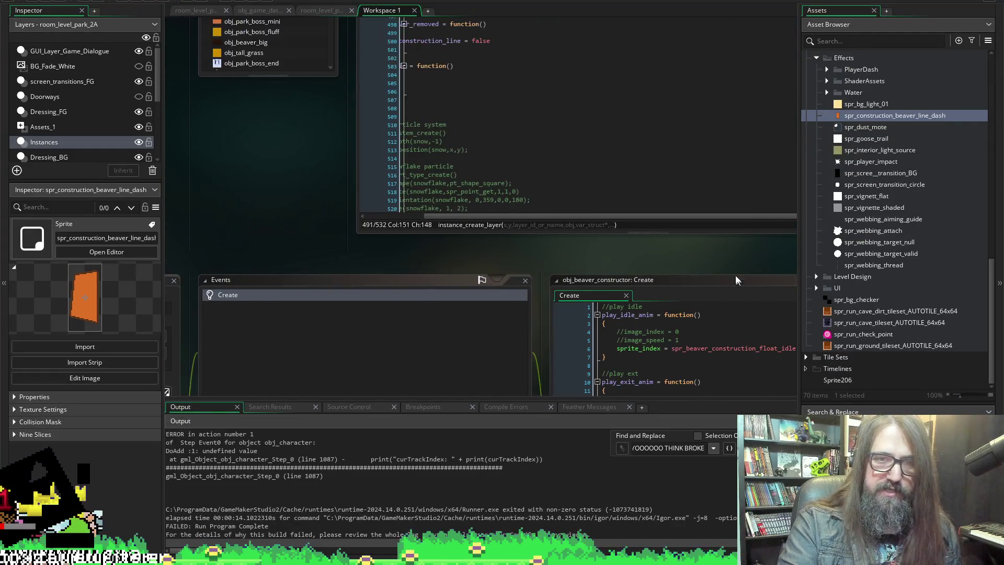
Add // before the debug prints on lines 27 and 28 of obj_beaver_chase Create, then run.
scroll(735, 271, down, 10)
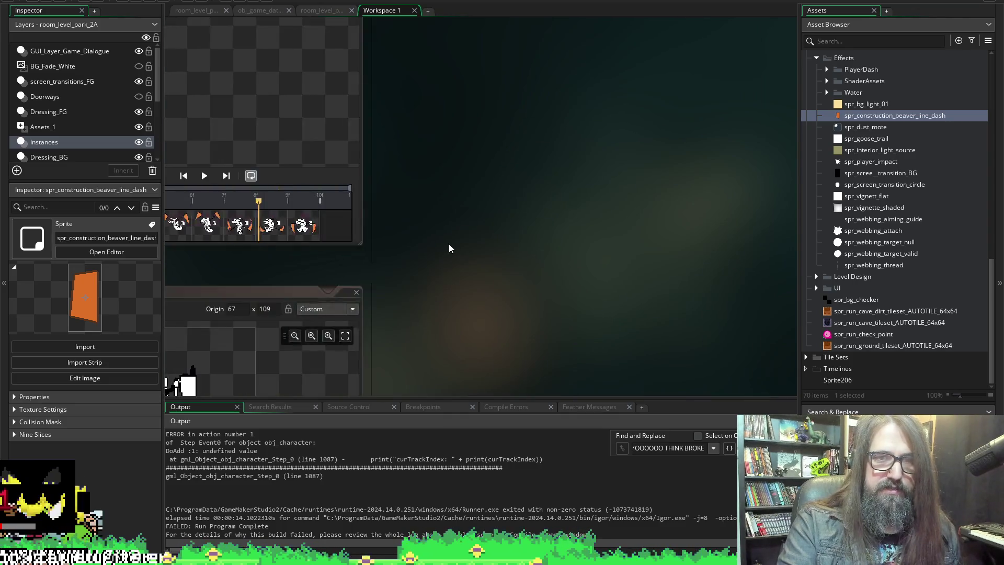
scroll(617, 251, down, 10)
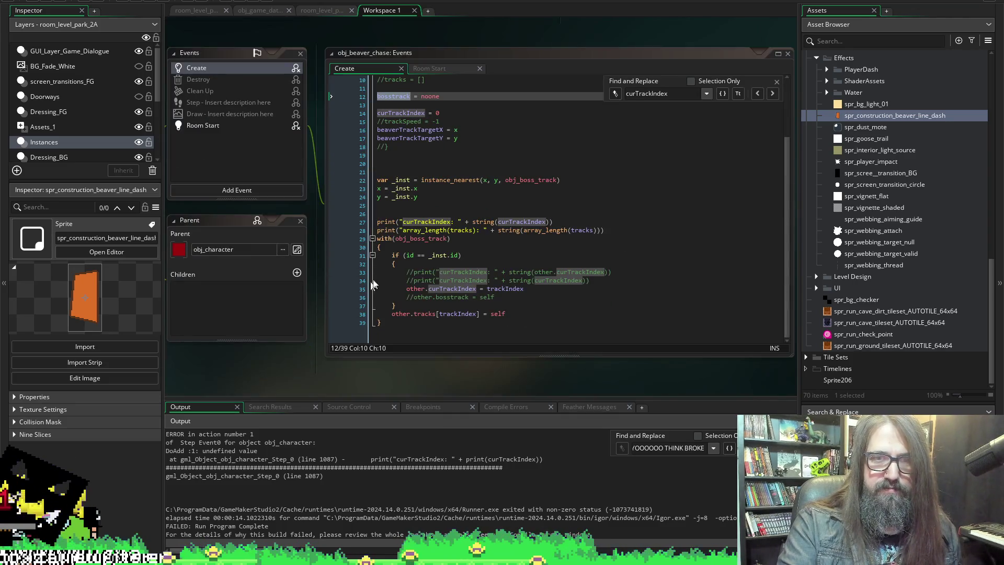
click(381, 225)
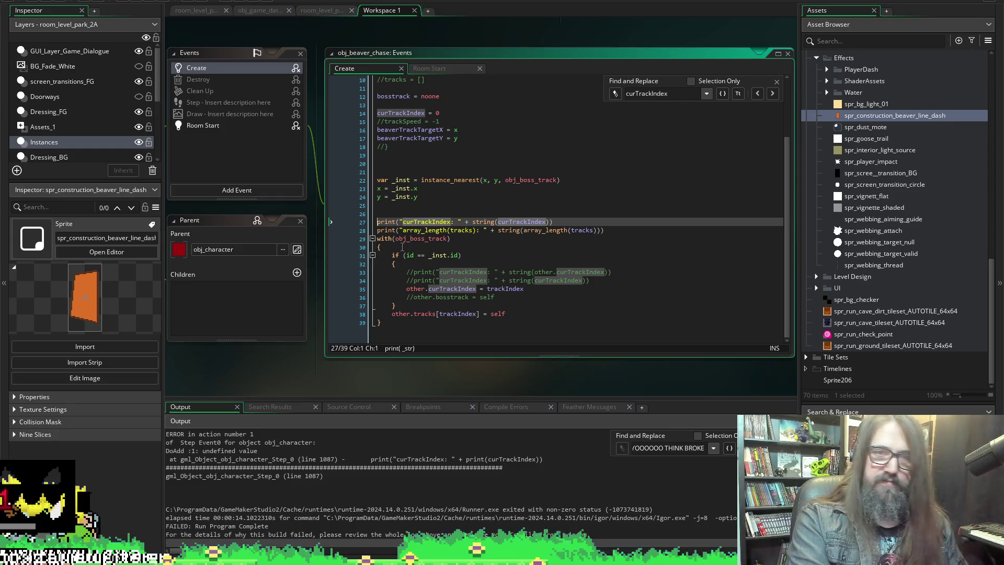
text(//)
key(Down)
key(Home)
text(//)
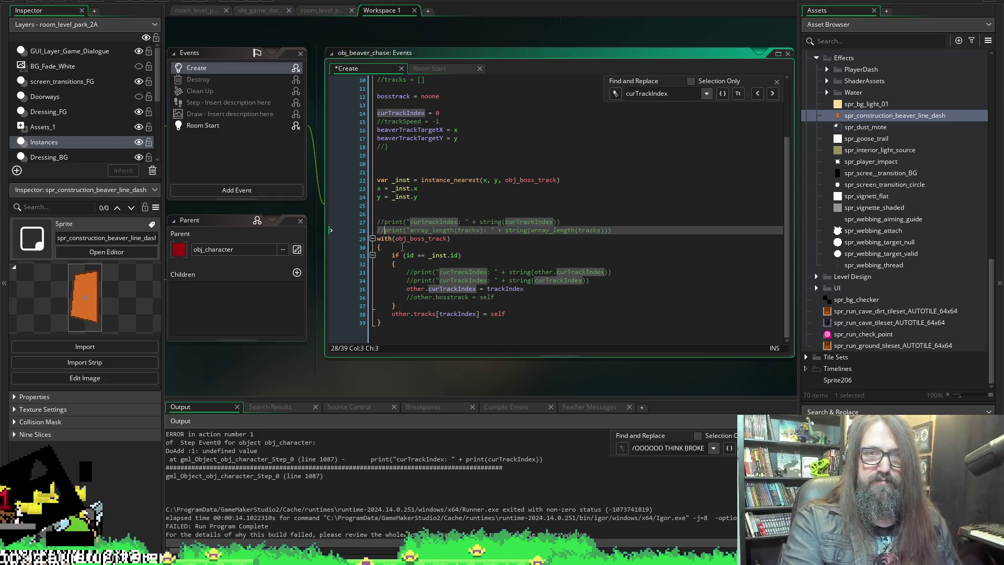
click(141, 2)
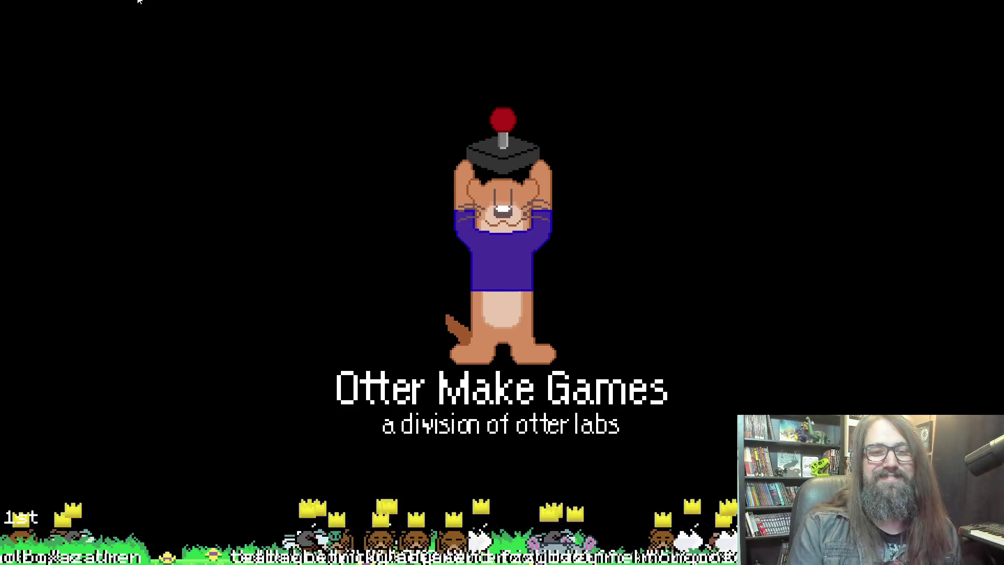
Continue past the title menu and abort at the repeated line 1087 undefined-value error.
key(Return)
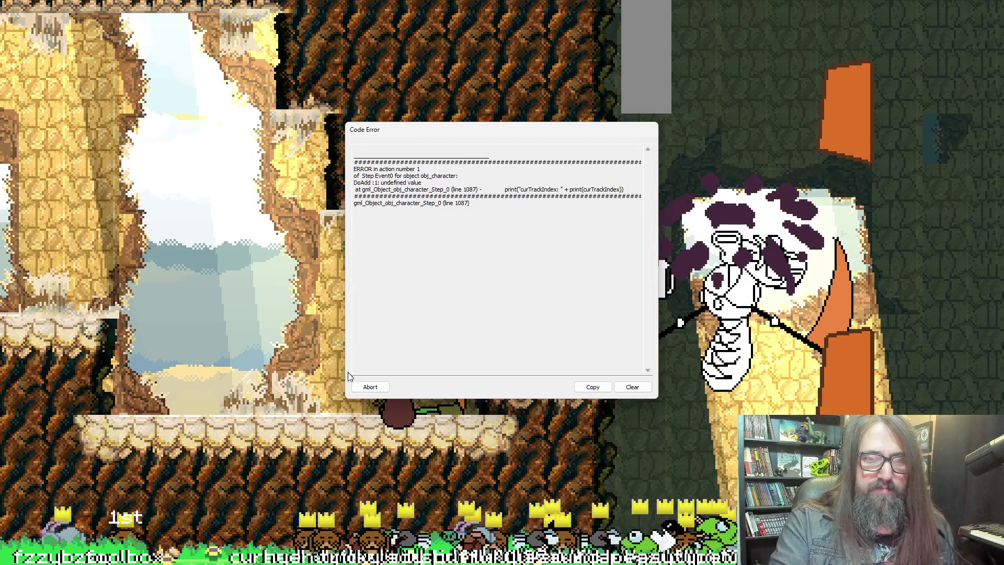
click(369, 387)
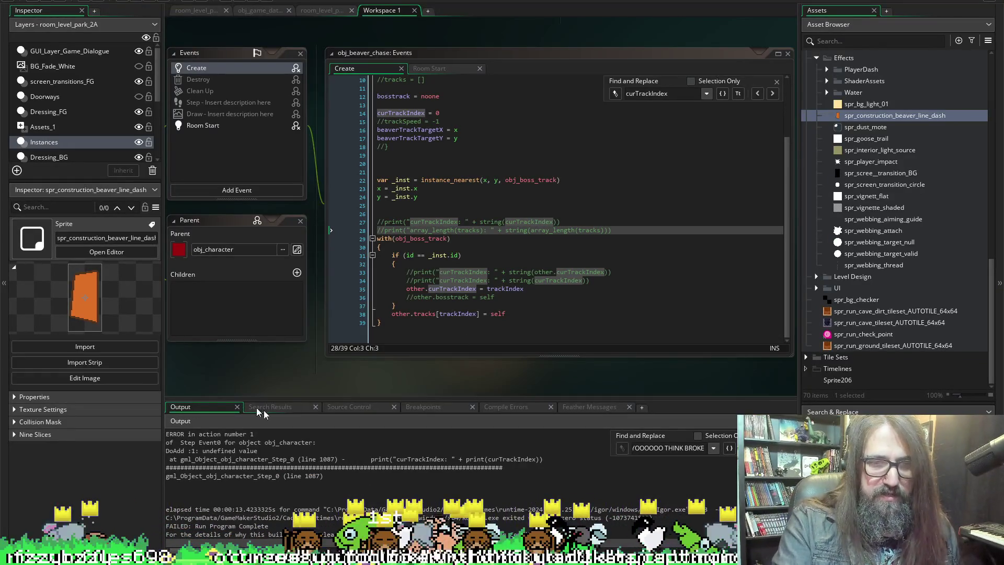
Pan the workspace to obj_character's code and inspect the summon_giant_heckin_beaver call.
scroll(632, 218, up, 15)
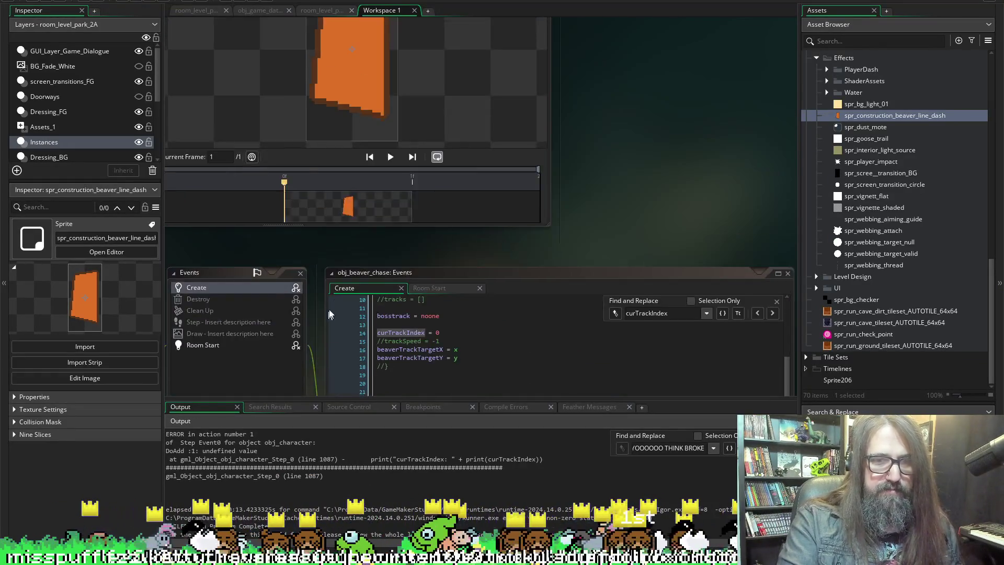
scroll(631, 224, up, 5)
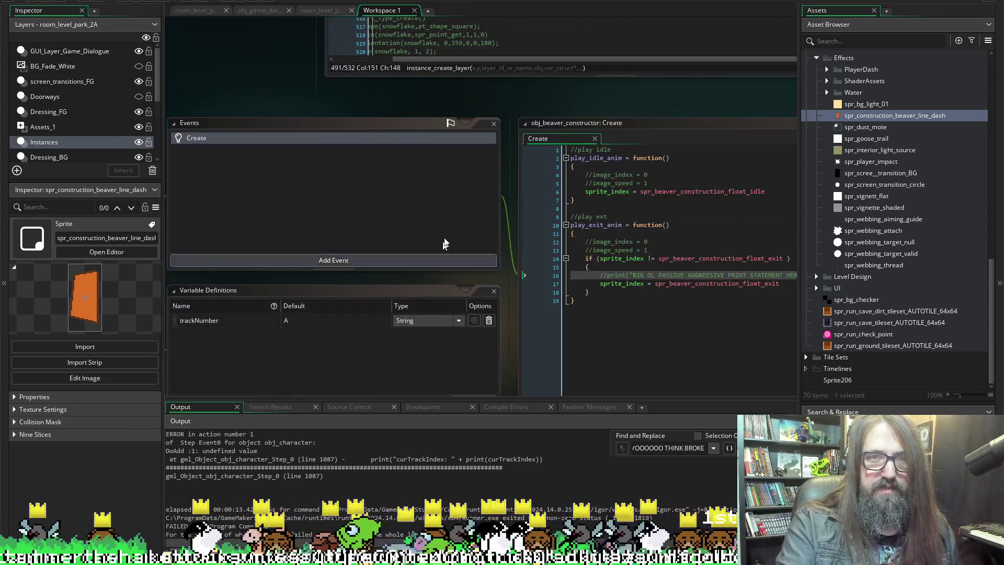
scroll(419, 149, up, 8)
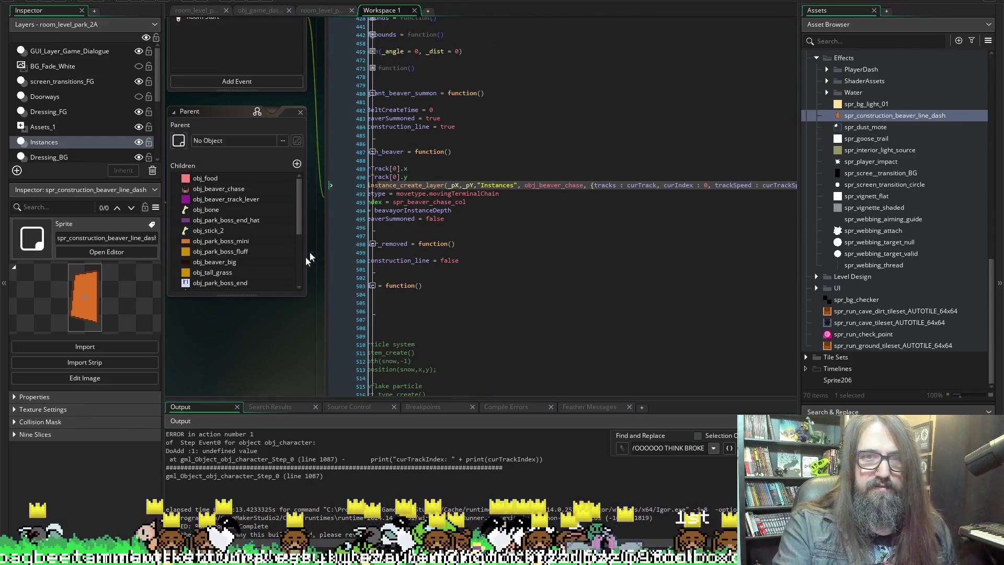
scroll(253, 316, left, 5)
scroll(346, 341, up, 3)
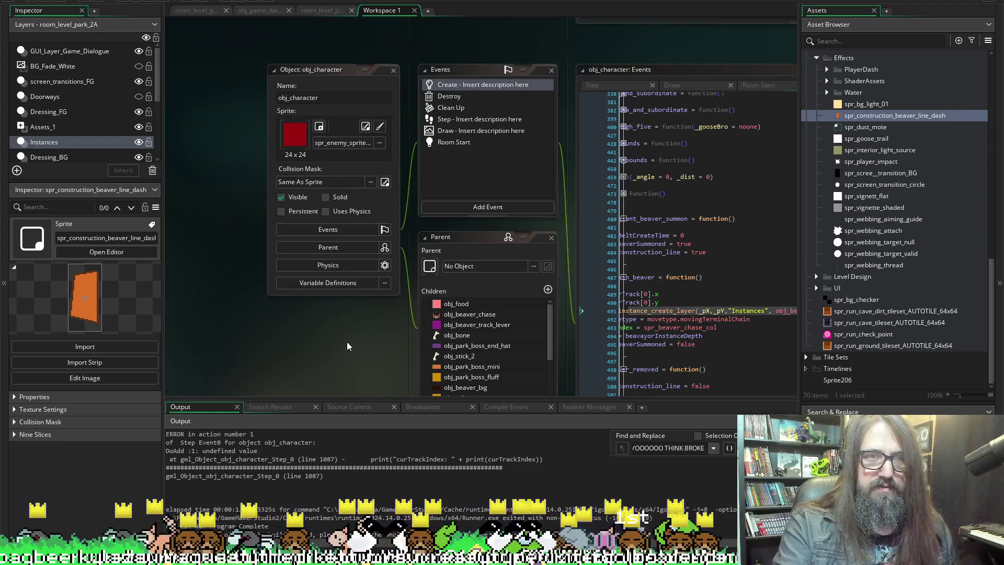
scroll(545, 40, left, 4)
scroll(545, 42, right, 6)
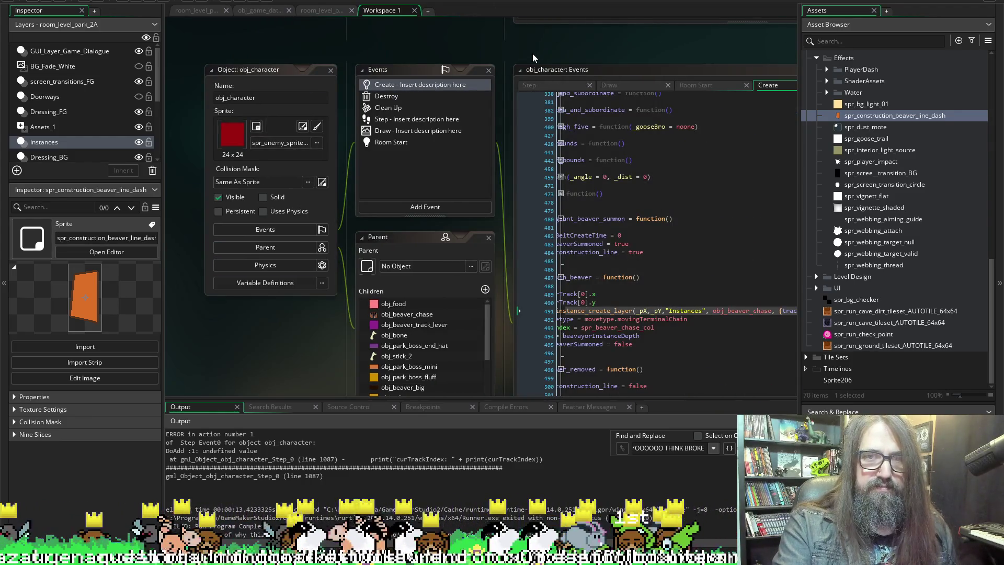
scroll(532, 54, right, 3)
click(599, 287)
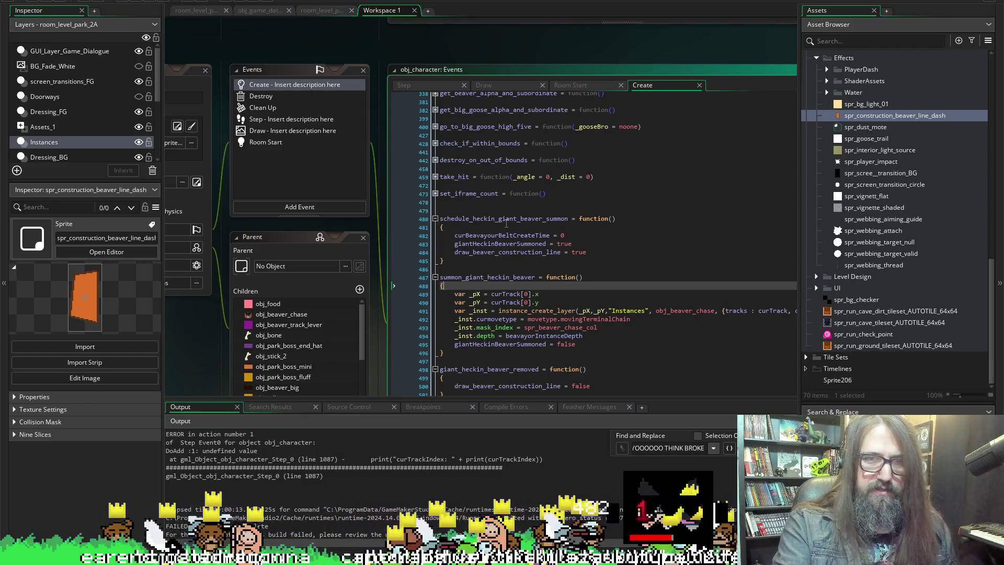
Review the surrounding Create code, then show obj_character's Step event at the giantHeckinBeaverSummoned check.
scroll(625, 235, down, 5)
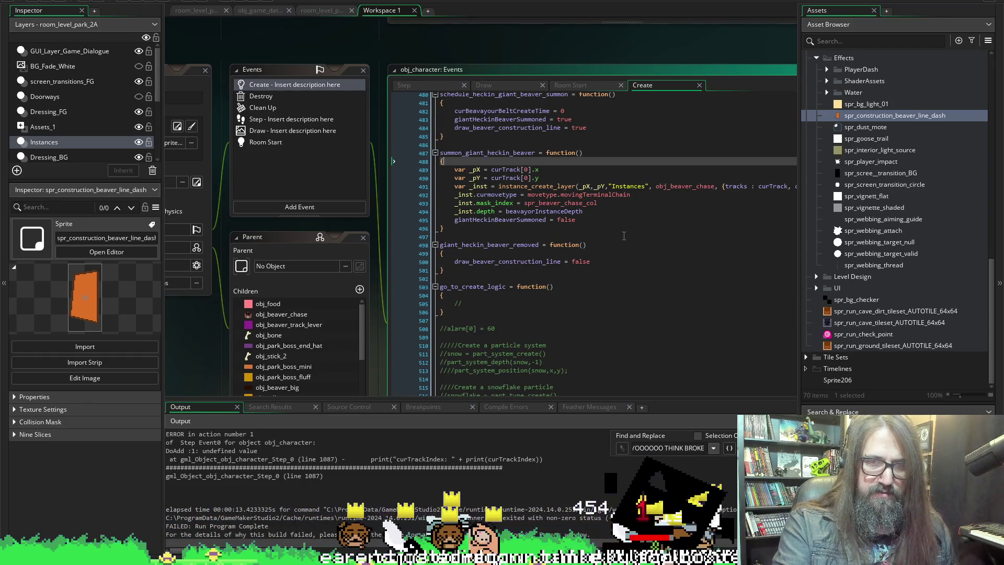
scroll(432, 58, down, 5)
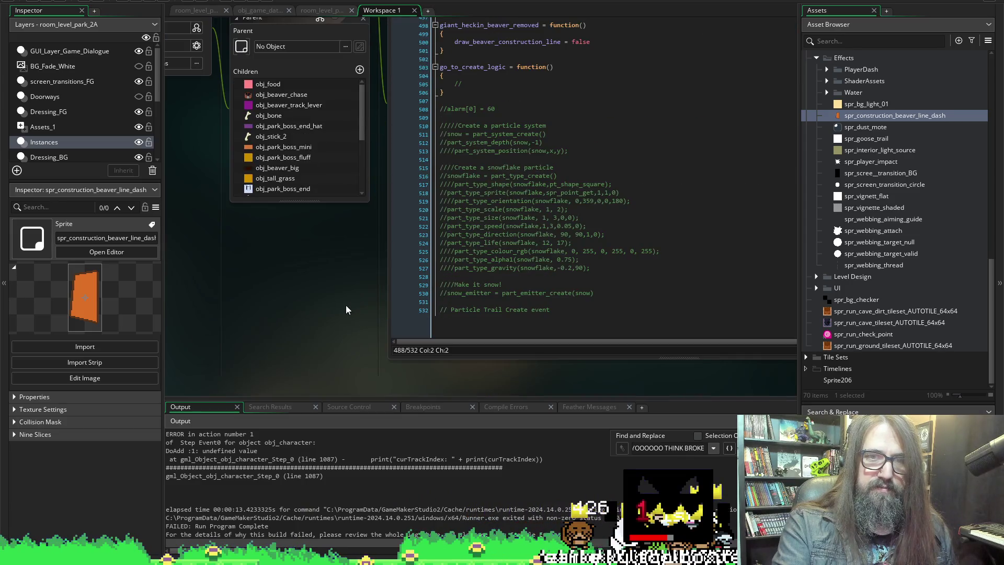
scroll(346, 306, up, 3)
scroll(365, 275, down, 4)
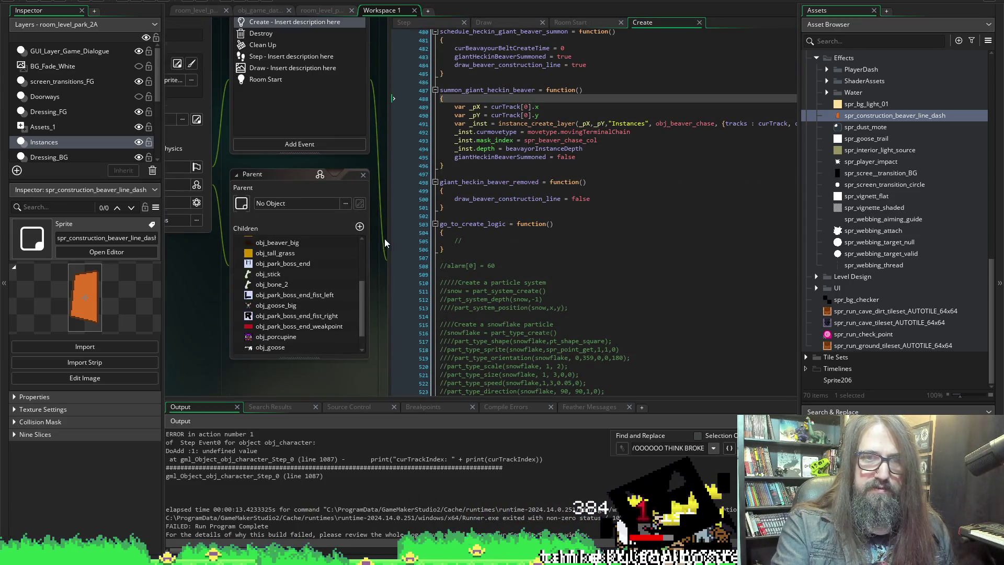
scroll(385, 239, up, 5)
scroll(385, 190, down, 3)
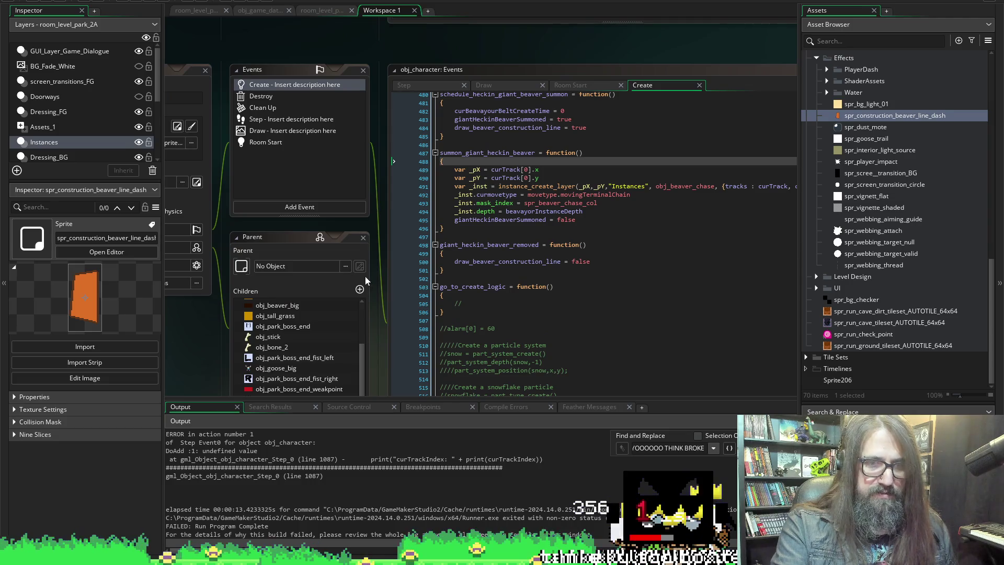
scroll(381, 245, up, 5)
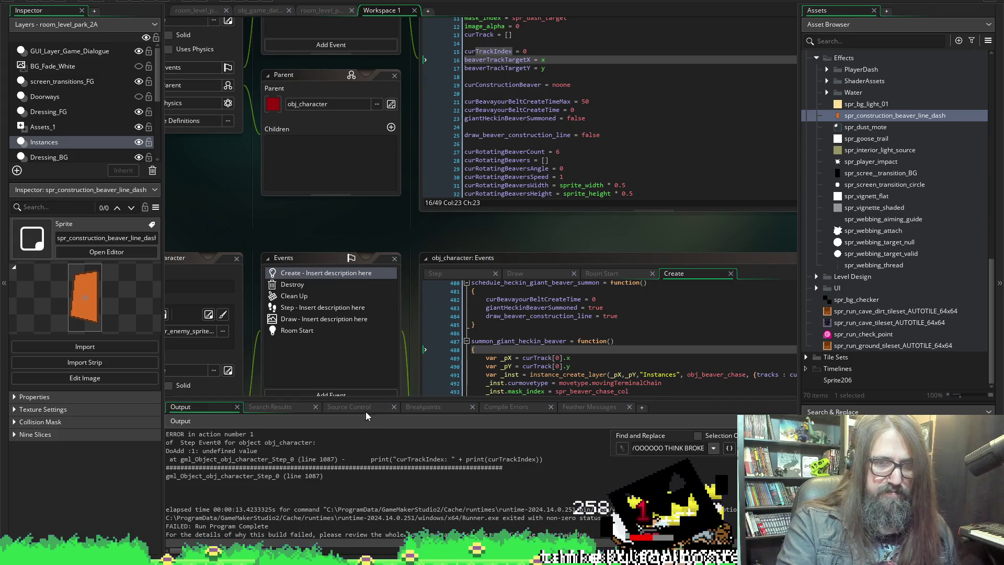
click(437, 274)
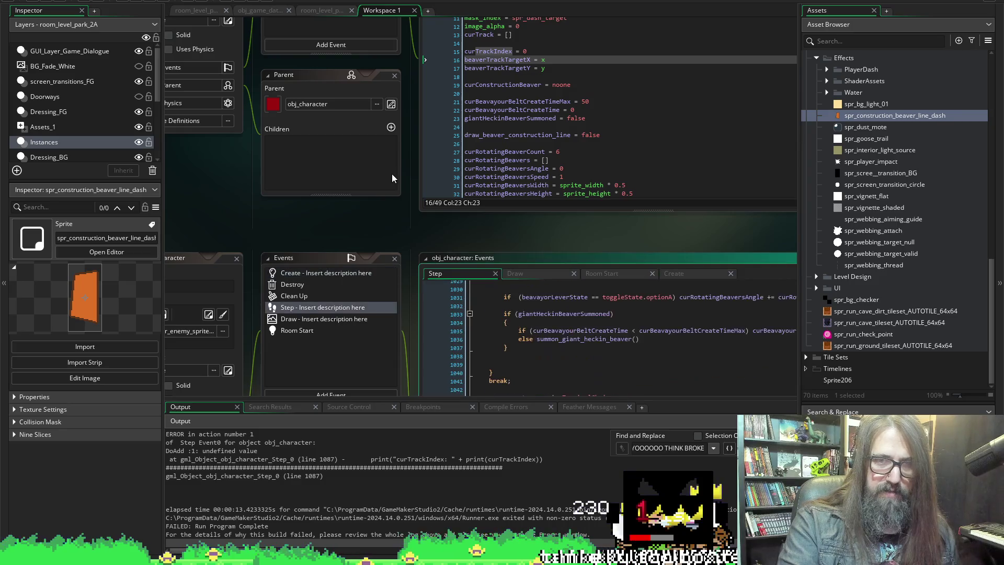
Comment out the prints on lines 1087, 1088, 1092 and 'YOOOOOO THINK BROKE', then rerun.
scroll(391, 173, down, 5)
scroll(474, 295, down, 1)
drag(503, 278, 475, 294)
click(517, 278)
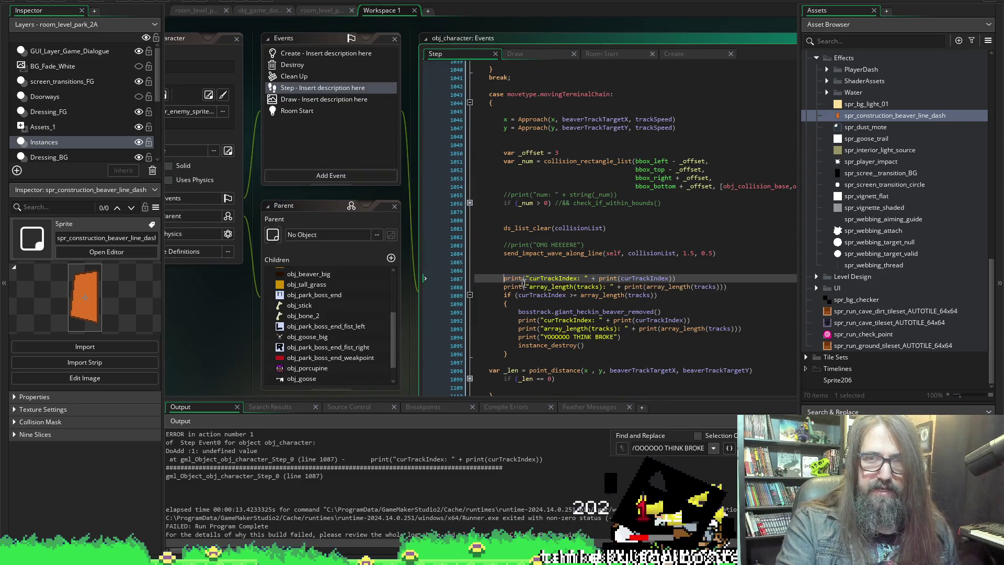
key(ctrl+k)
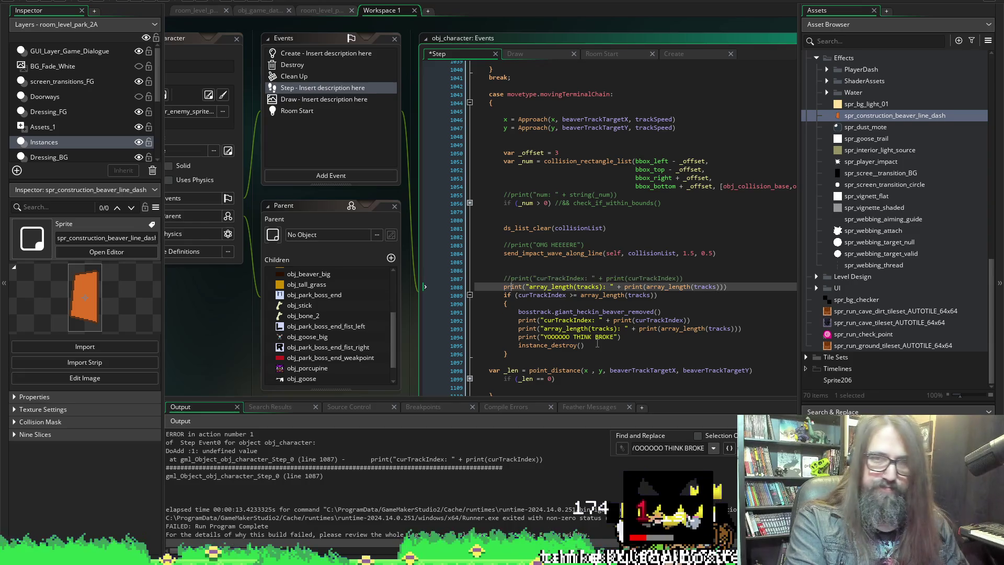
key(ctrl+k)
key(Down)
key(Down)
key(Down)
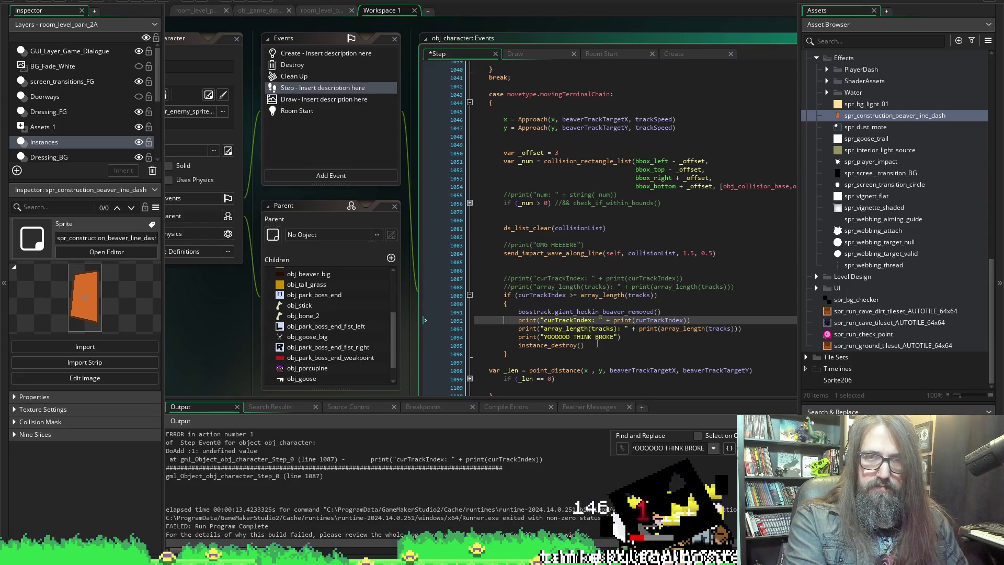
key(ctrl+k)
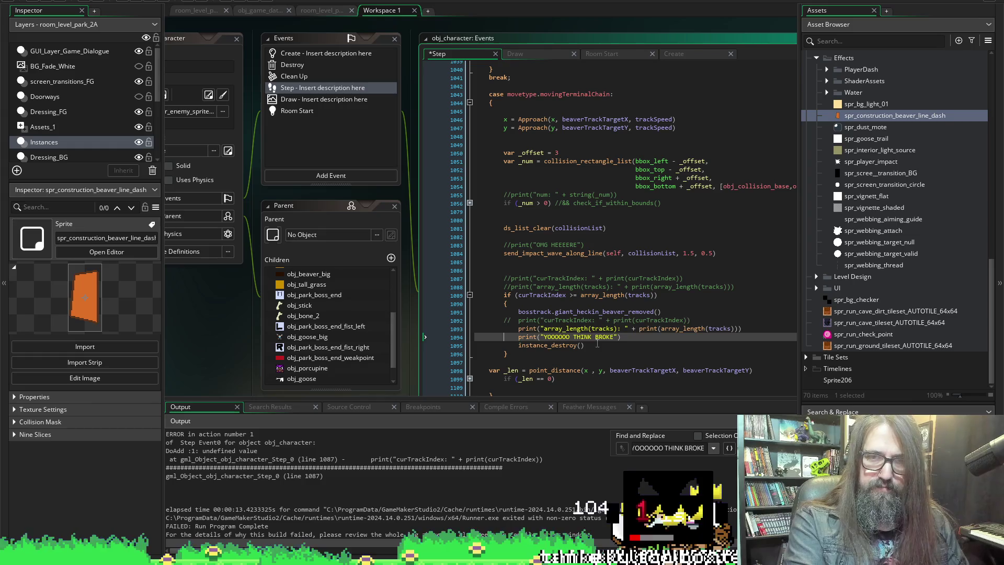
key(ctrl+k)
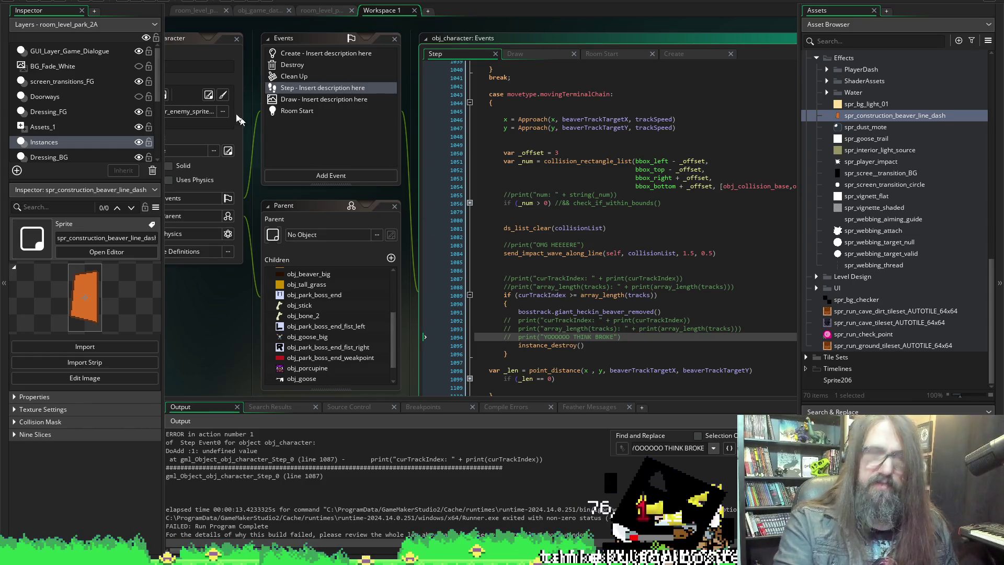
click(137, 4)
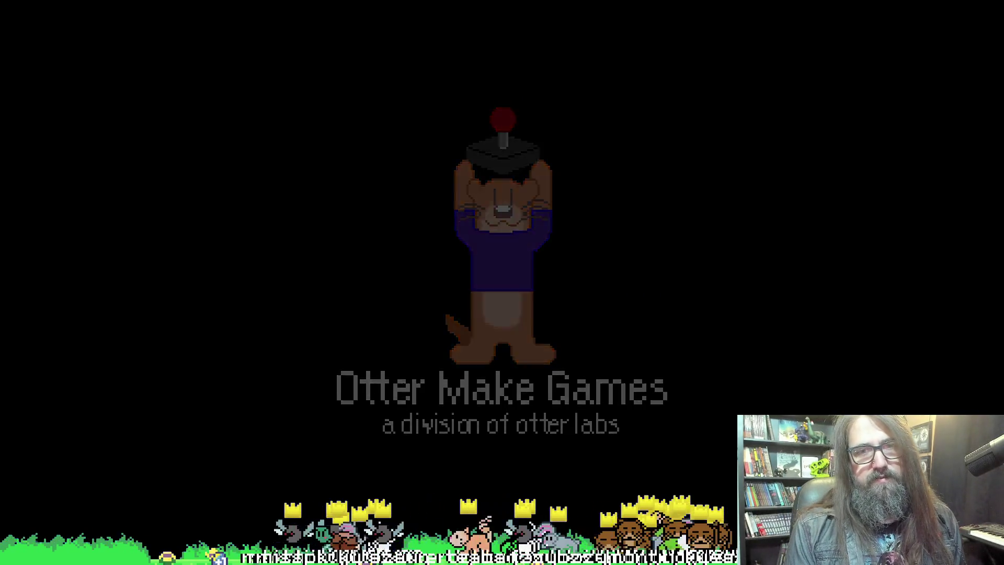
Continue from the title menu, play without the Step error, then close the game window.
key(Return)
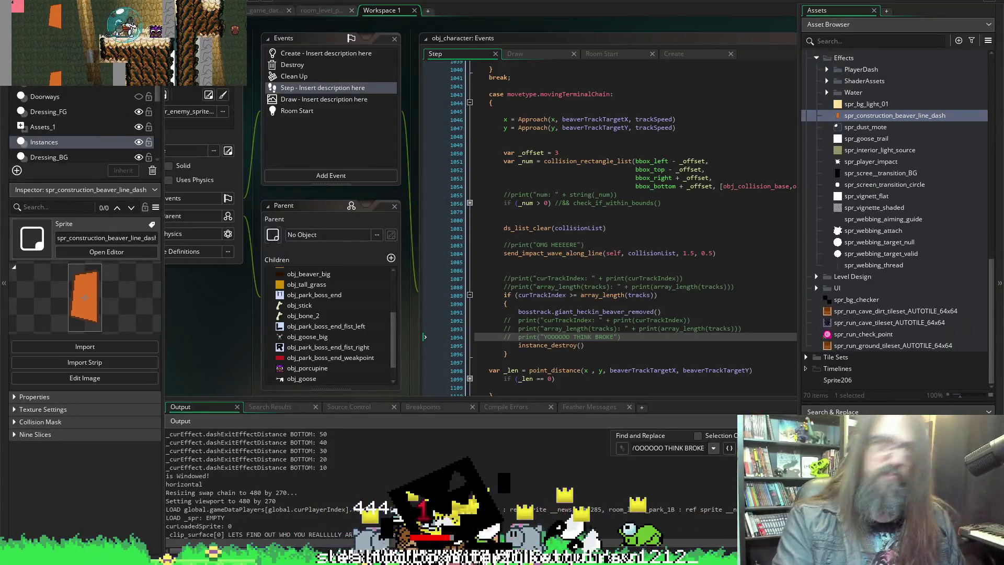
click(191, 5)
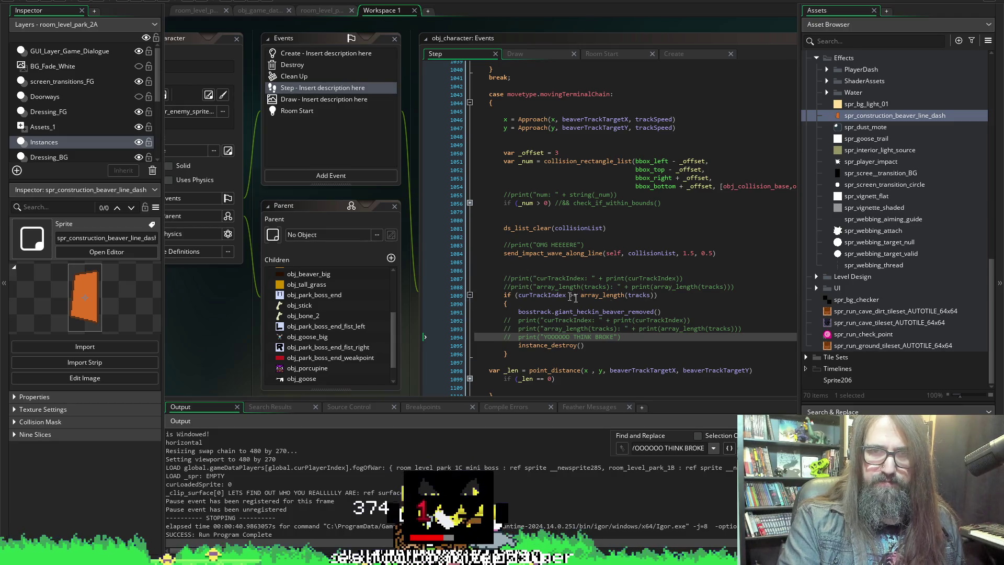
Uncomment the array_length and curTrackIndex prints on lines 1088 and 1087, then run the game.
click(512, 287)
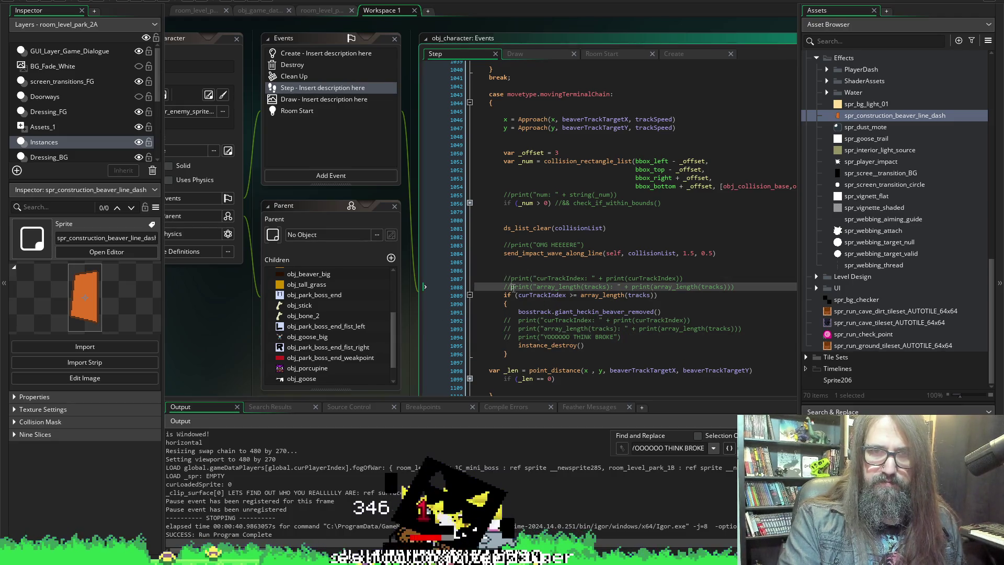
key(BackSpace)
key(BackSpace)
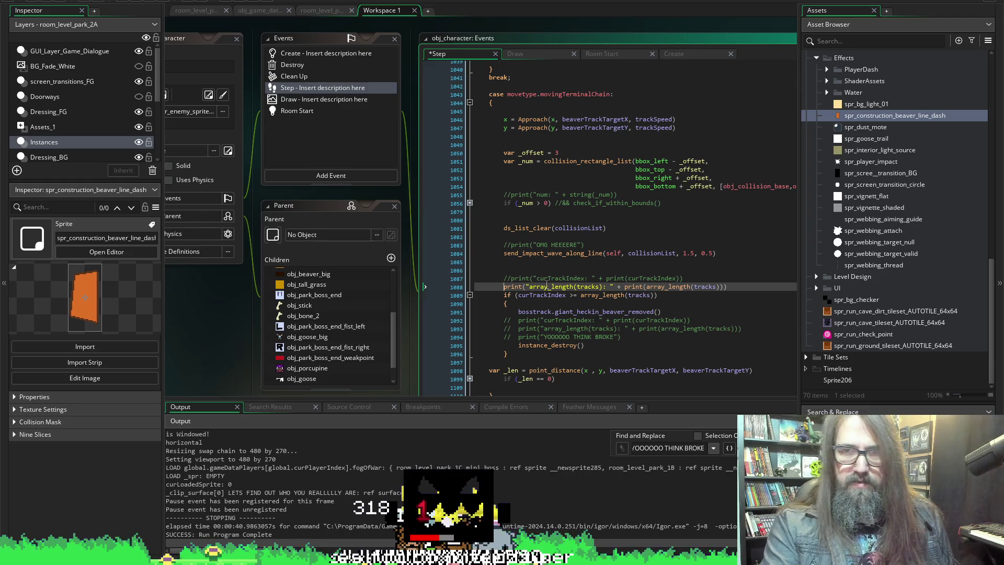
click(512, 279)
key(BackSpace)
key(BackSpace)
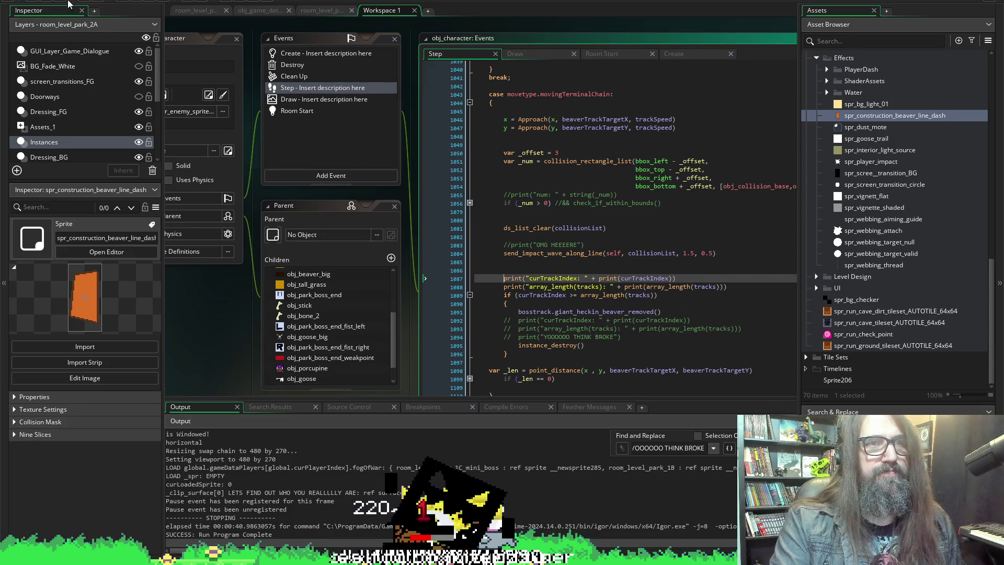
click(135, 2)
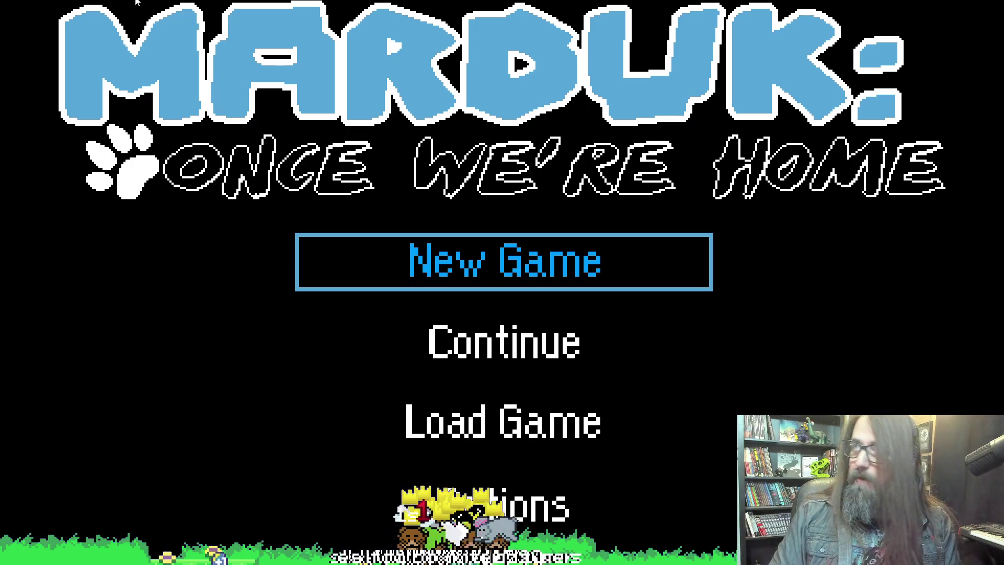
Continue the saved level, then abort after the undefined-value error at line 1087.
key(Down)
key(Return)
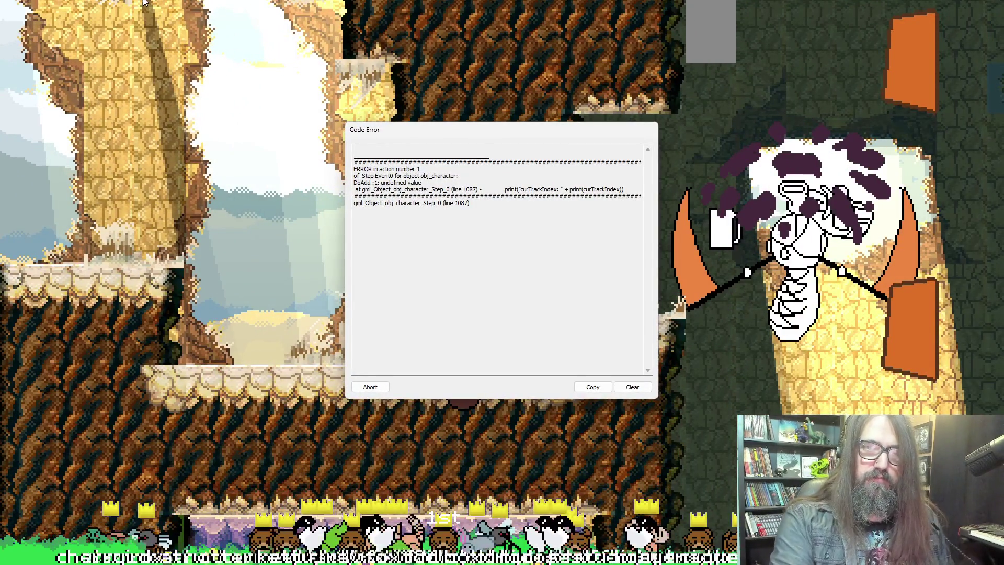
click(379, 388)
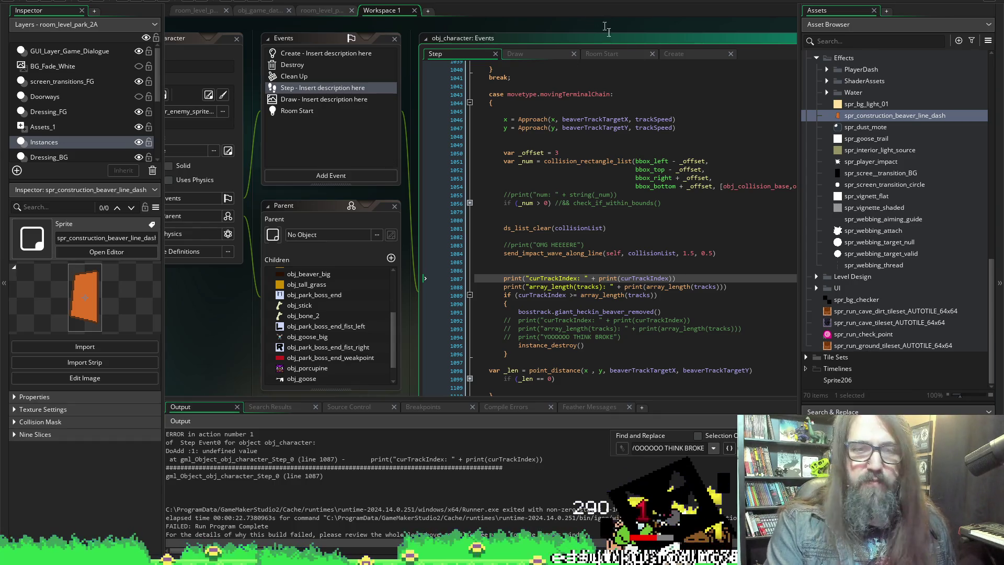
Hide the Output log, highlight curTrackIndex uses on line 1089, then show obj_beaver_constructor's Create code.
scroll(560, 271, down, 3)
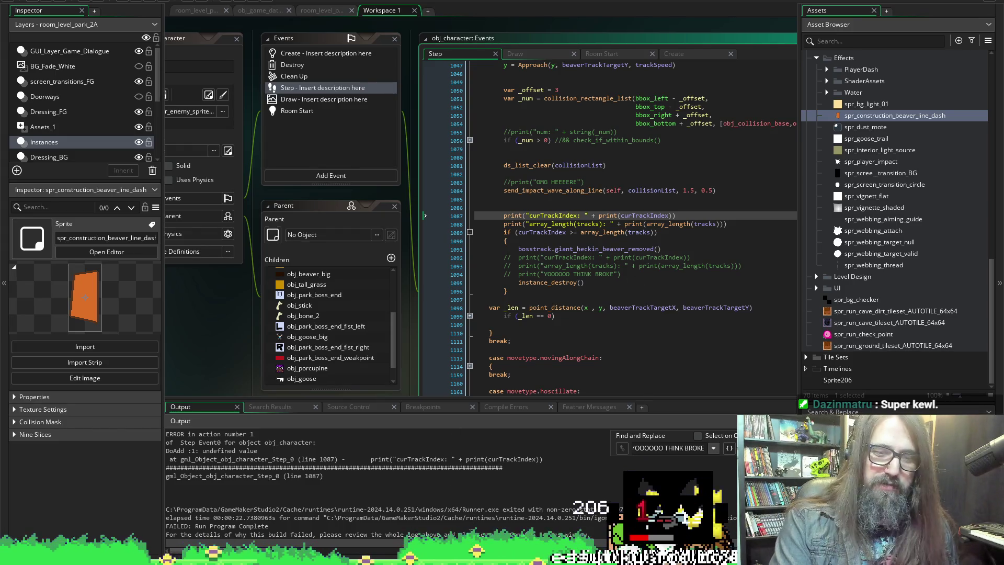
key(Escape)
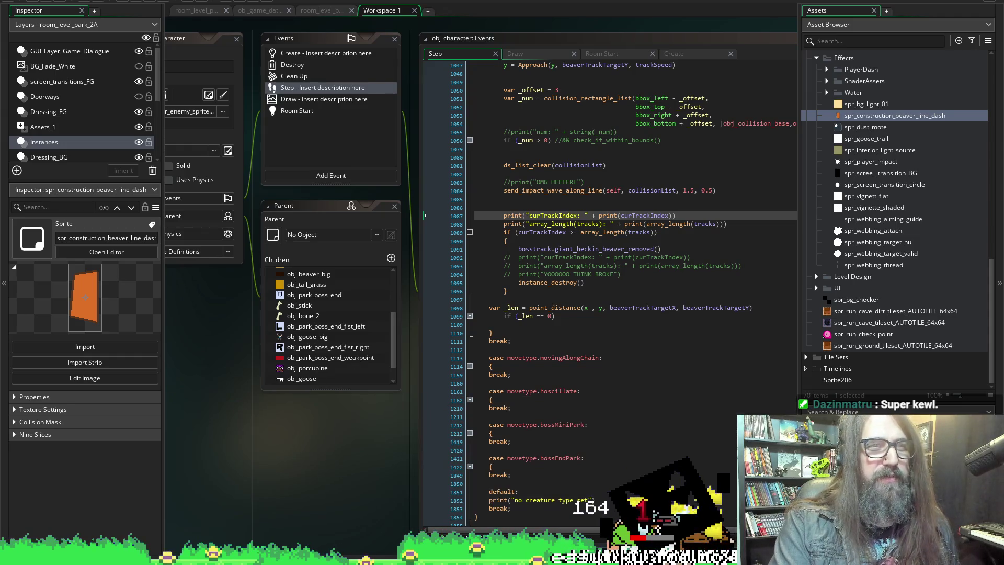
scroll(381, 339, down, 2)
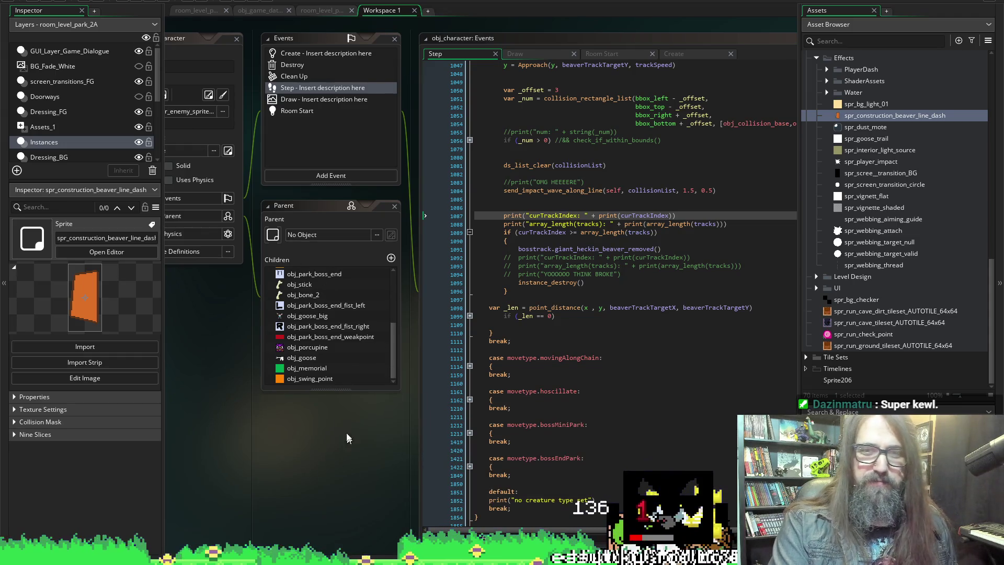
scroll(279, 439, right, 2)
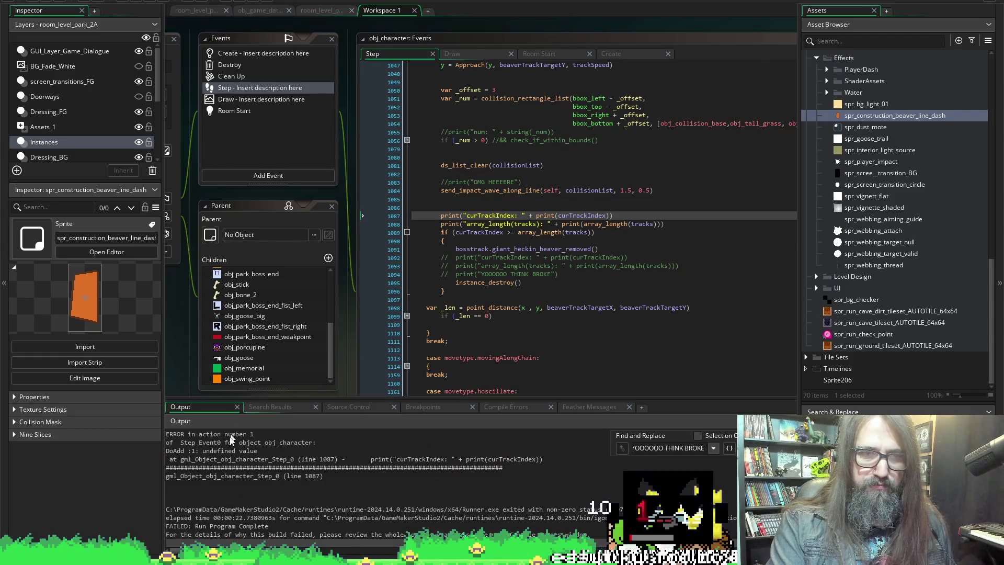
scroll(365, 488, up, 1)
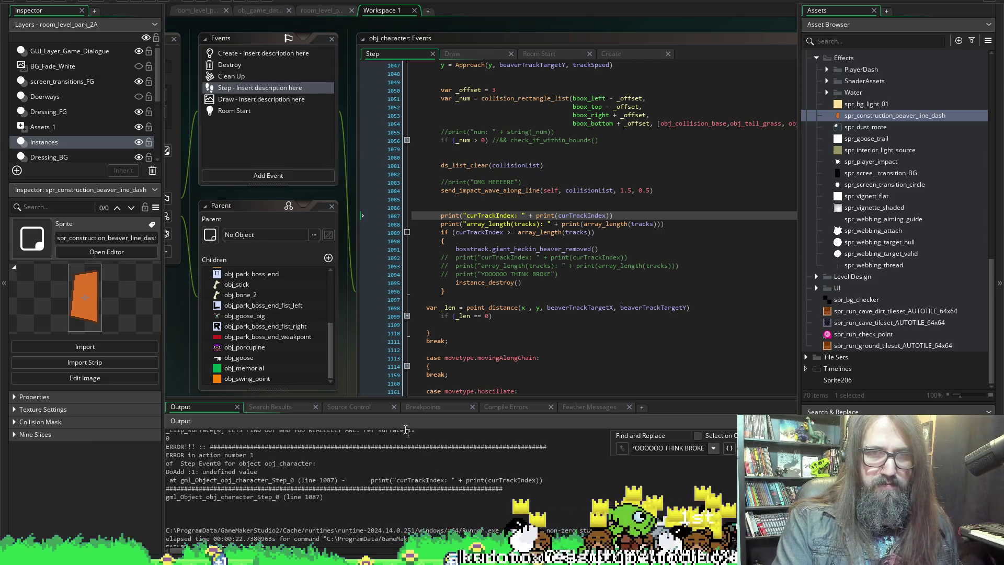
double_click(479, 232)
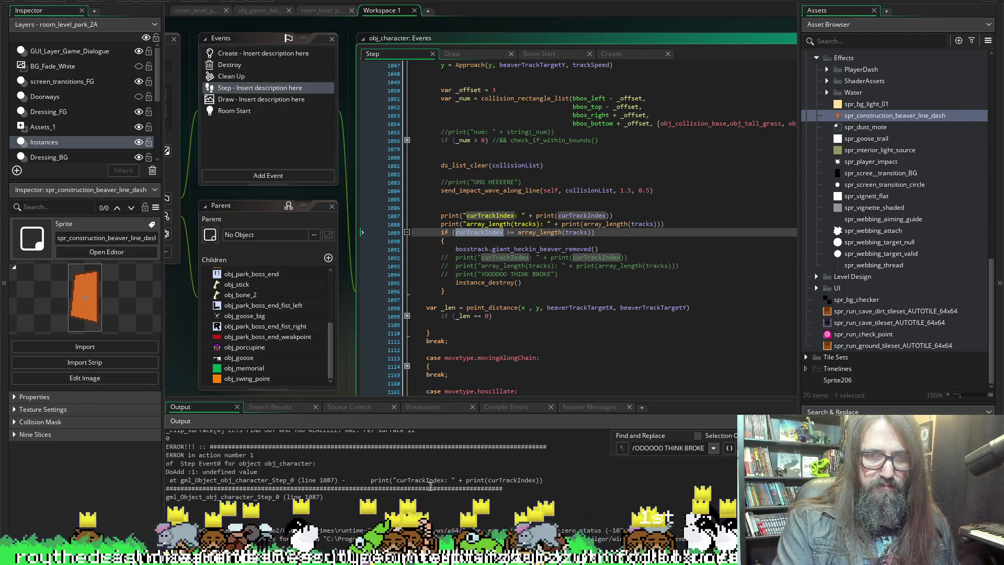
scroll(499, 263, up, 4)
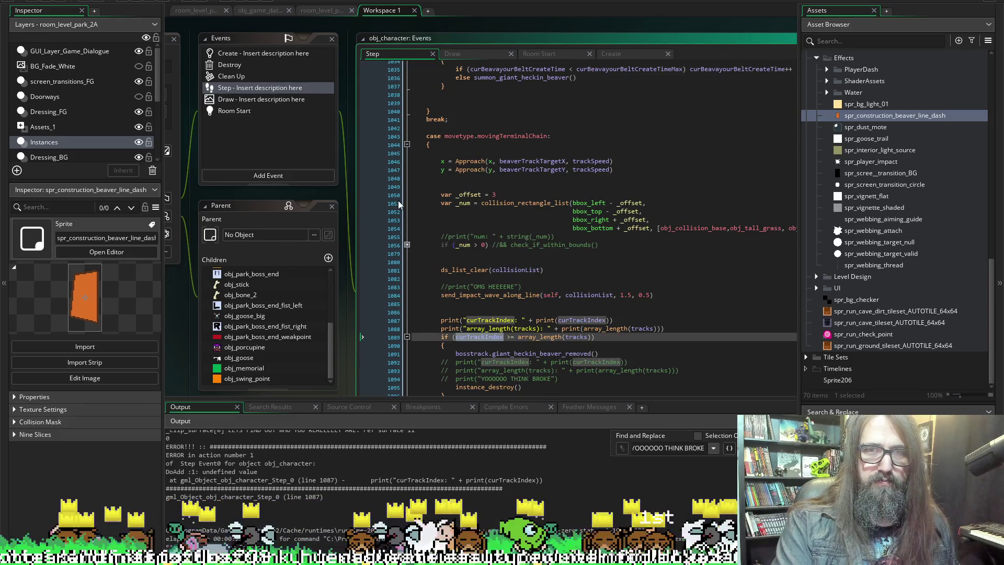
scroll(312, 190, down, 6)
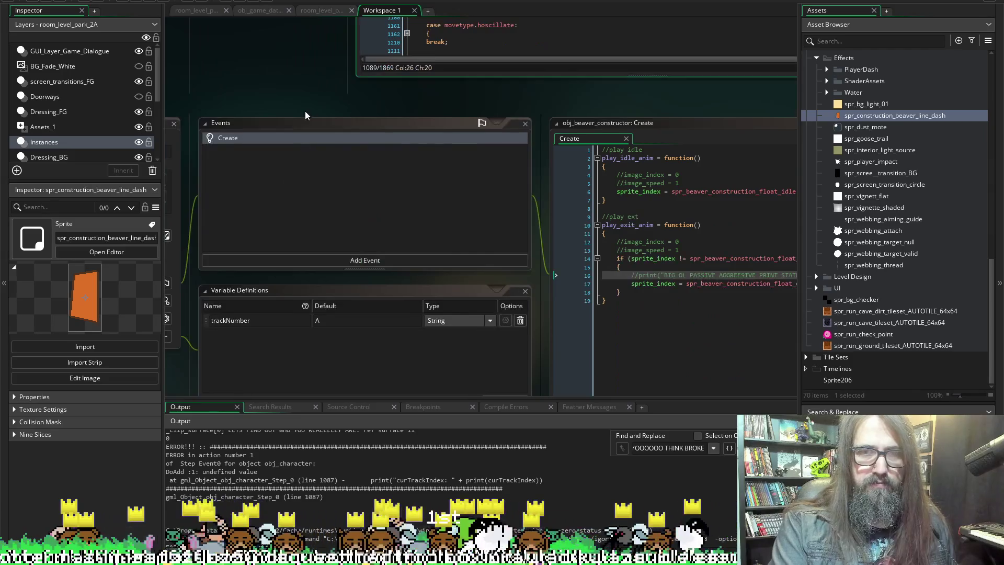
Highlight the uses of trackIndex on line 35 of obj_beaver_chase's Create code.
scroll(494, 140, left, 3)
scroll(385, 86, right, 5)
scroll(413, 158, down, 8)
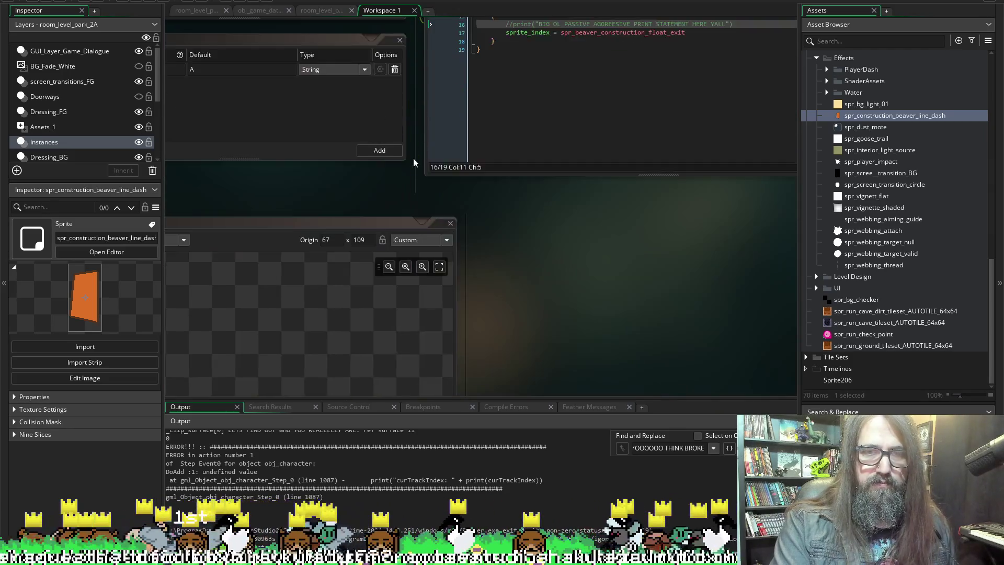
scroll(510, 168, down, 10)
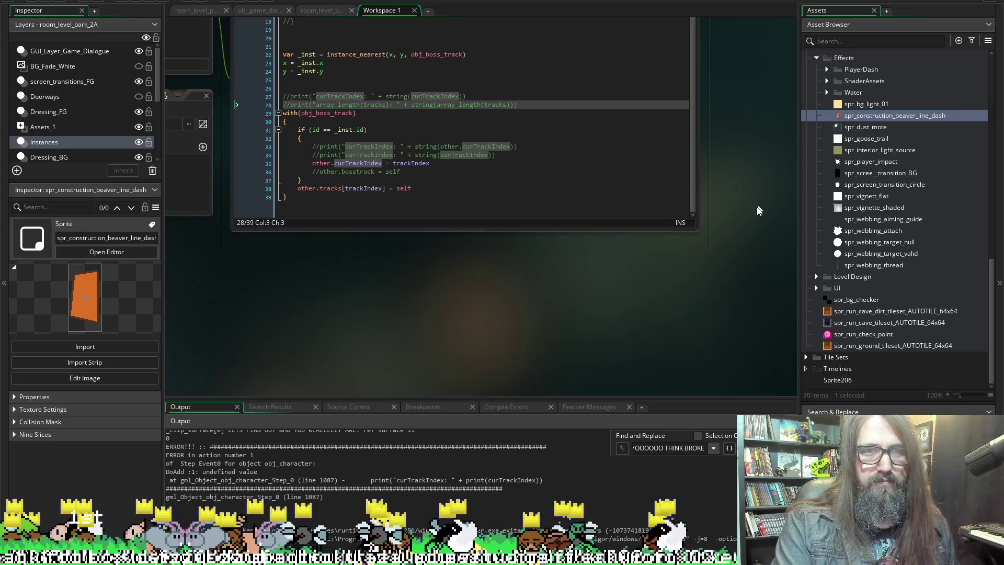
scroll(762, 235, up, 3)
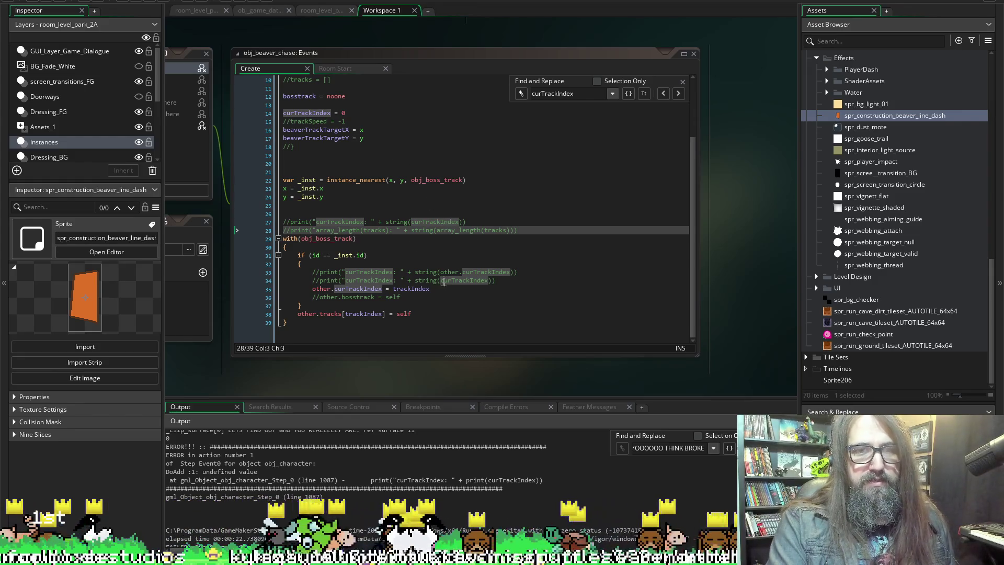
double_click(407, 290)
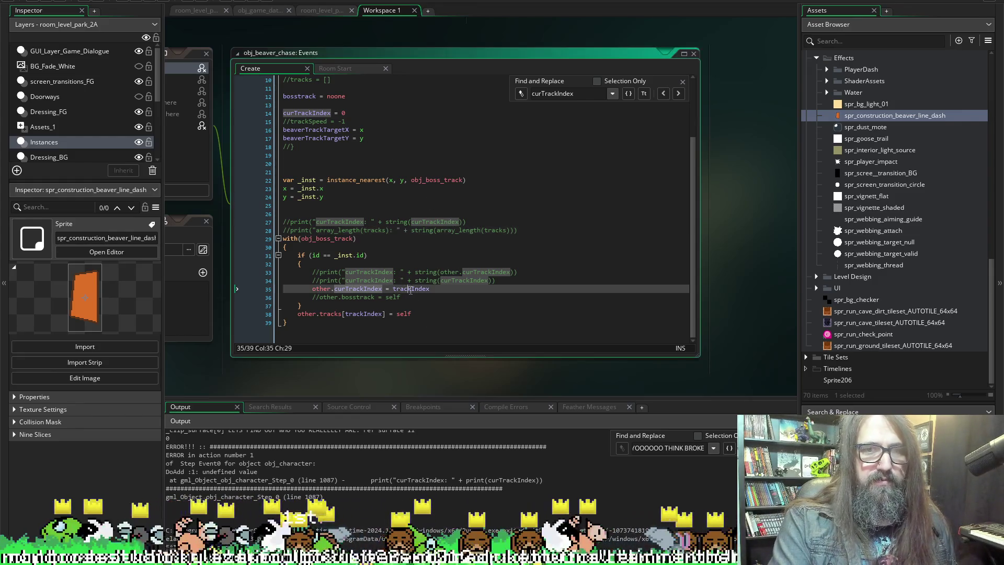
Dismiss Find and Replace and show obj_beaver_chase's event list beside its code.
scroll(555, 265, up, 3)
scroll(553, 263, down, 3)
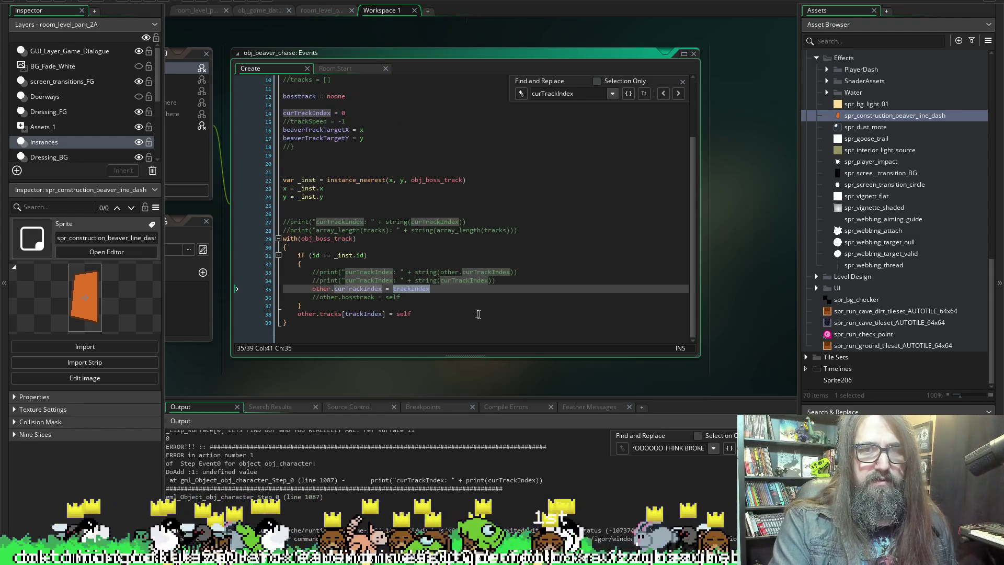
click(683, 82)
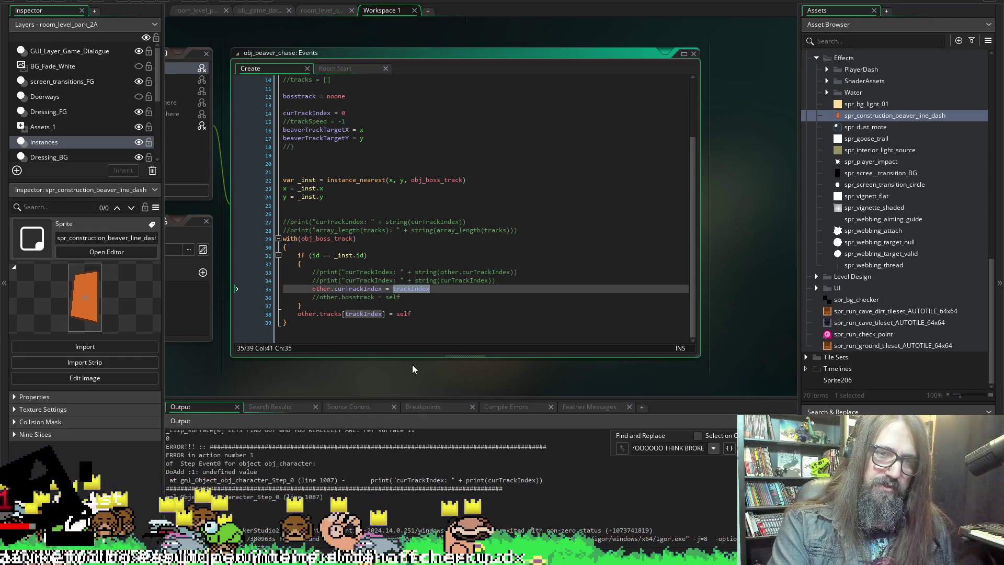
drag(407, 382, 587, 350)
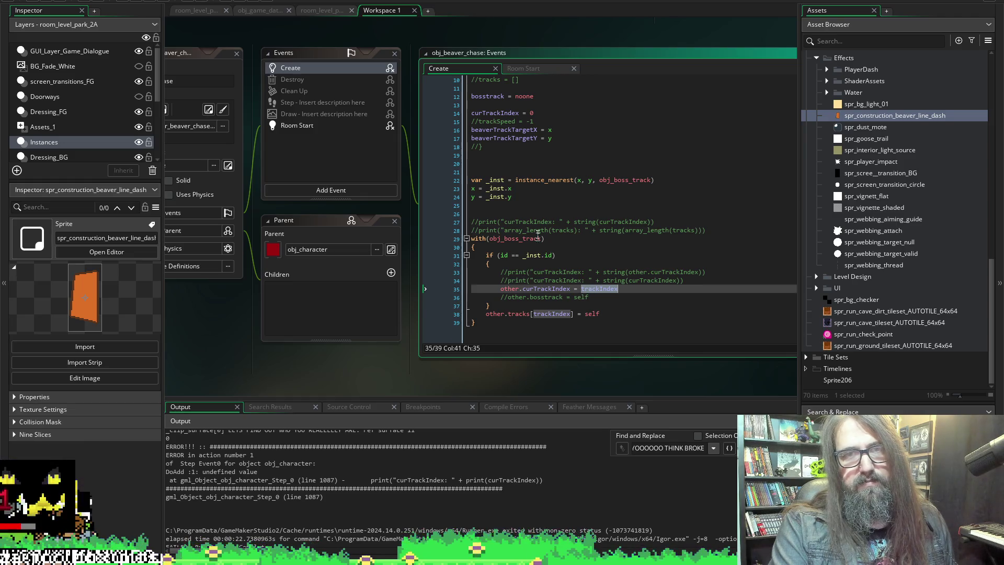
Check obj_beaver_chase's Room Start event code, then return to its Create event.
scroll(493, 87, up, 3)
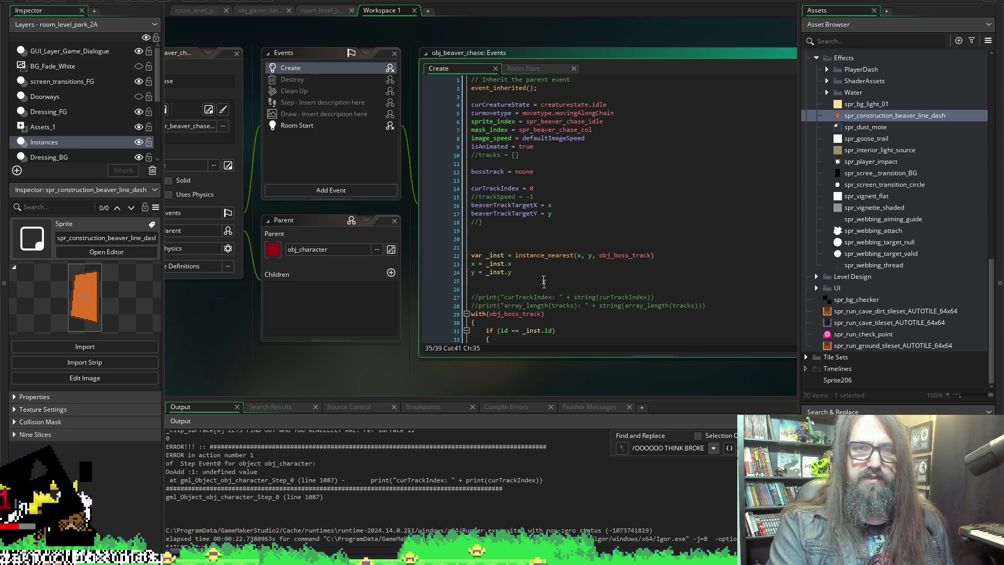
click(319, 124)
click(330, 68)
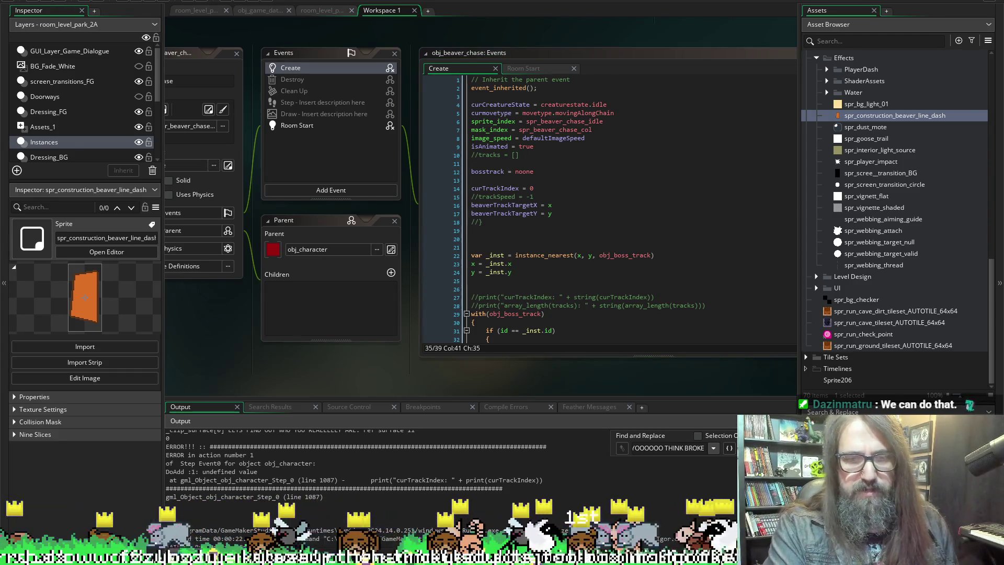
Open obj_boss_track from line 29 and show its trackIndex and trackNumber variable definitions.
scroll(472, 466, right, 3)
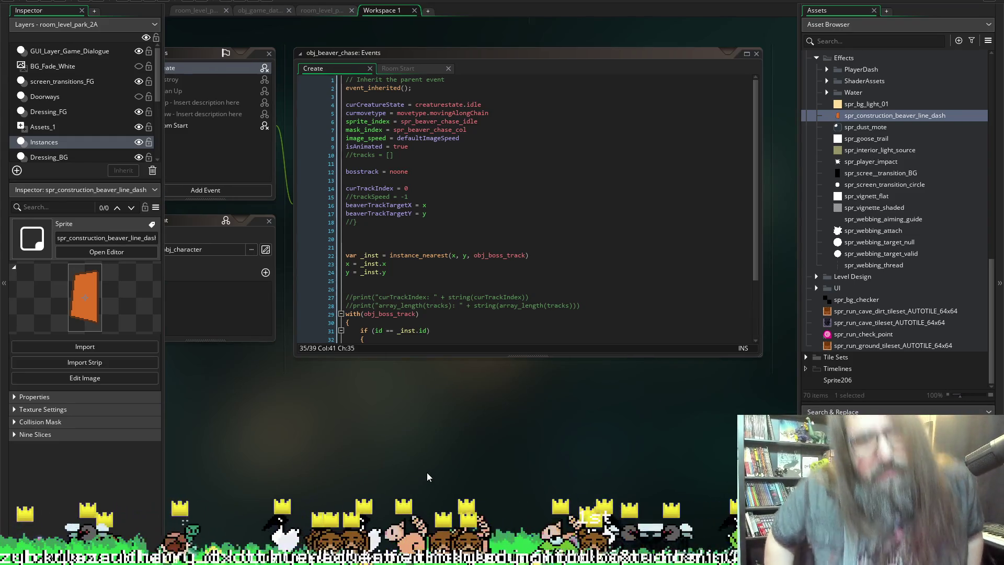
scroll(460, 283, down, 3)
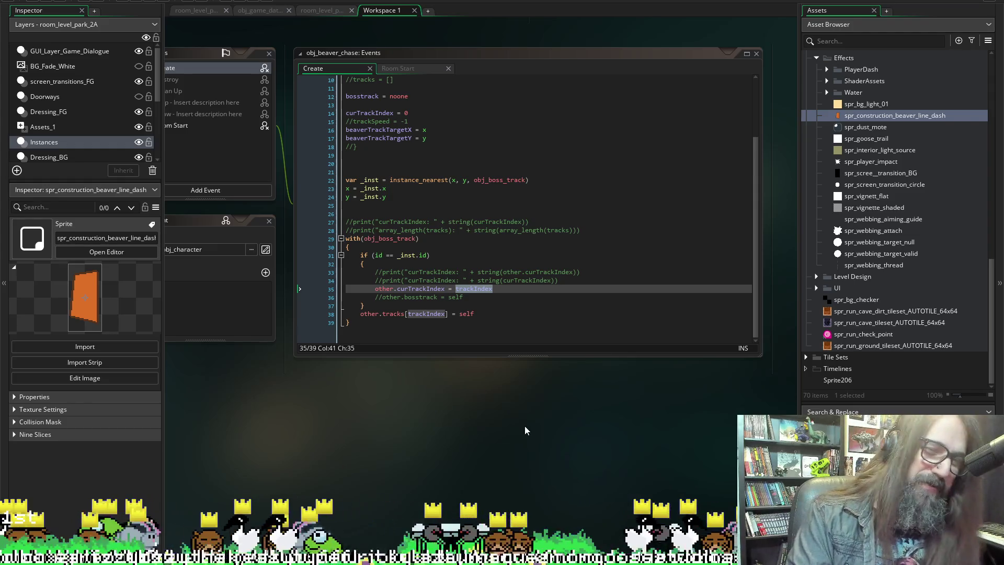
scroll(438, 434, left, 5)
scroll(469, 425, right, 3)
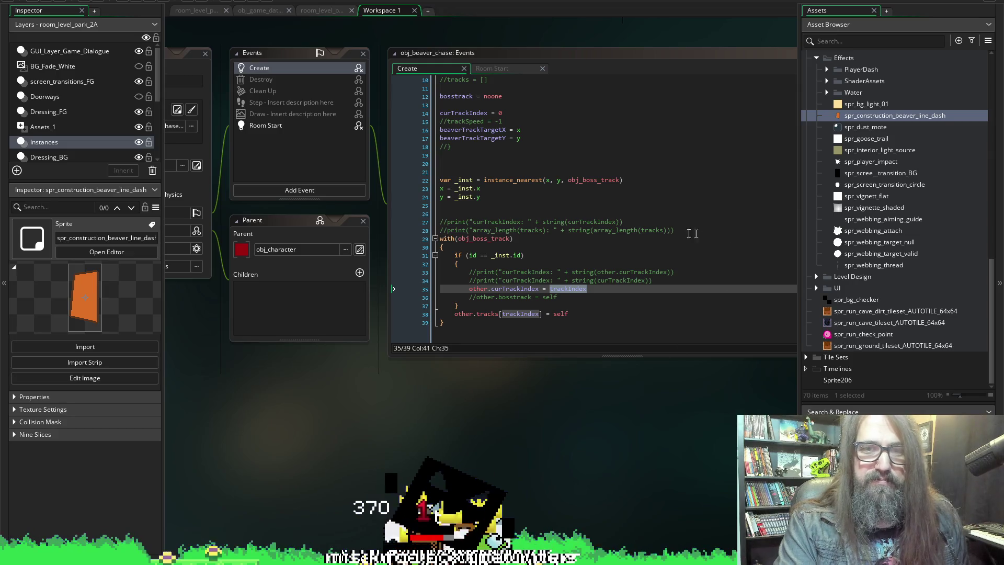
middle_click(510, 238)
scroll(494, 365, down, 4)
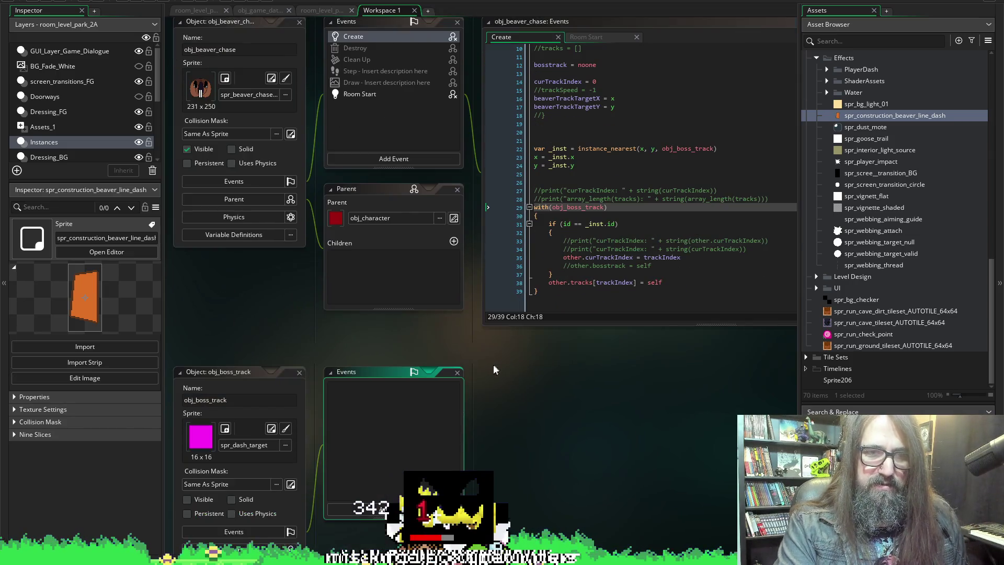
click(247, 490)
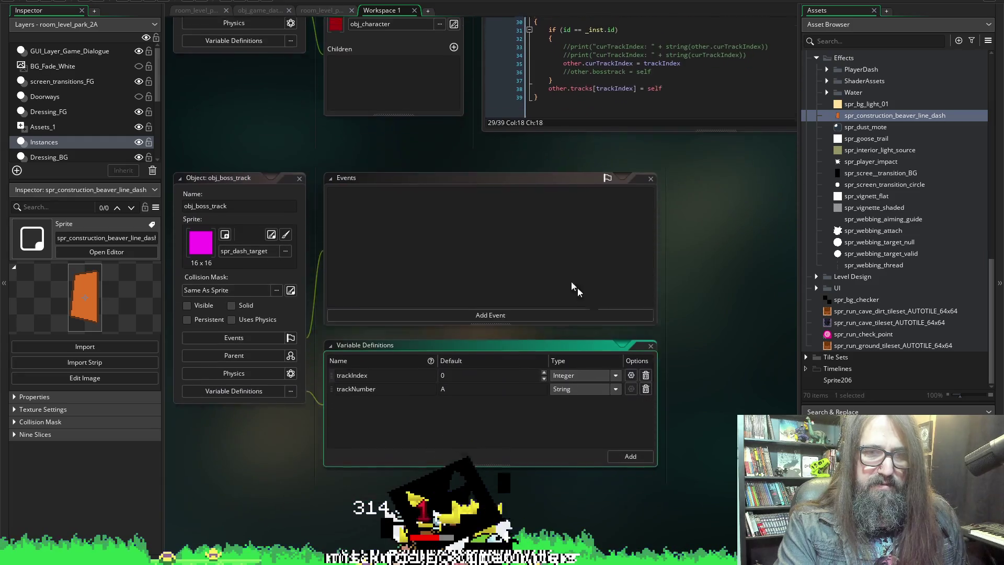
scroll(418, 341, up, 5)
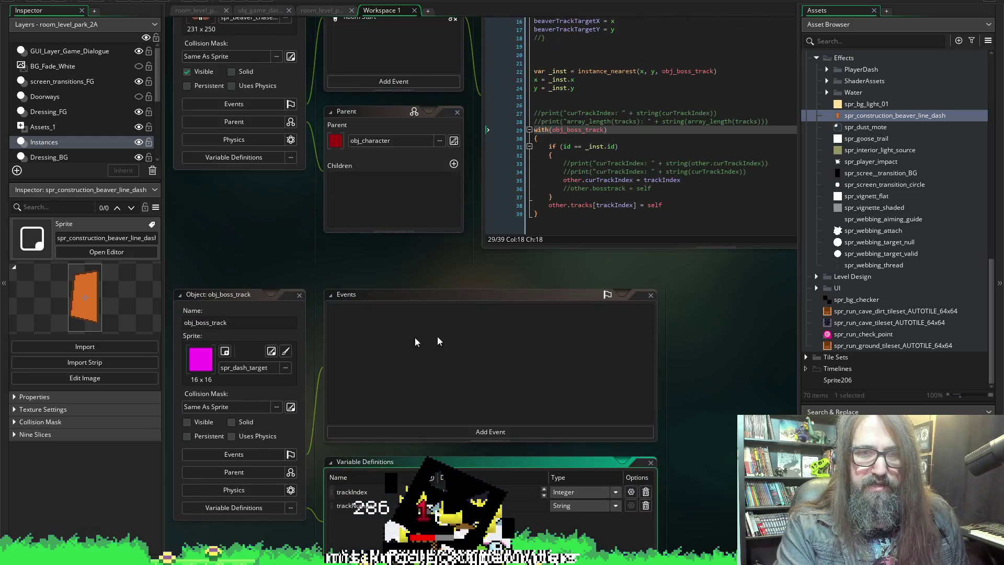
Close the obj_boss_track windows and highlight curTrackIndex in the beaver-chase Create code.
click(299, 294)
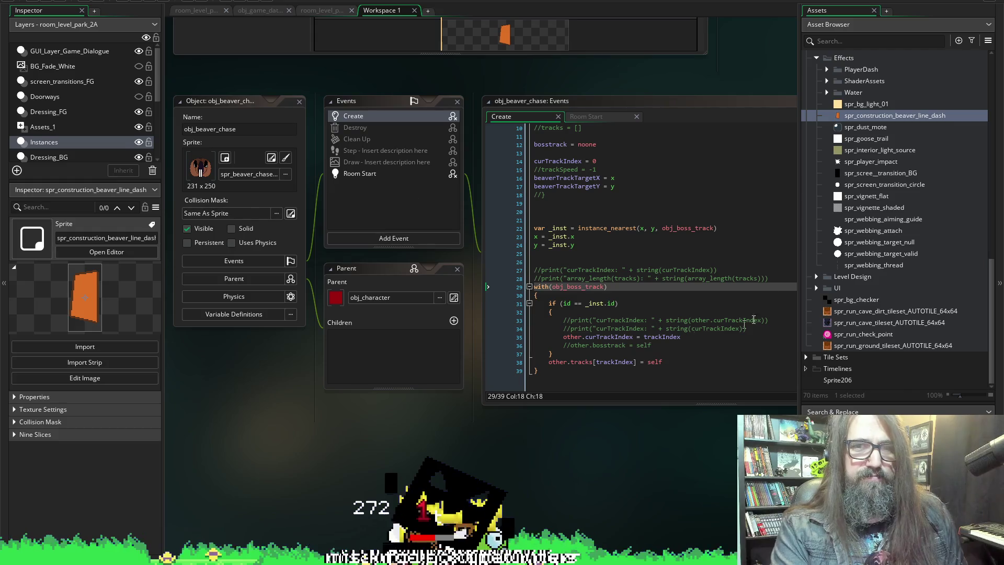
scroll(550, 237, up, 3)
click(551, 236)
double_click(550, 236)
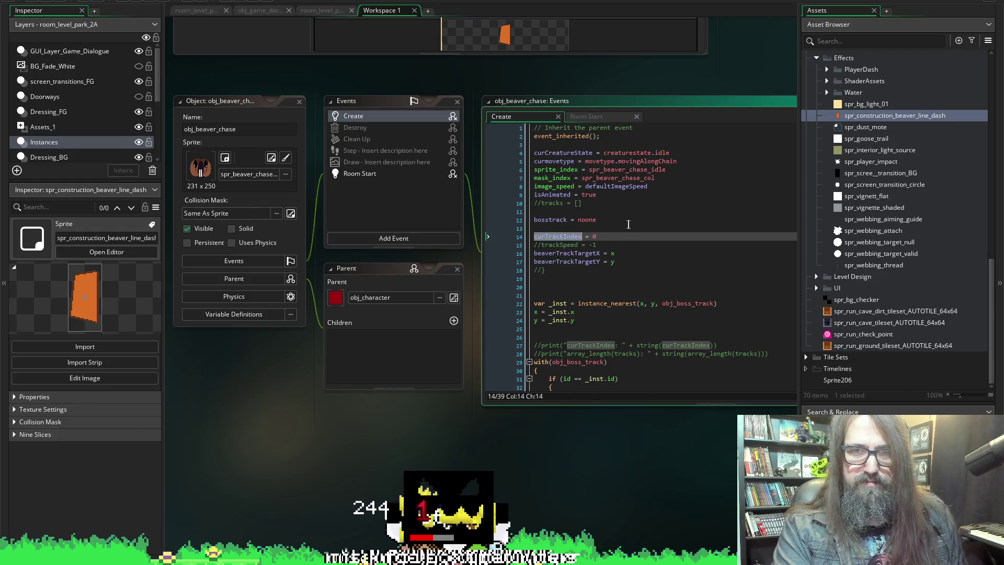
Pan to obj_character's Step code at the curTrackIndex >= array_length(tracks) check near line 1089.
scroll(612, 220, down, 3)
scroll(612, 220, up, 3)
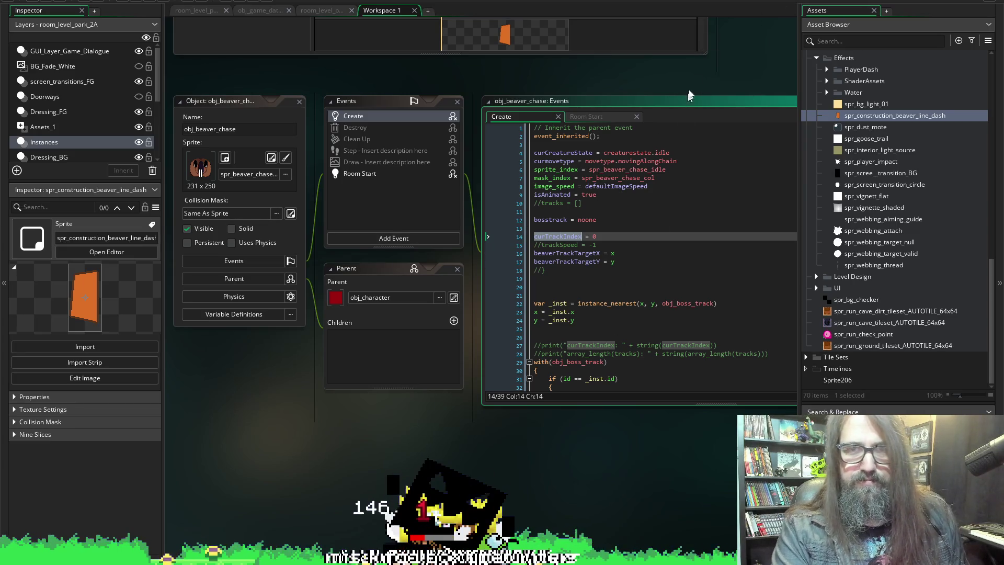
scroll(743, 59, up, 10)
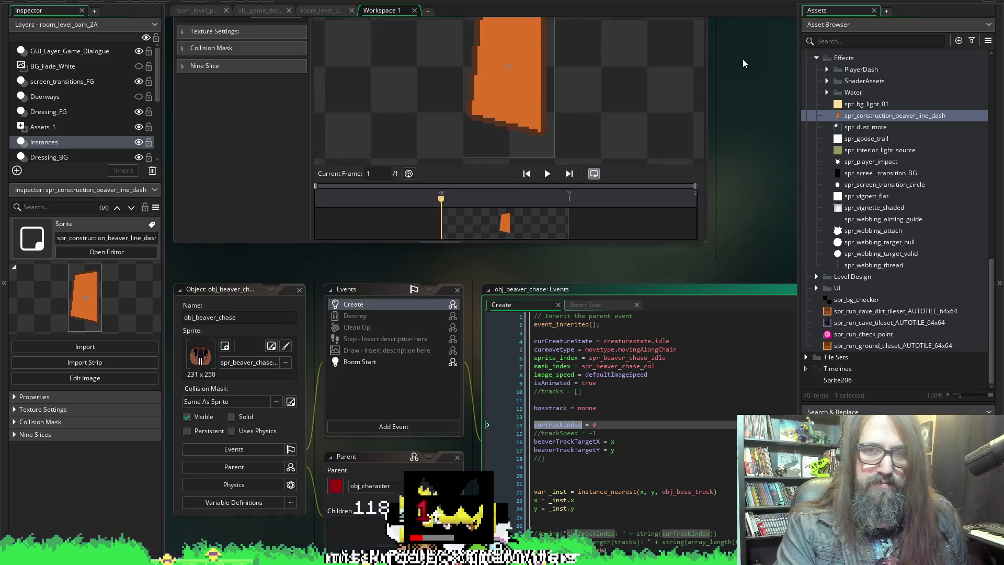
scroll(742, 384, down, 10)
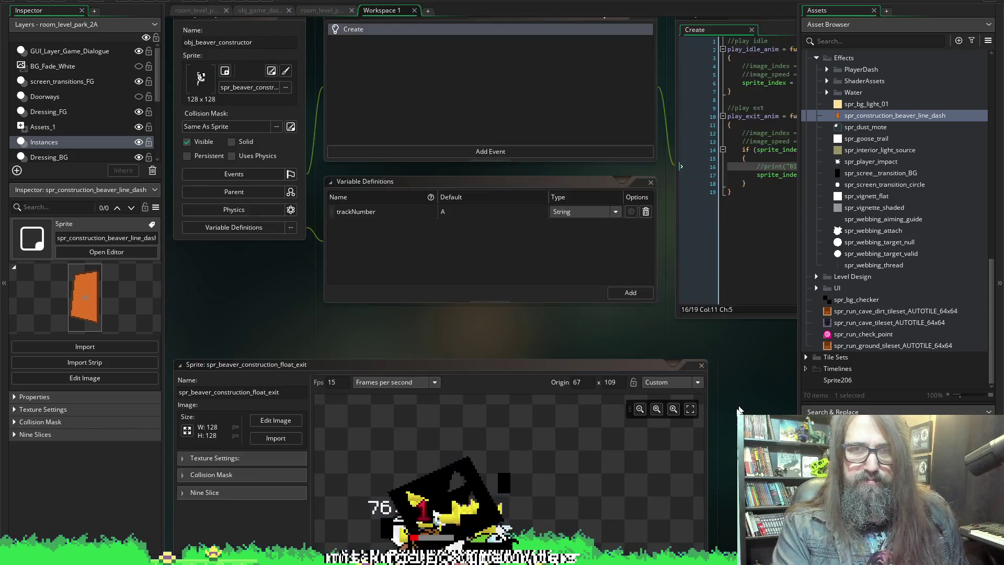
scroll(432, 220, up, 8)
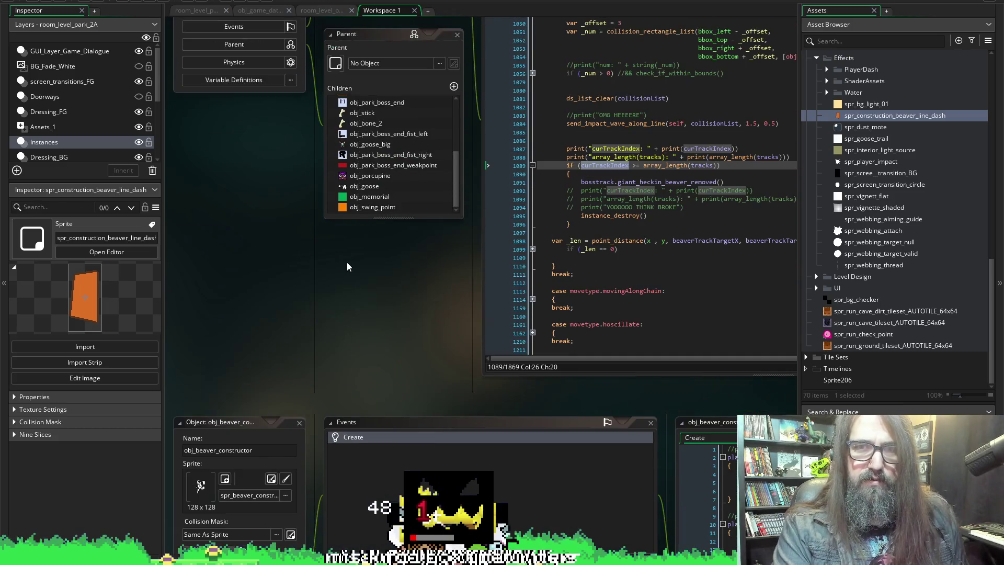
Replace the inner print( with string( on lines 1087 and 1088.
scroll(347, 262, right, 6)
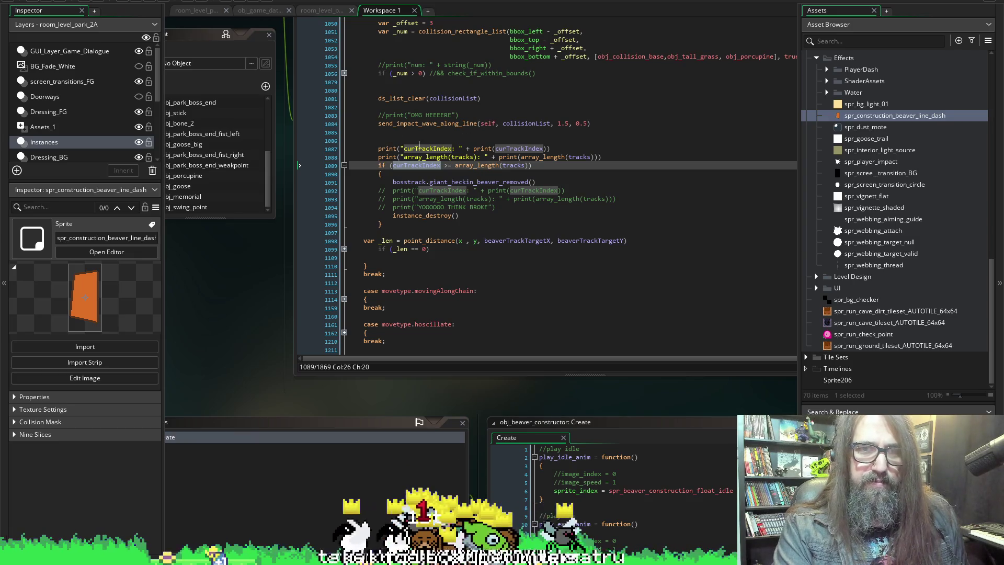
double_click(480, 148)
text(str)
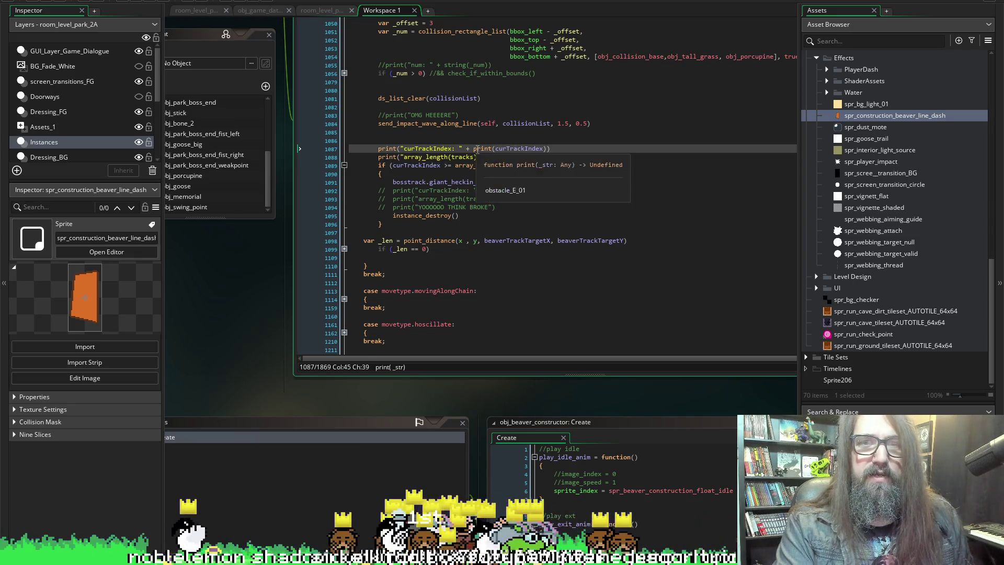
text(ing)
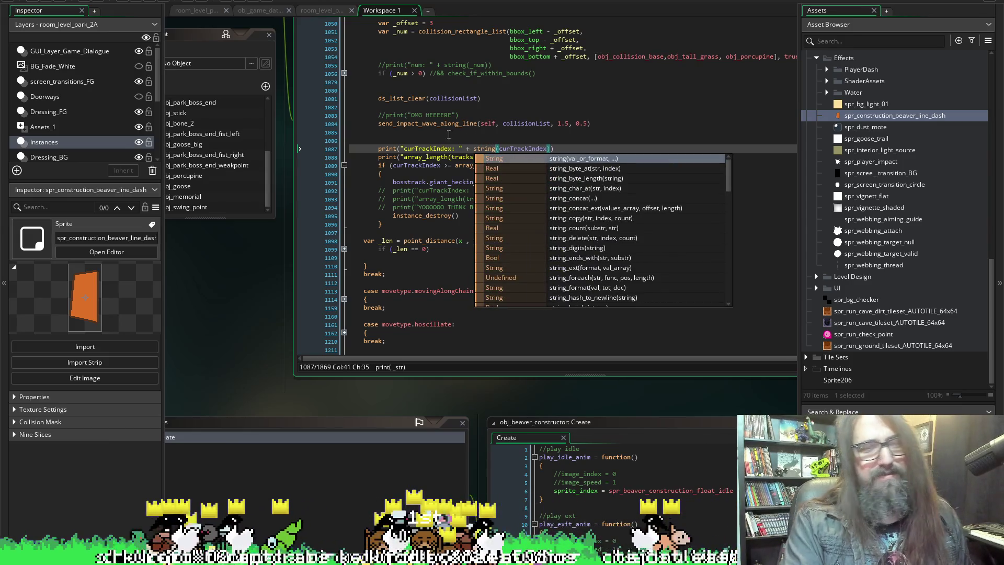
click(390, 166)
double_click(503, 157)
text(string(array_length(tracks)
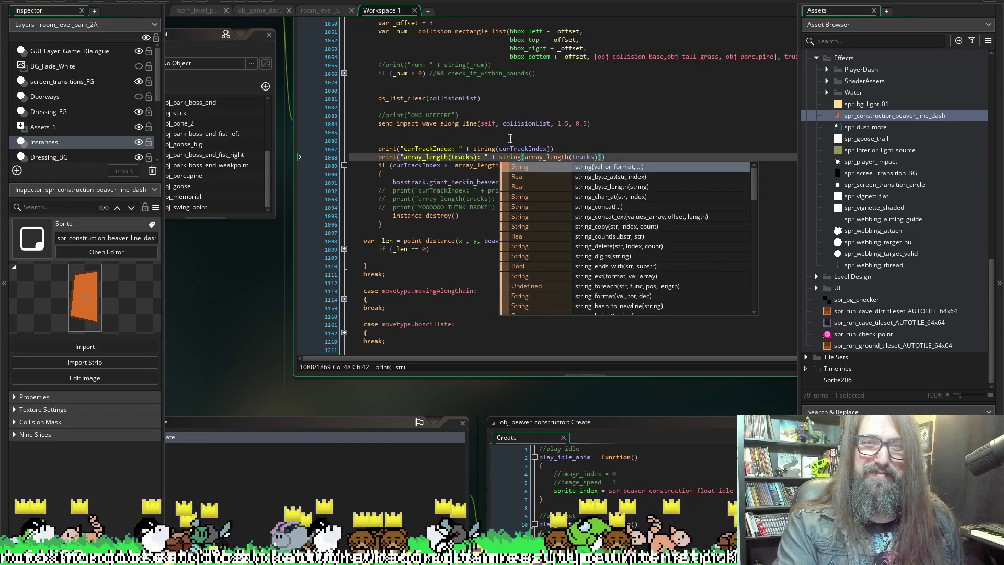
click(476, 149)
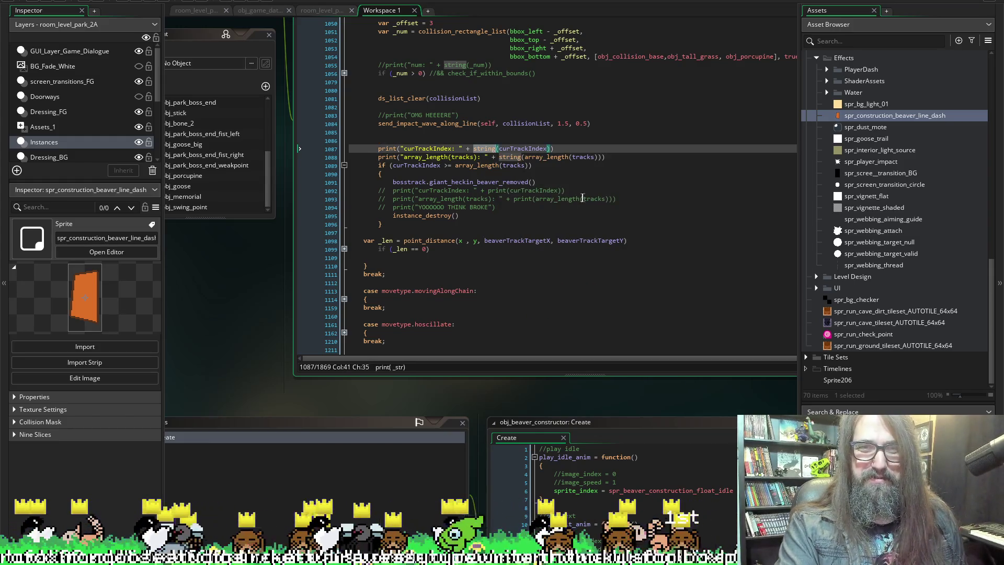
Move to the inner prints on lines 1092 and 1093, then run the game.
click(494, 192)
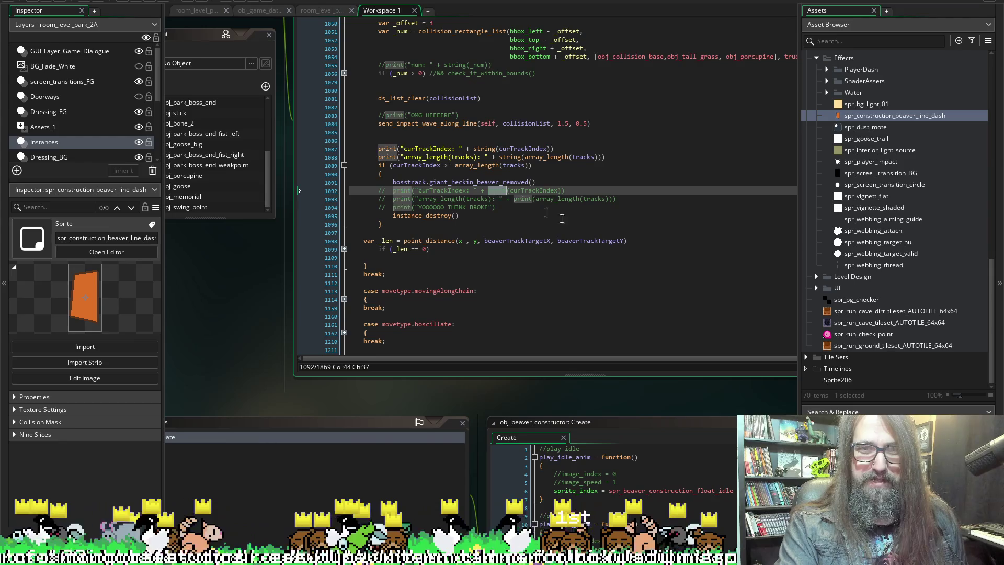
click(518, 200)
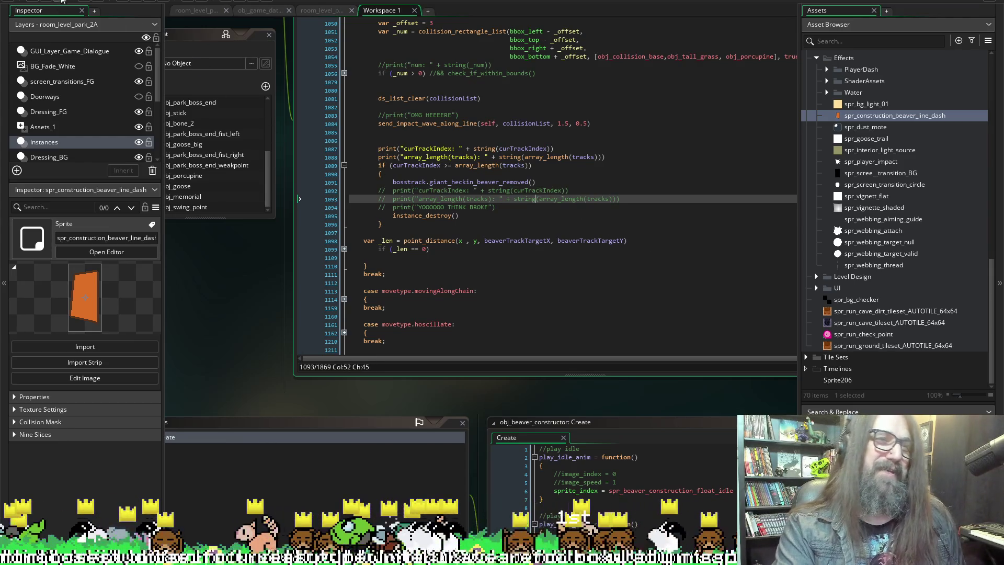
click(139, 4)
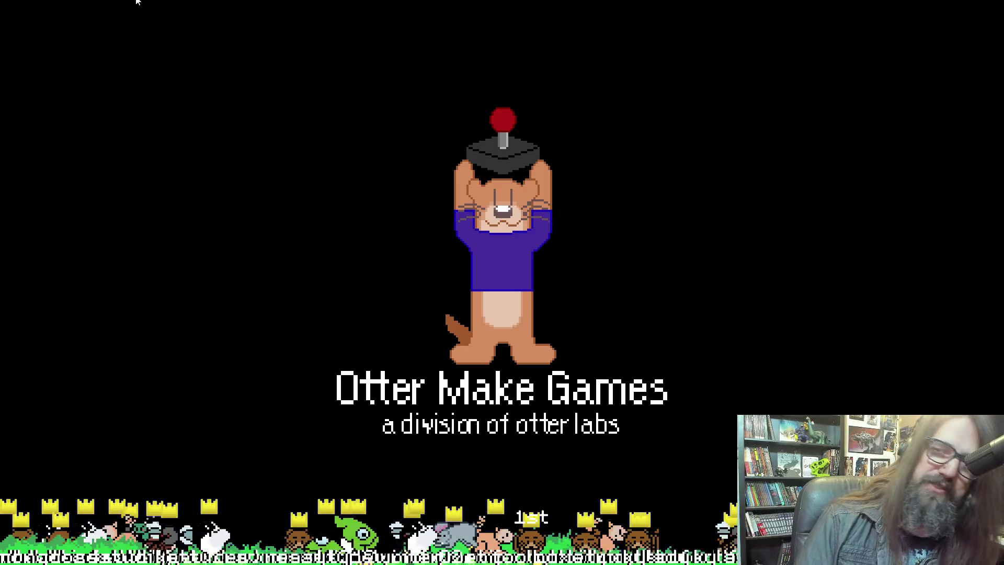
Continue the saved game, move the dog right into the chase, and window it to read the log.
key(Down)
key(Return)
key(Right)
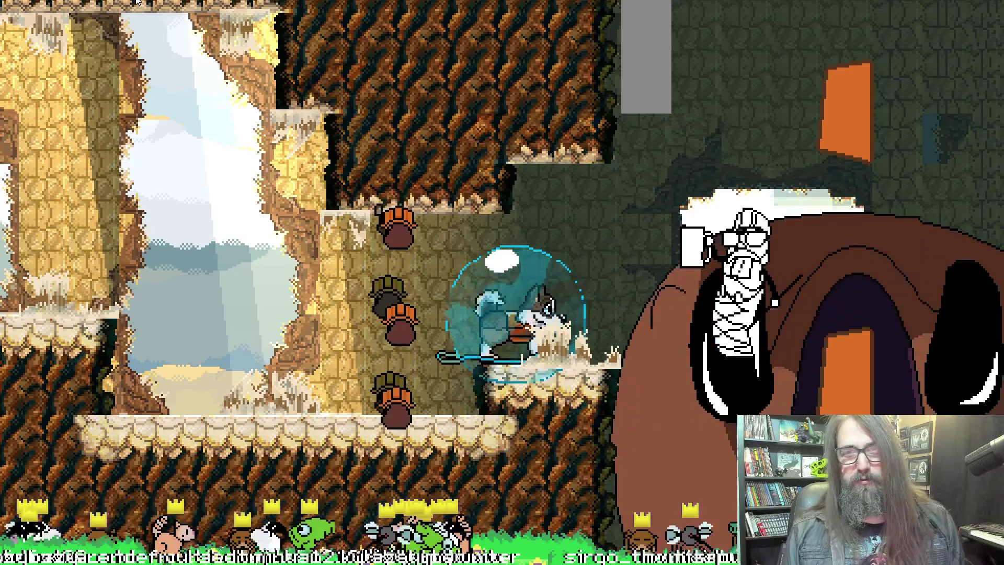
key(alt+Tab)
click(137, 3)
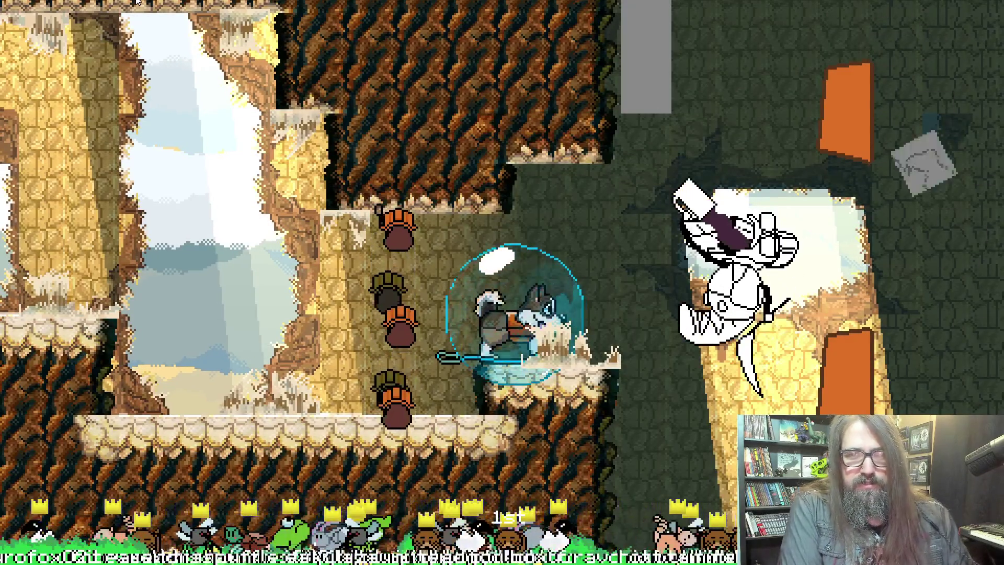
key(alt+Tab)
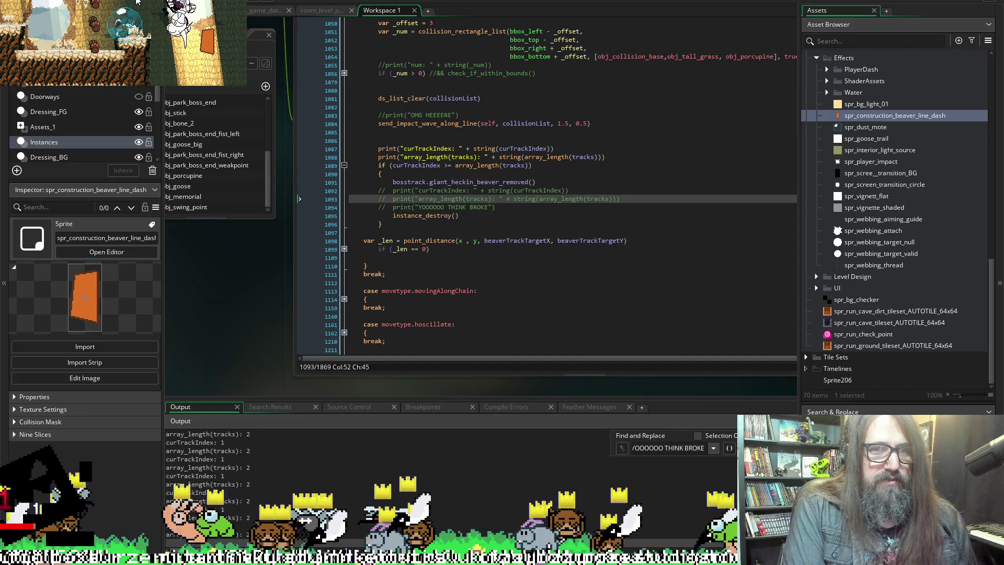
Uncomment the THINK BROKE and curTrackIndex prints in the branch; comment out the per-frame prints.
click(309, 1)
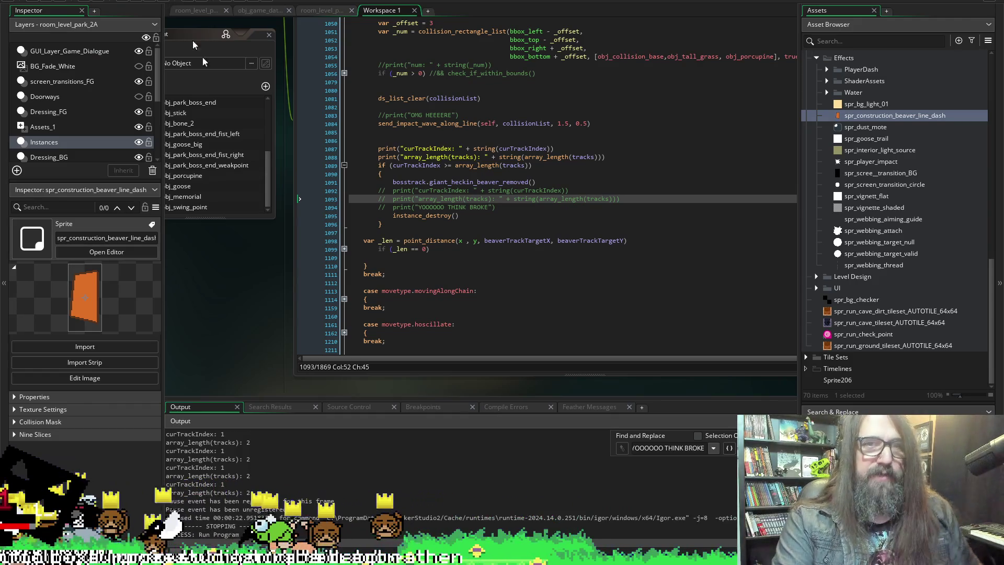
click(386, 207)
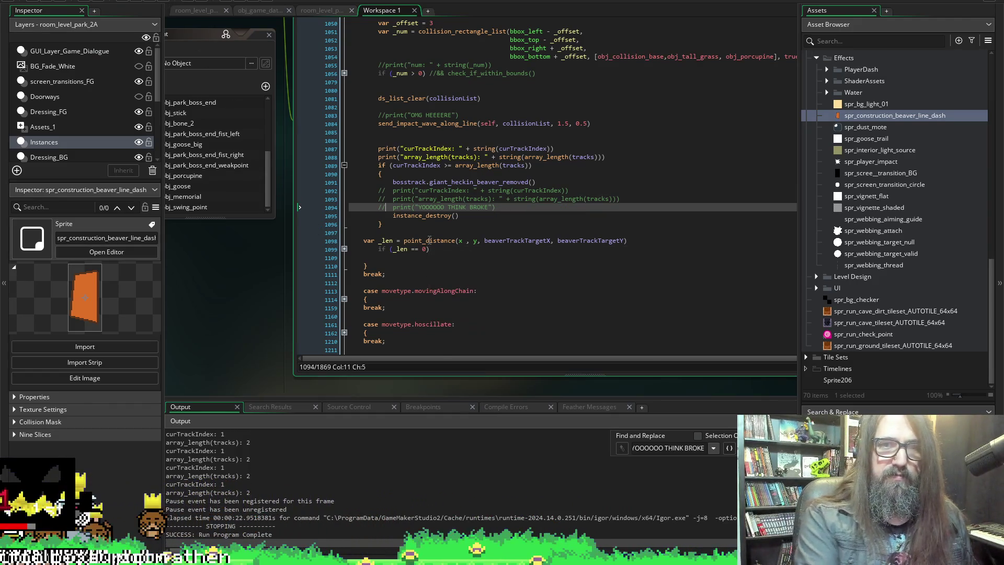
key(Up)
key(Up)
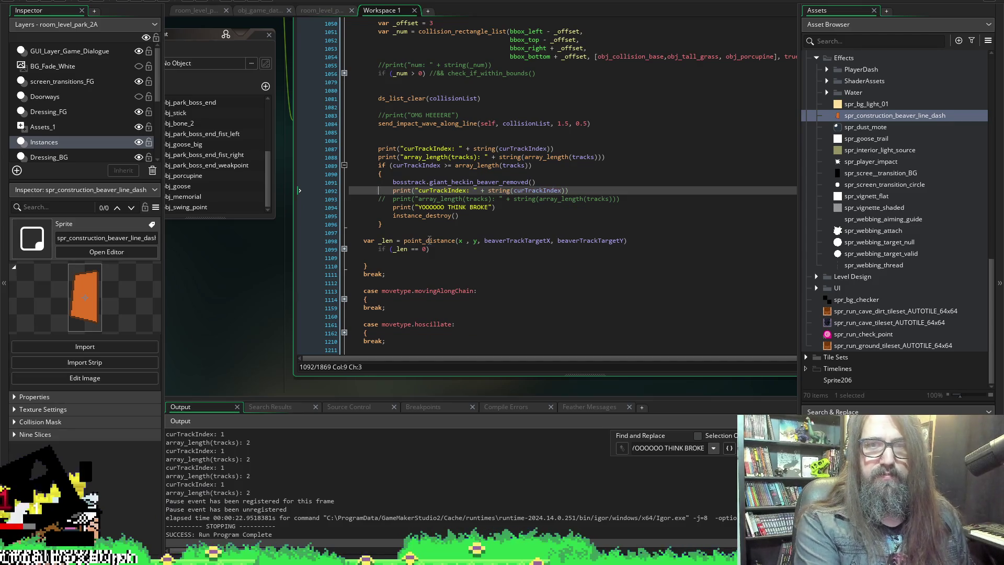
key(Up)
key(Up)
key(Up)
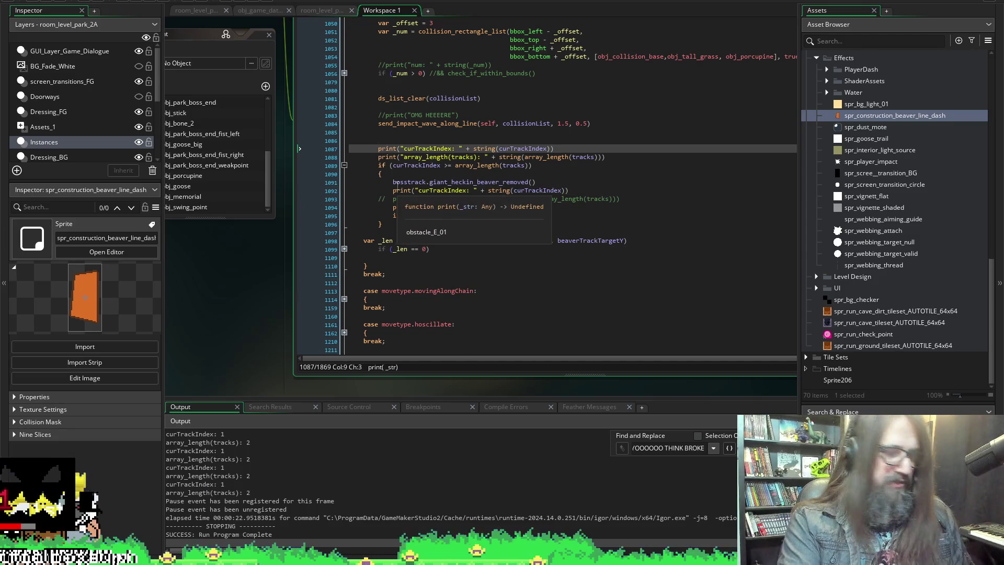
key(ctrl+k)
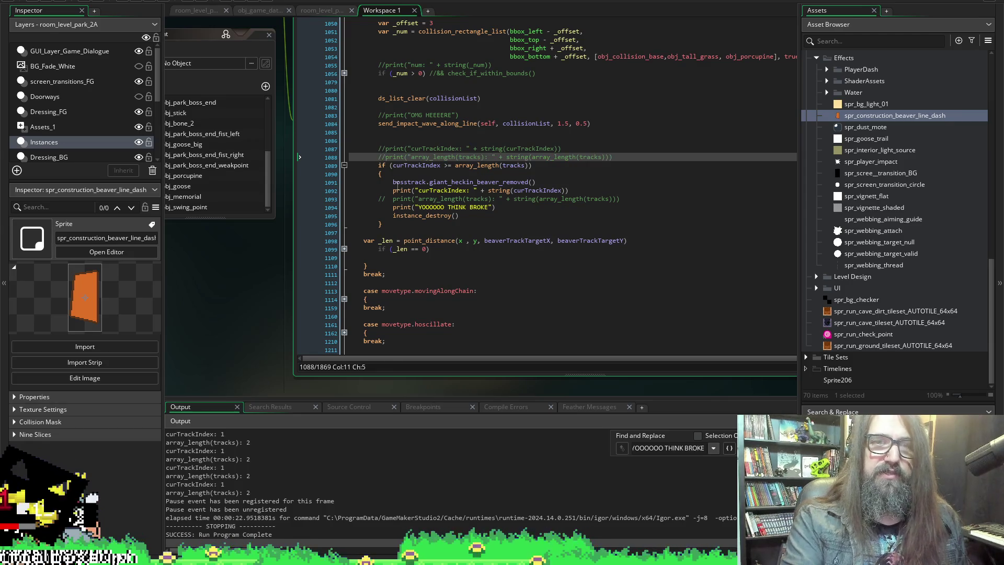
key(Down)
key(Down)
key(Down)
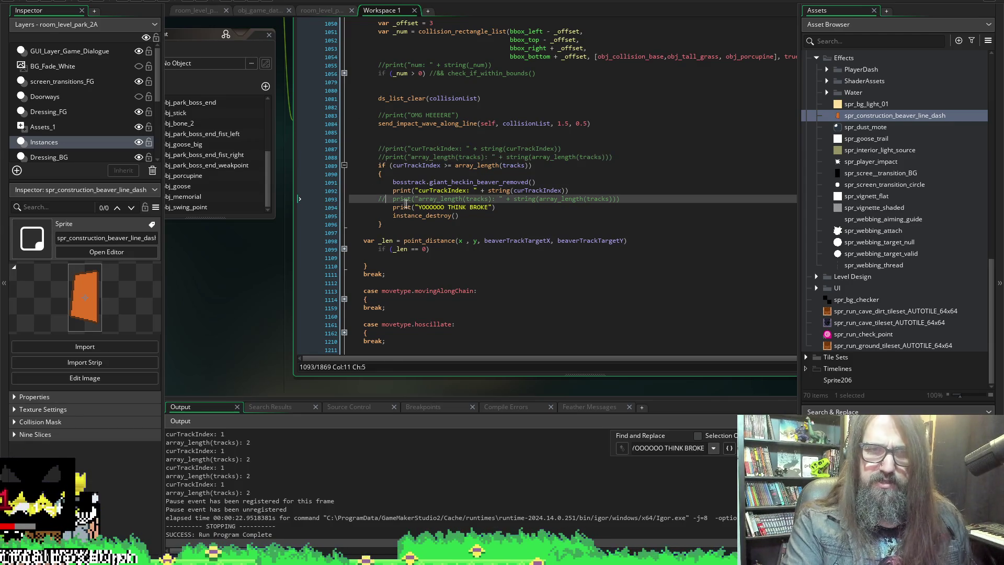
Change line 1089's condition to curTrackIndex >= array_length(tracks) - 1 and rerun the game.
scroll(293, 484, down, 2)
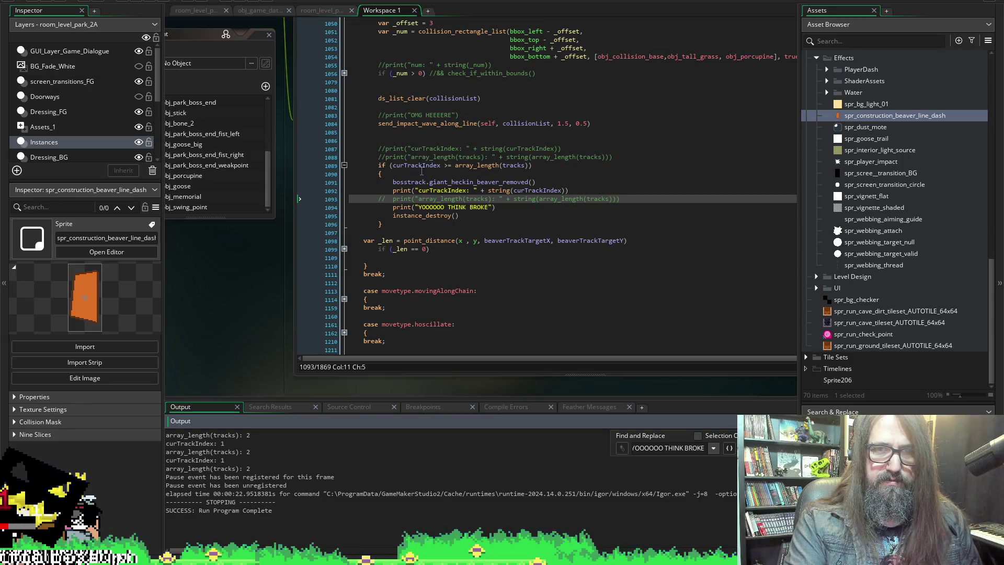
click(531, 166)
text(- 1)
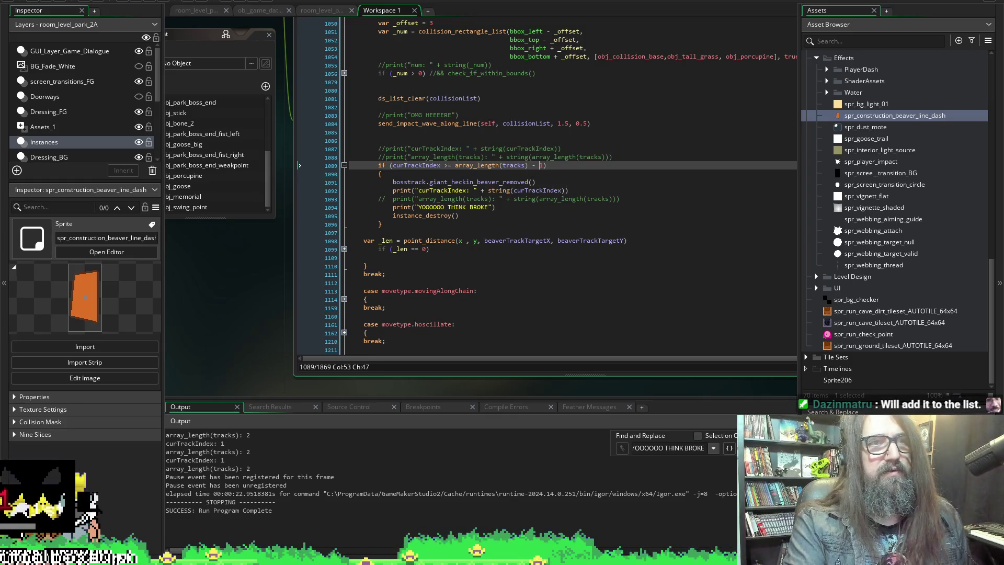
click(132, 2)
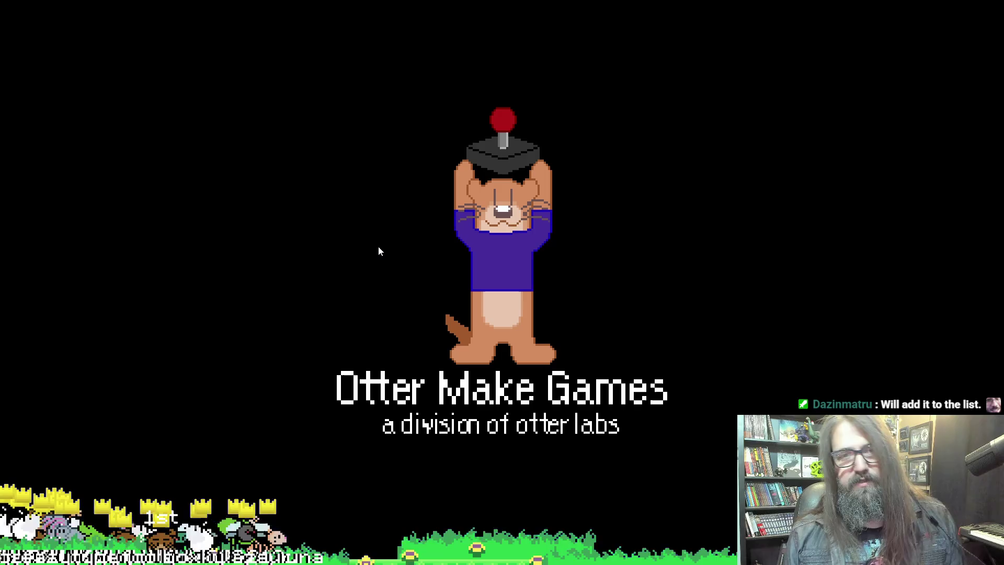
Continue the saved game into the beaver chase, then abort at the line 1091 code error.
key(Down)
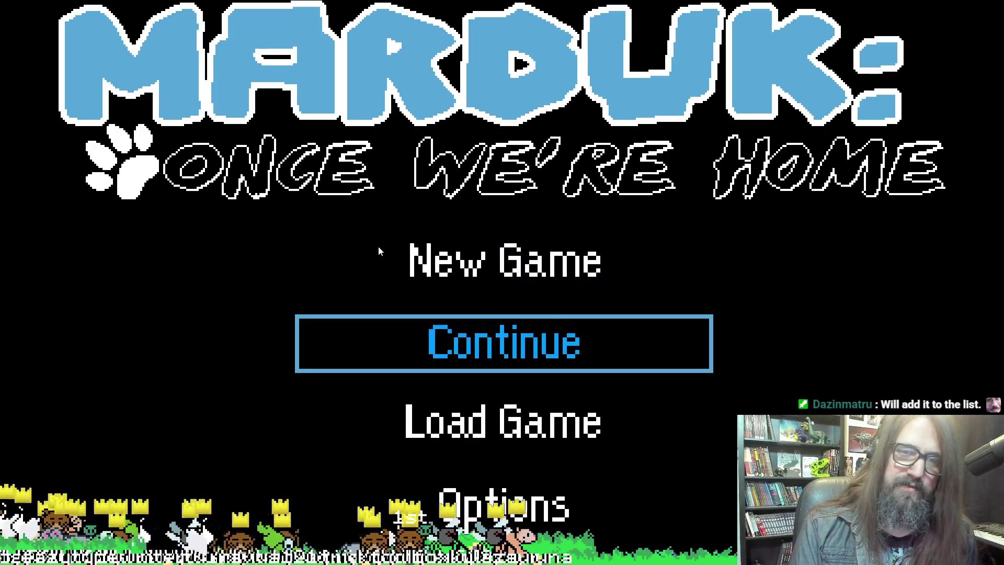
key(Return)
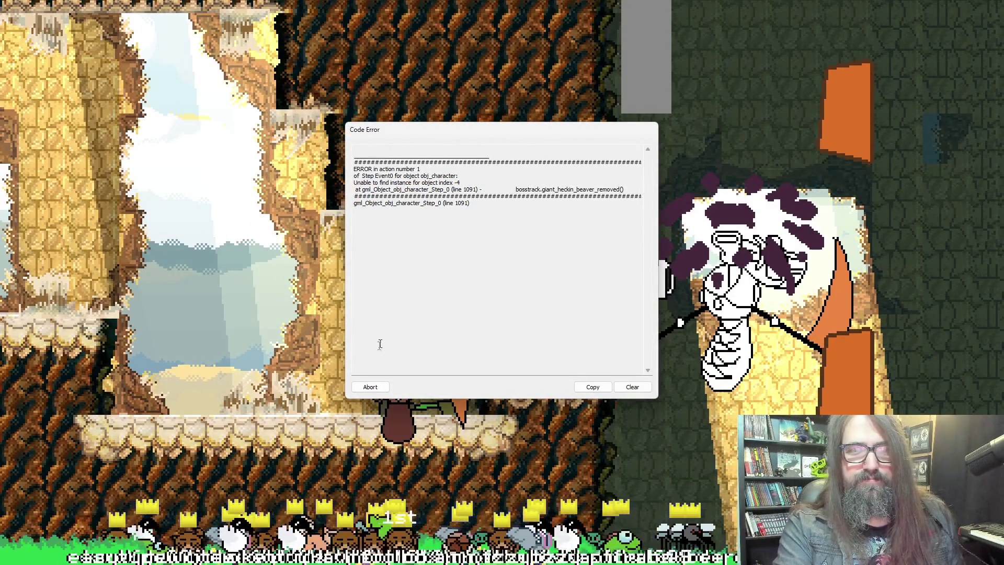
click(369, 388)
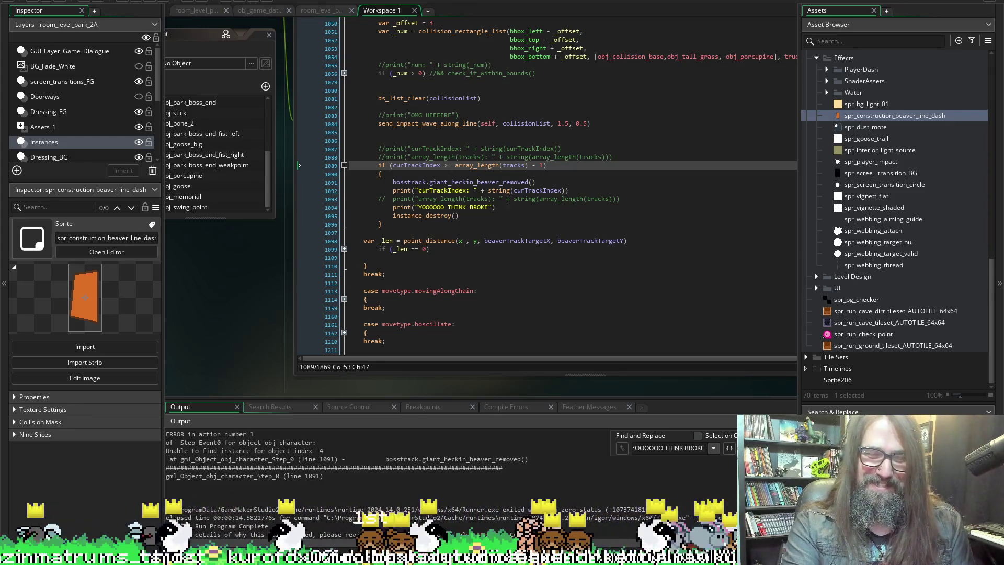
click(341, 452)
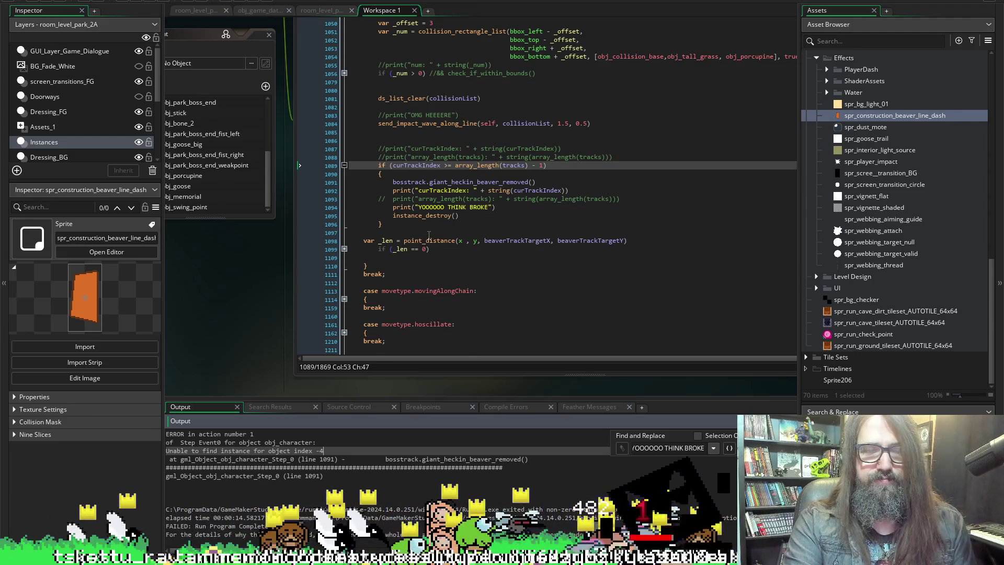
scroll(428, 224, up, 3)
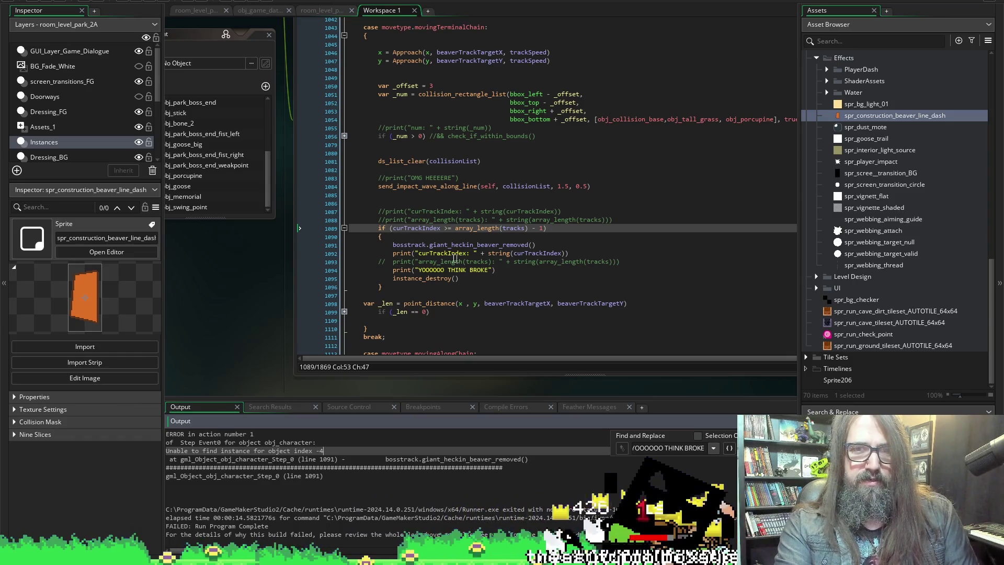
click(309, 245)
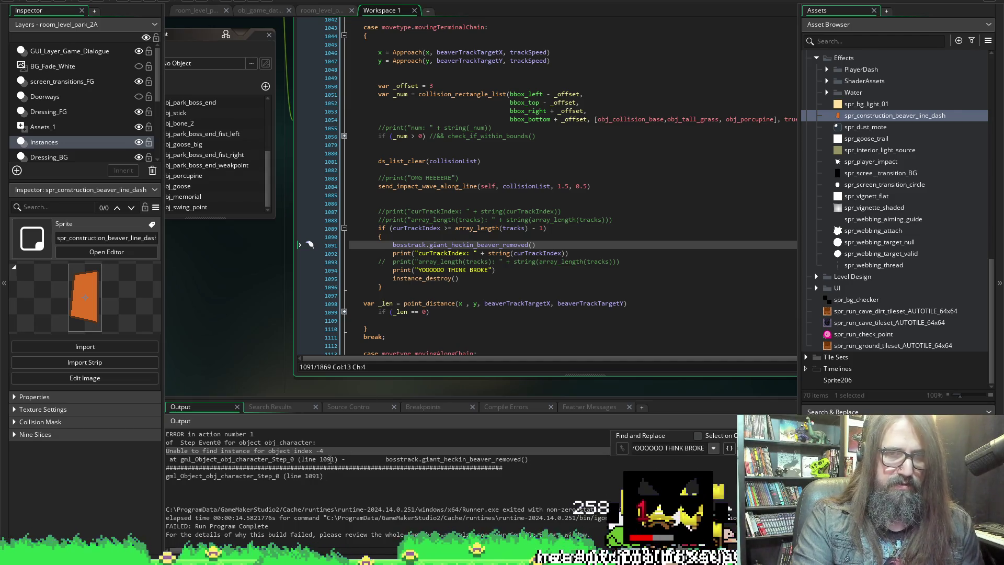
click(427, 245)
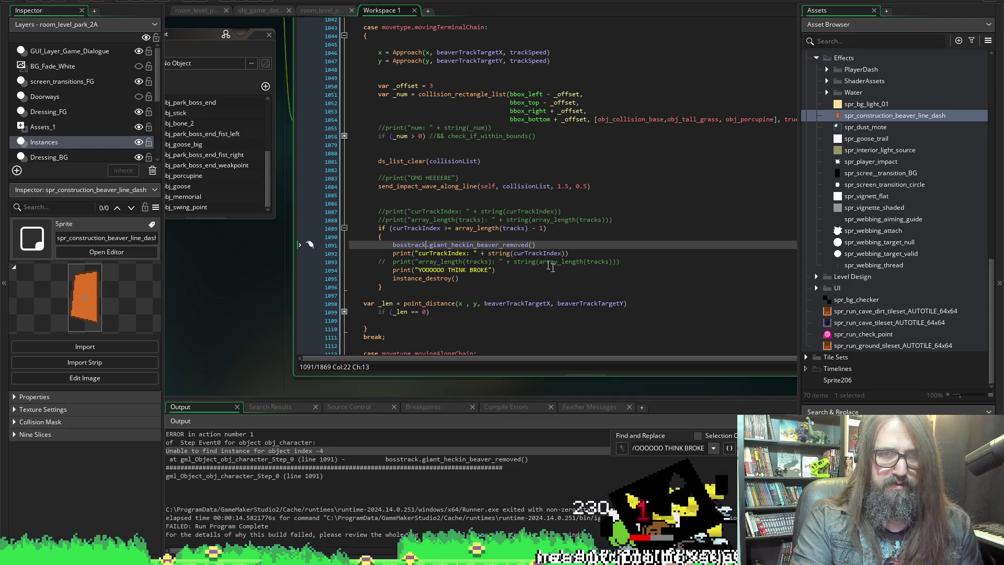
scroll(391, 253, up, 3)
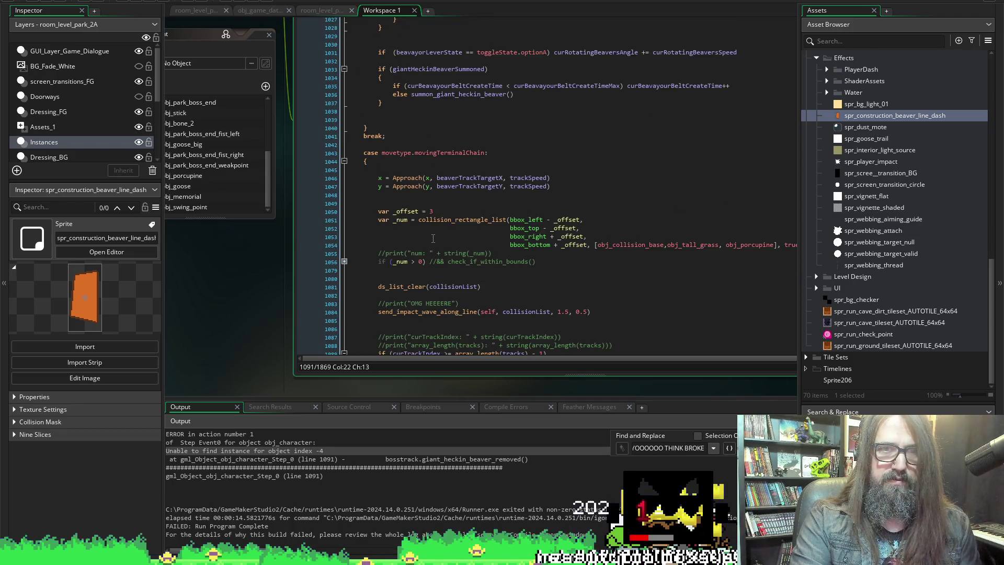
Scroll the workspace past the beaver windows to centre obj_character's Step code near line 1033.
scroll(230, 308, down, 10)
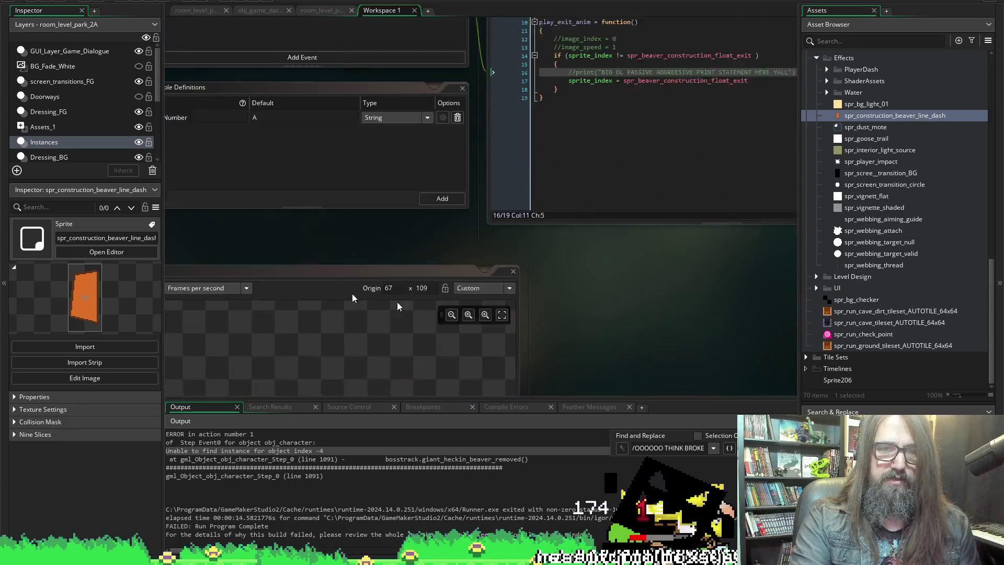
scroll(618, 288, left, 3)
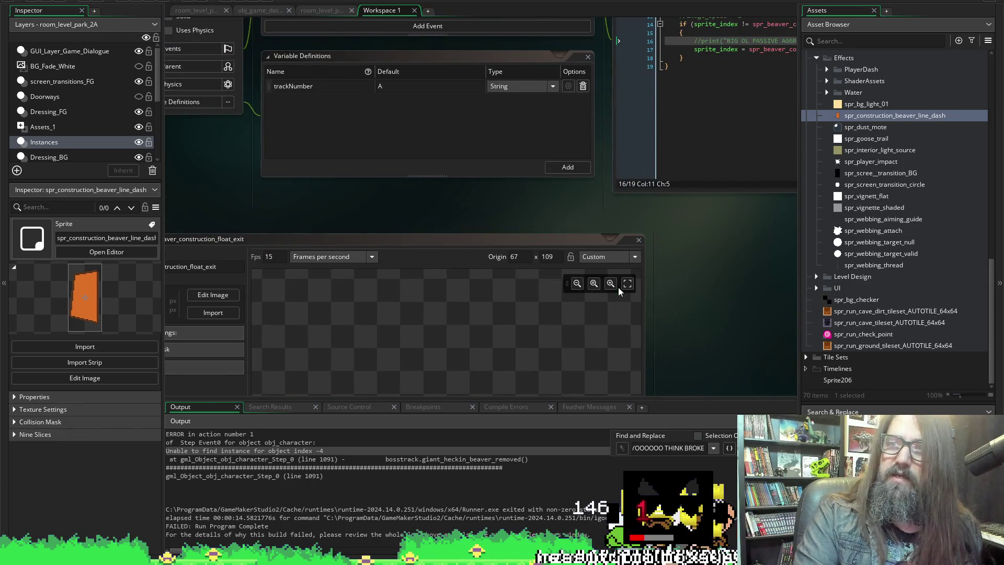
scroll(719, 257, down, 3)
scroll(718, 257, down, 10)
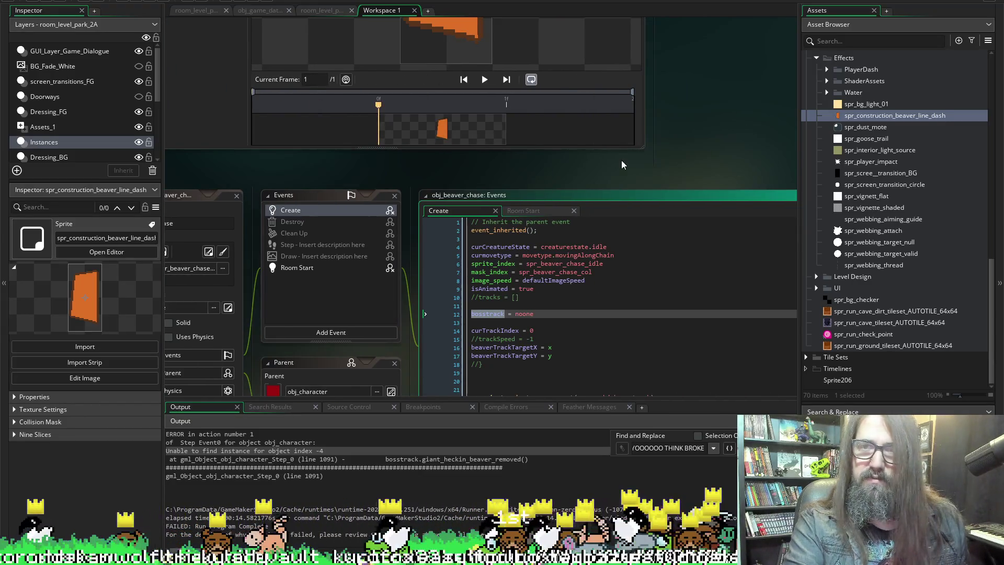
scroll(621, 160, down, 3)
scroll(721, 121, up, 10)
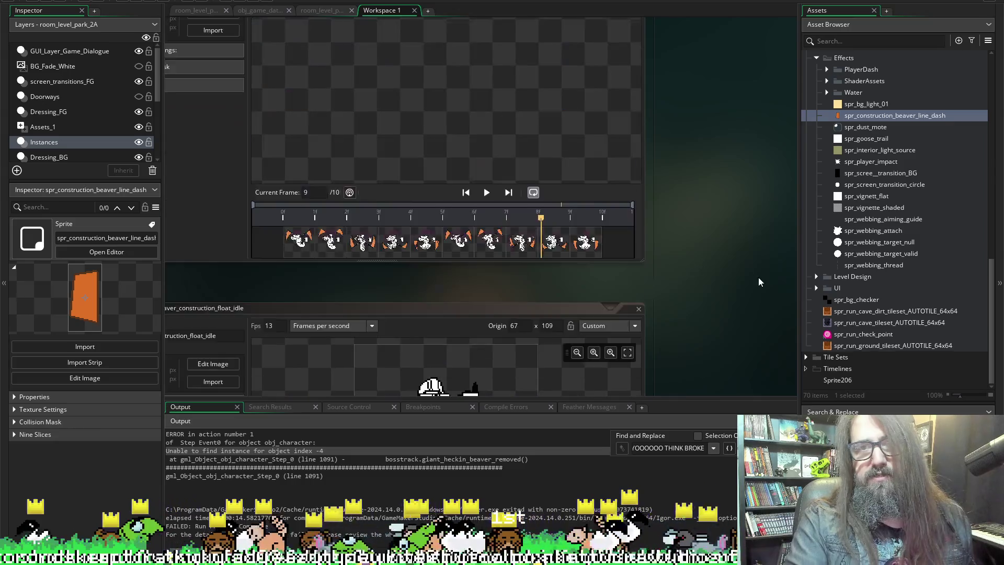
scroll(717, 316, up, 3)
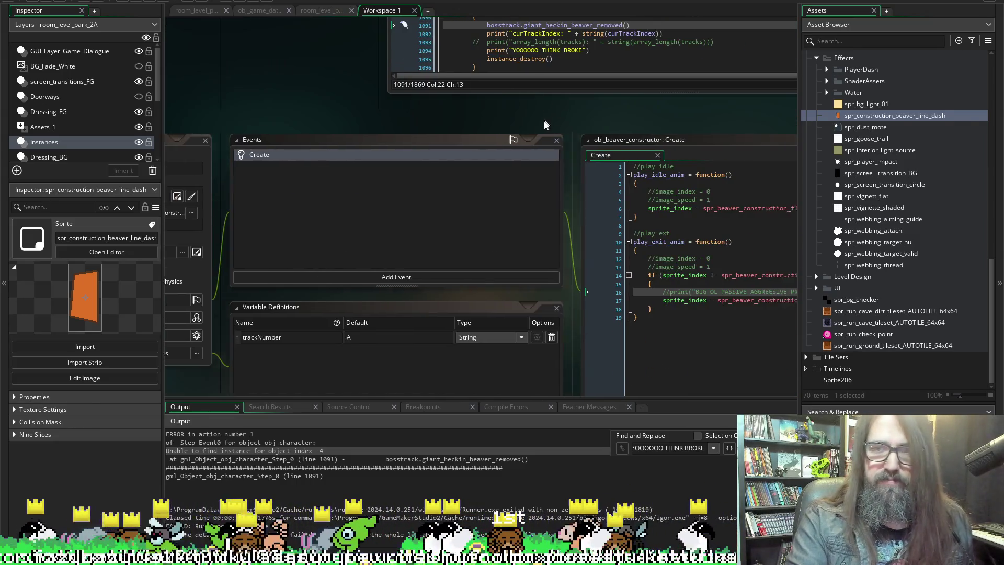
scroll(545, 119, right, 3)
scroll(504, 105, left, 3)
scroll(437, 105, up, 5)
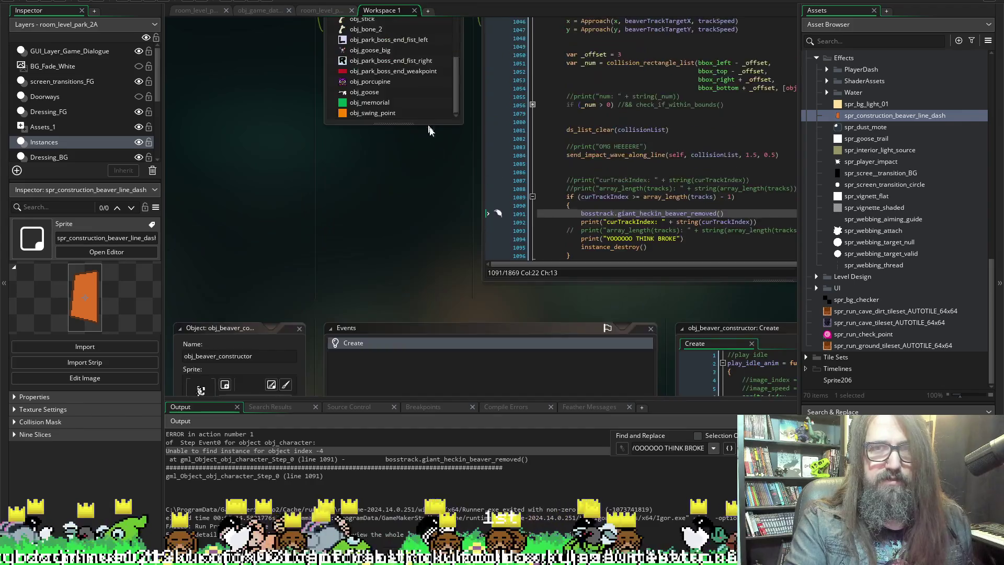
scroll(432, 204, up, 3)
scroll(535, 114, right, 3)
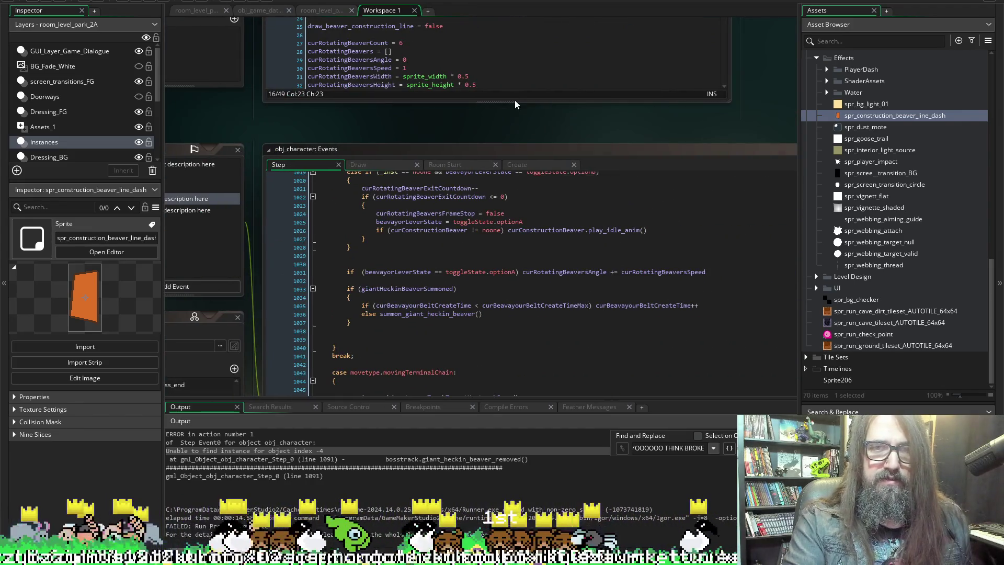
In obj_character's Create event, change line 491's bosstrack value from self to id, then run the game.
click(532, 167)
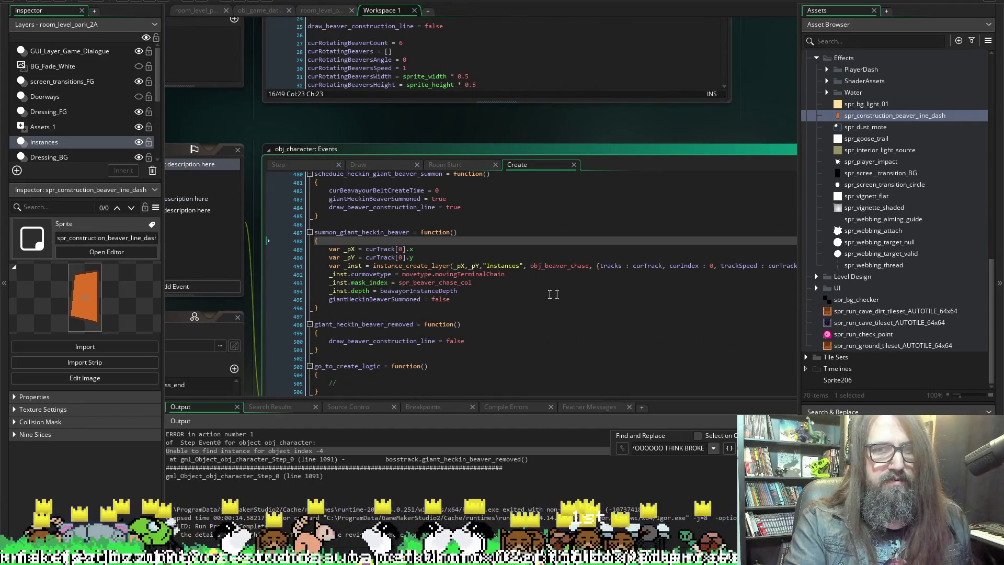
scroll(456, 269, right, 3)
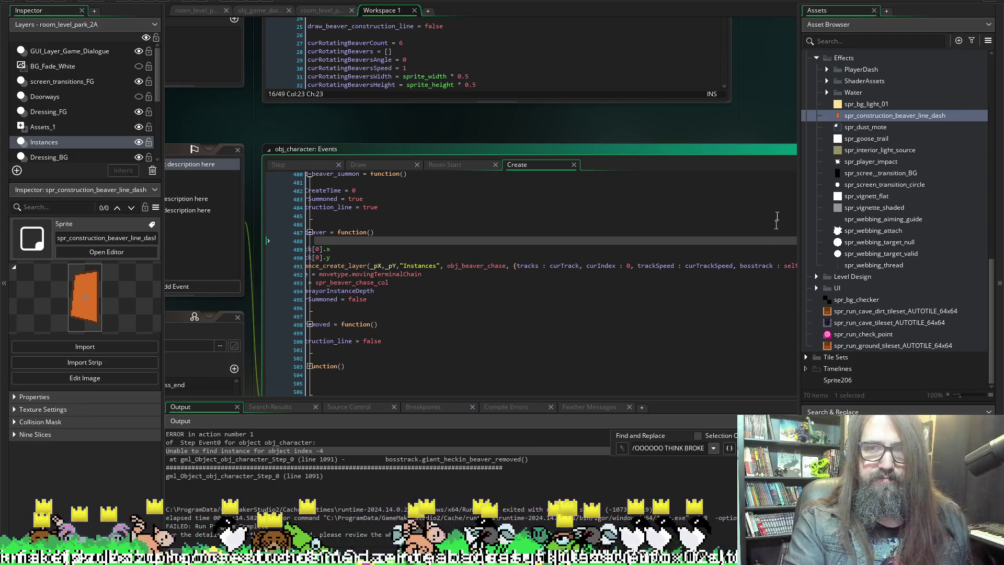
scroll(721, 124, right, 3)
click(664, 264)
double_click(666, 273)
text(id)
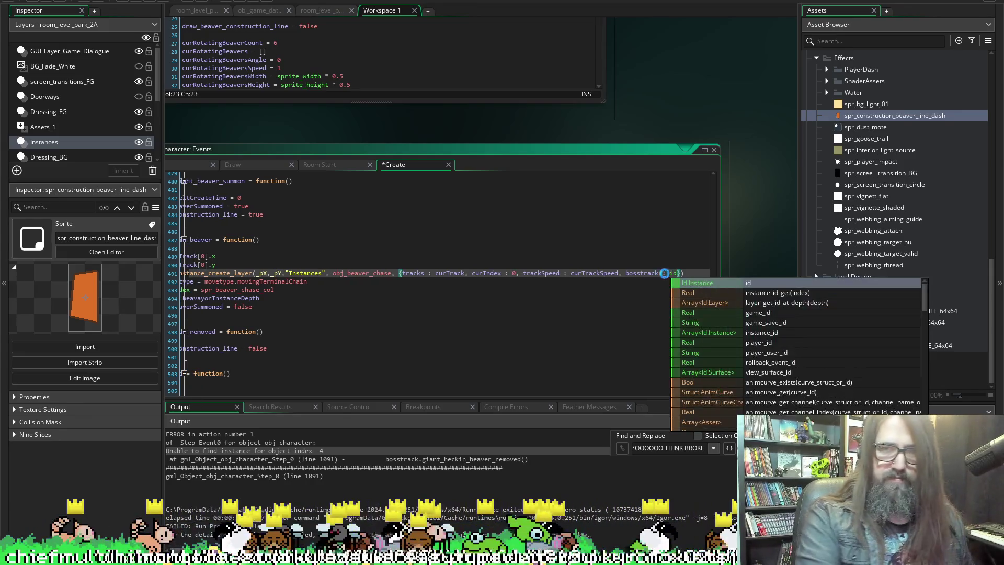
key(Escape)
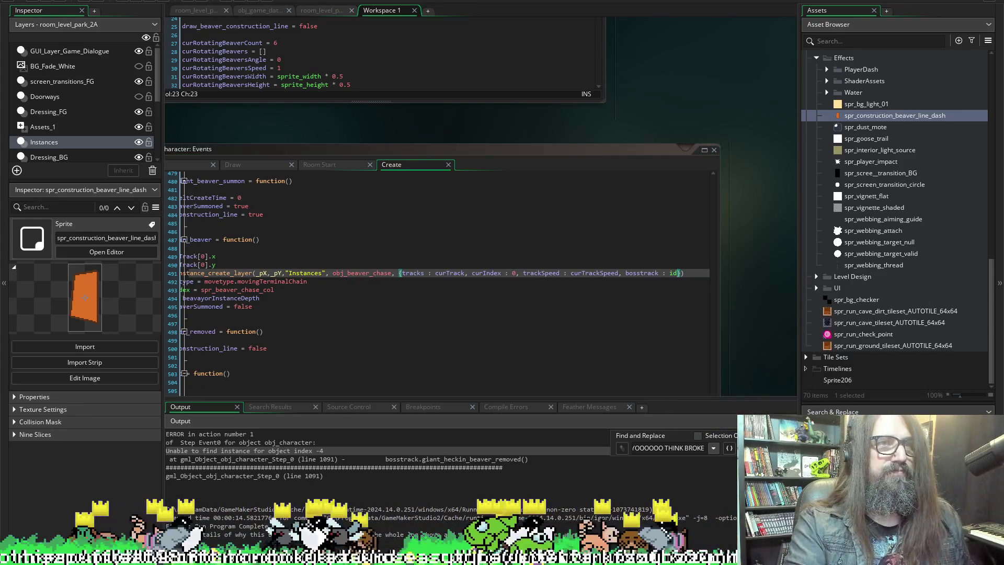
click(137, 3)
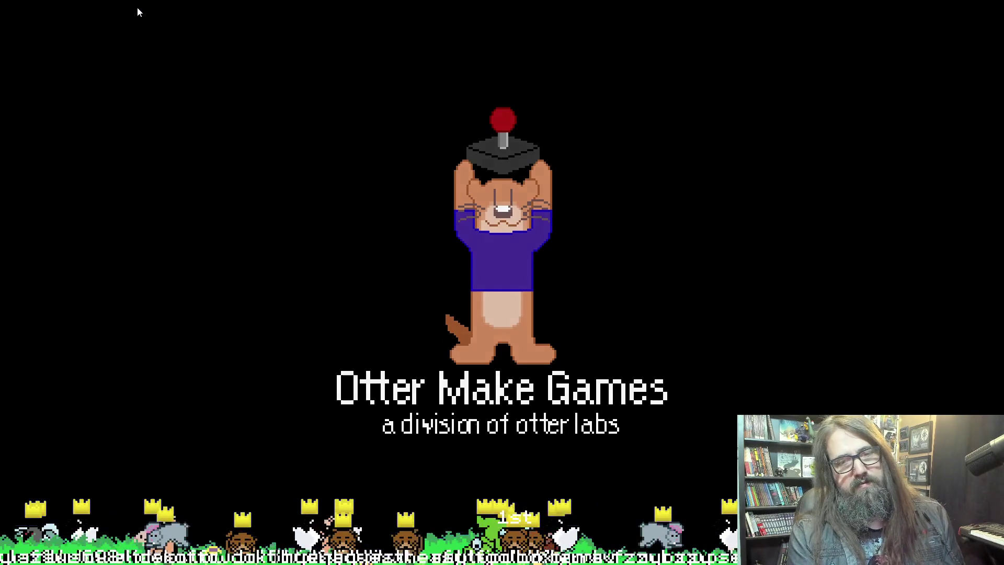
Skip the title screen, play until the beaver-removed code error, and abort the game.
key(Return)
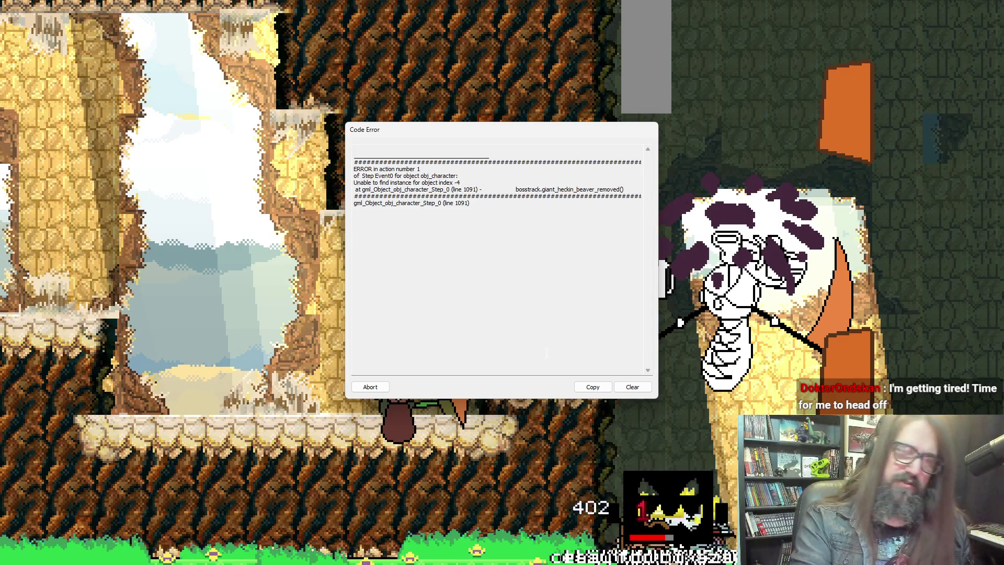
click(371, 388)
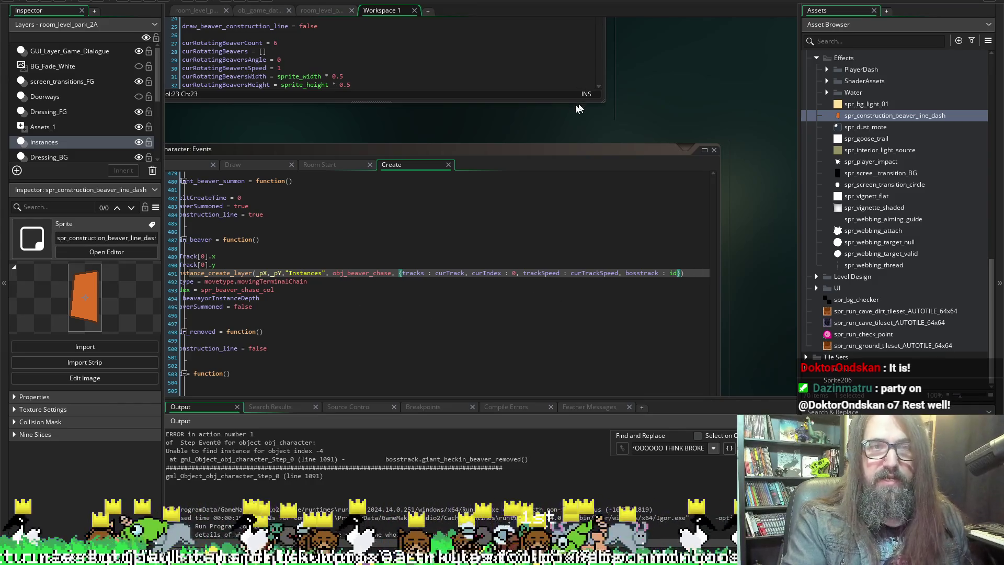
Delete 'bosstrack : id' from the obj_beaver_chase spawn struct on line 491.
scroll(394, 121, up, 5)
scroll(714, 143, down, 6)
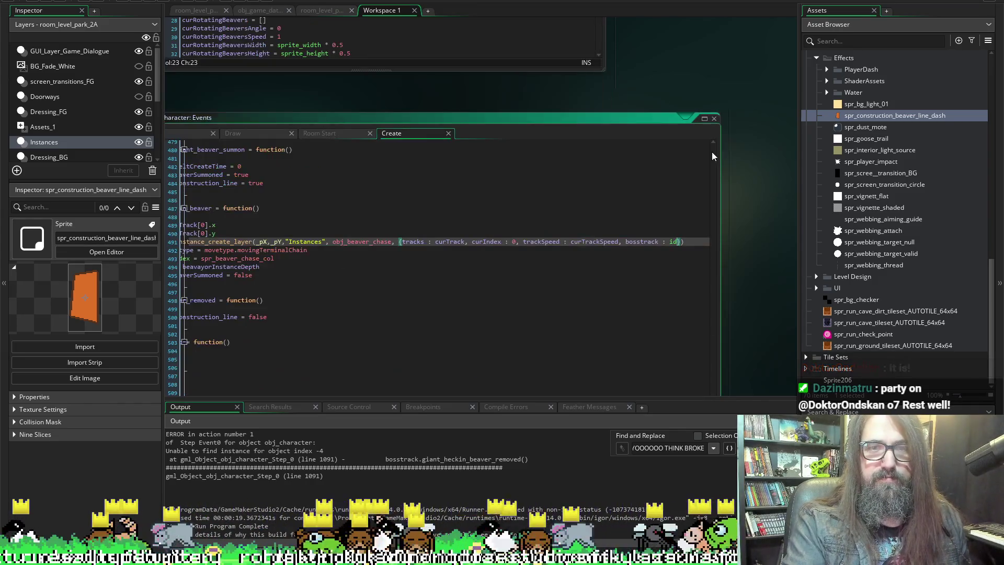
scroll(678, 101, left, 4)
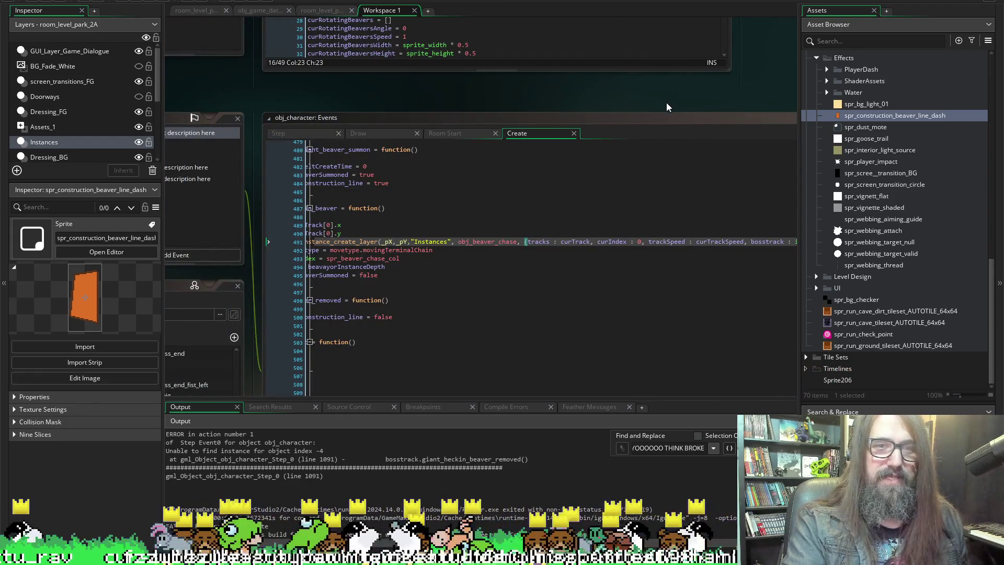
scroll(638, 97, right, 3)
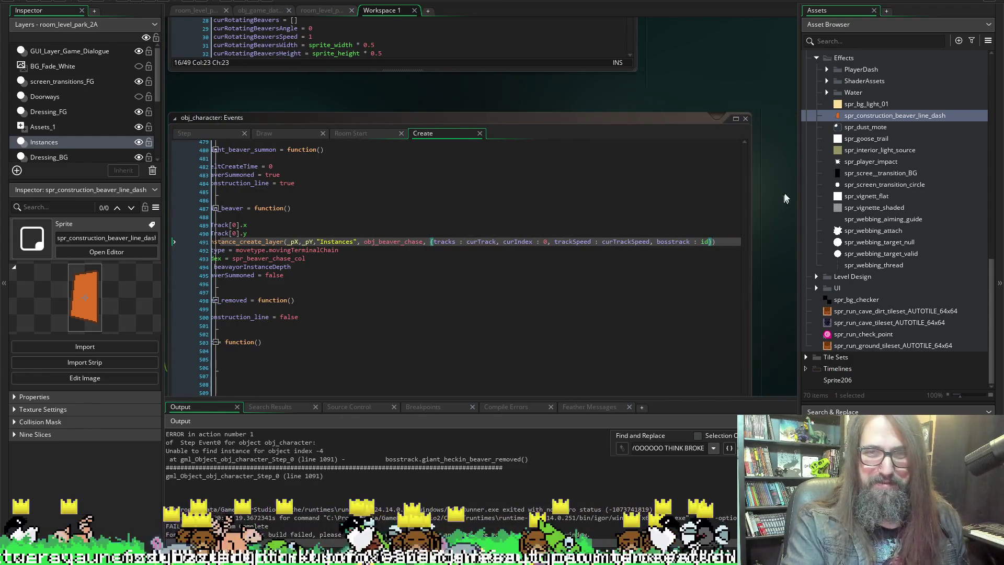
scroll(783, 201, down, 2)
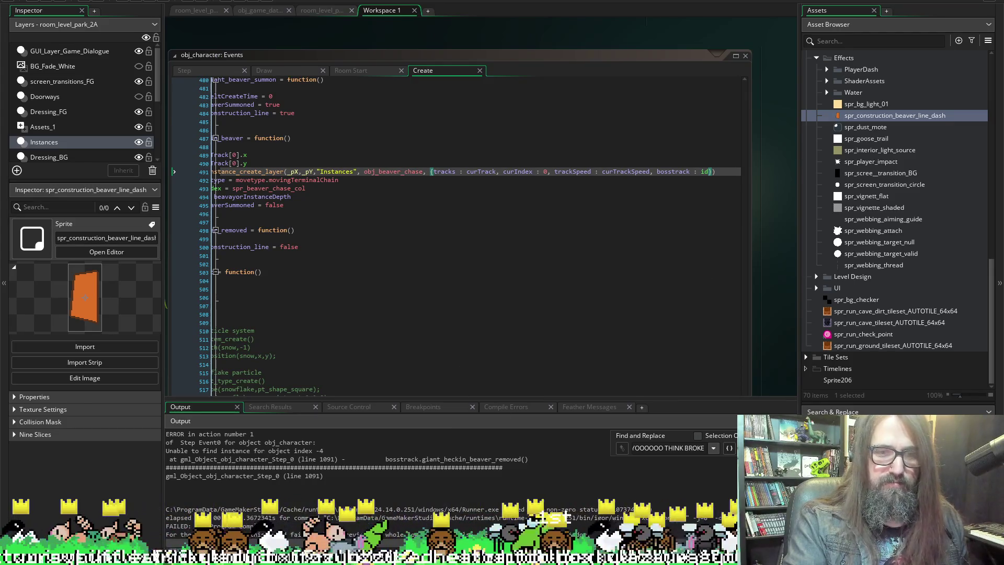
scroll(786, 178, left, 2)
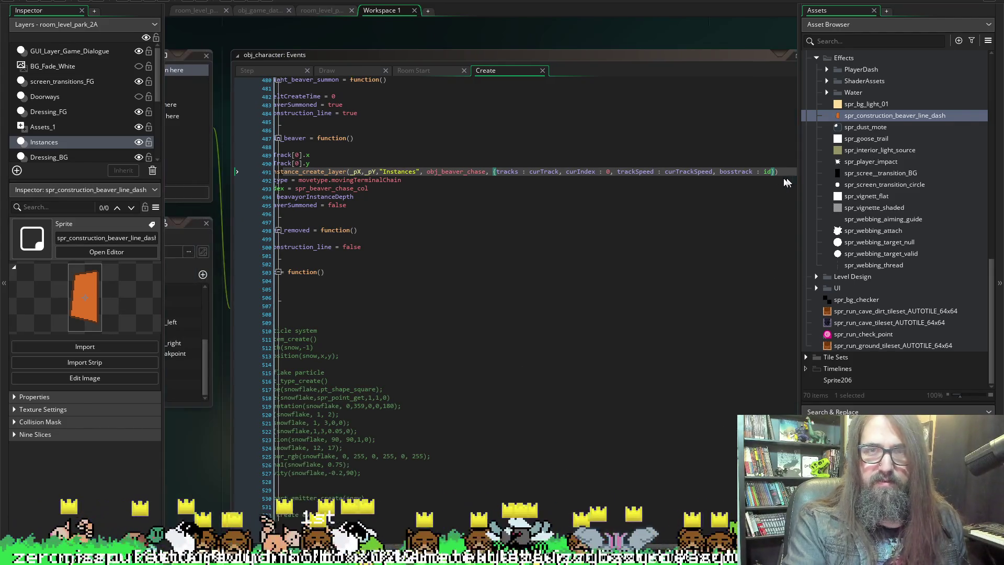
scroll(603, 52, right, 3)
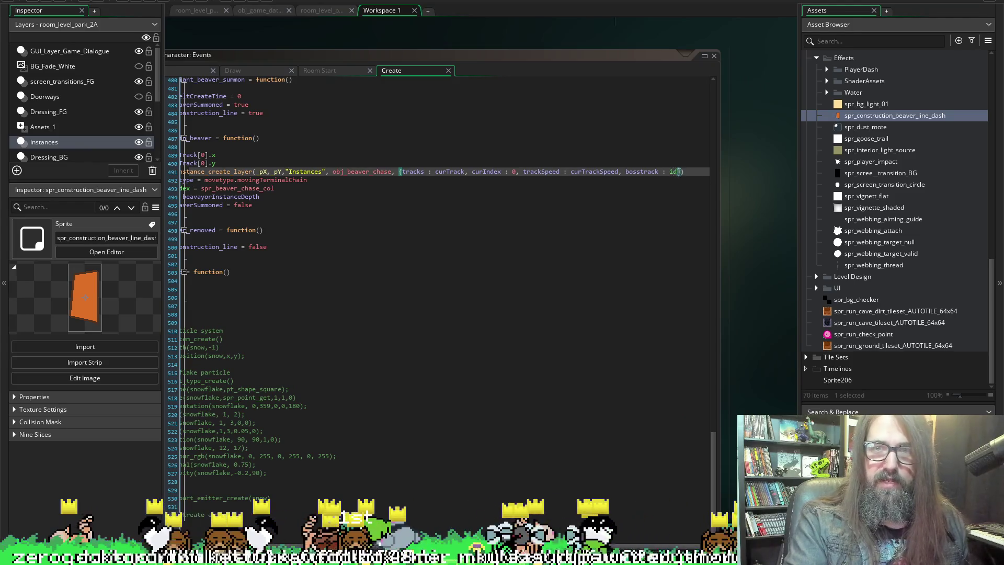
key(BackSpace)
key(BackSpace)
key(BackSpace)
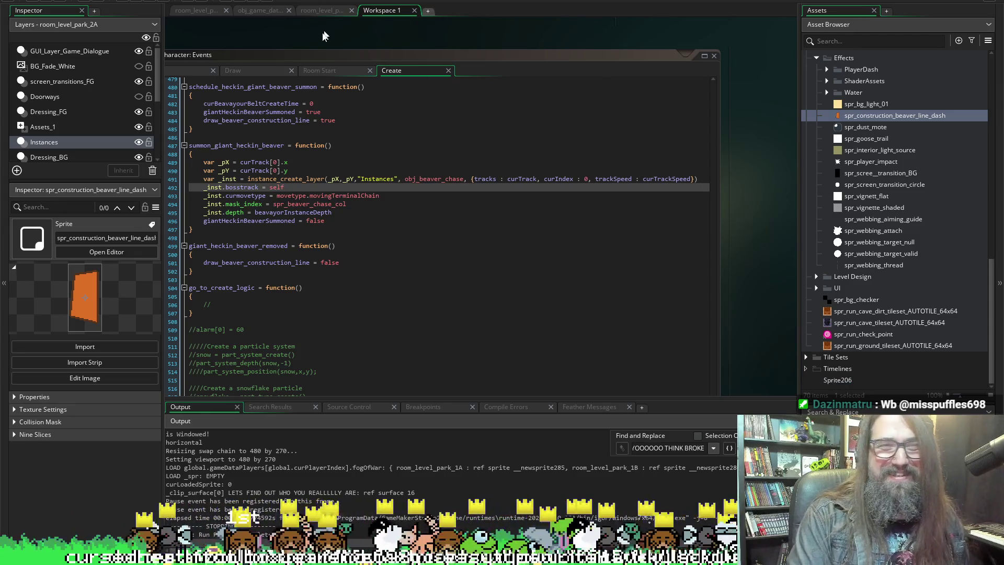
In the Step event, delete '- 1' from line 1089's curTrackIndex check, then run the game.
scroll(300, 24, up, 3)
scroll(272, 134, up, 5)
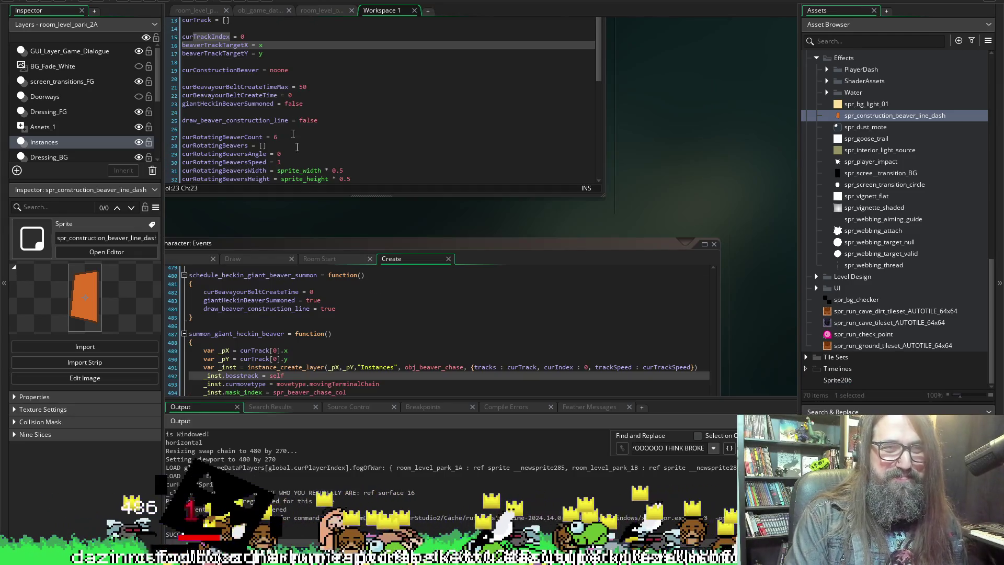
scroll(300, 227, left, 10)
scroll(343, 216, right, 5)
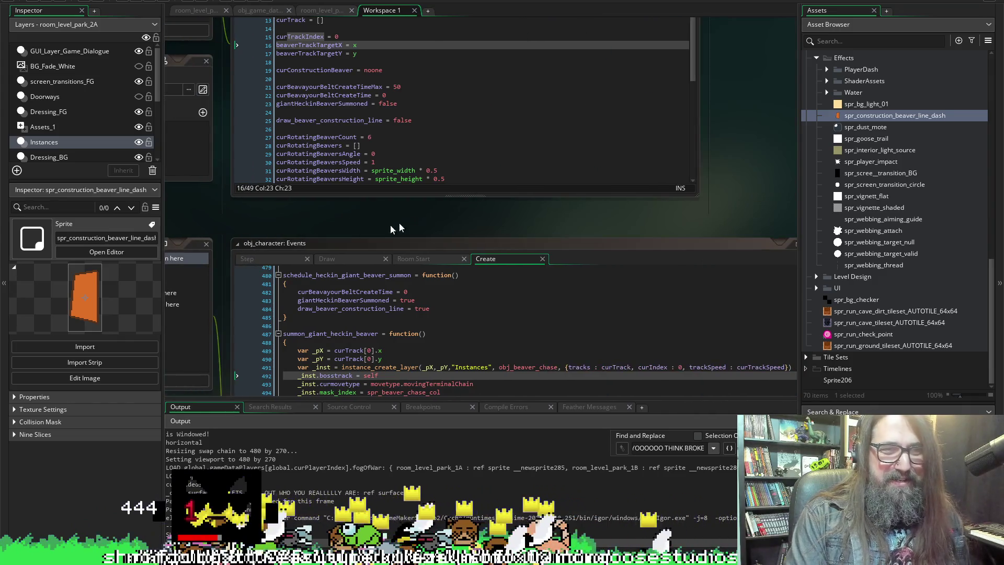
click(264, 262)
scroll(226, 206, down, 4)
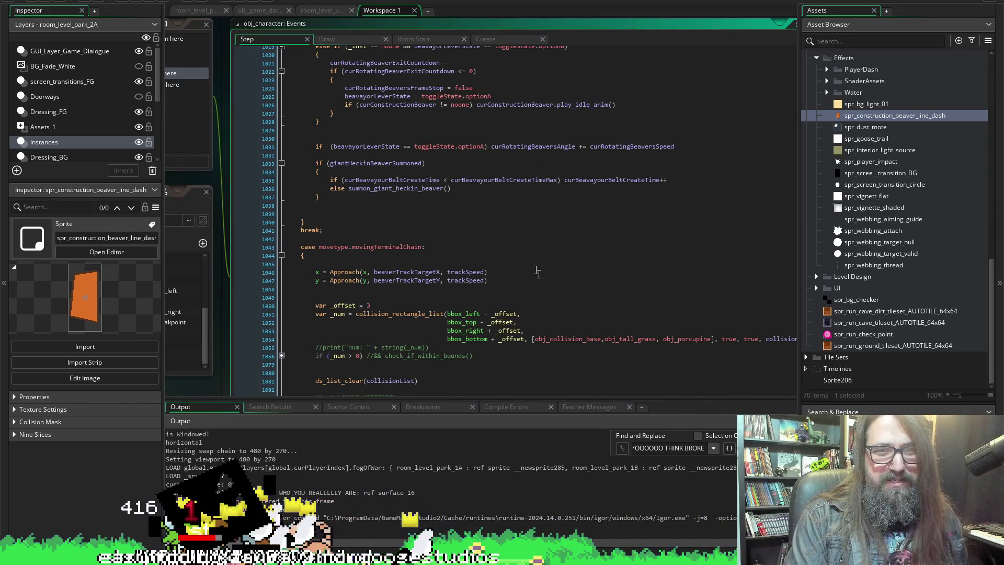
scroll(460, 254, down, 8)
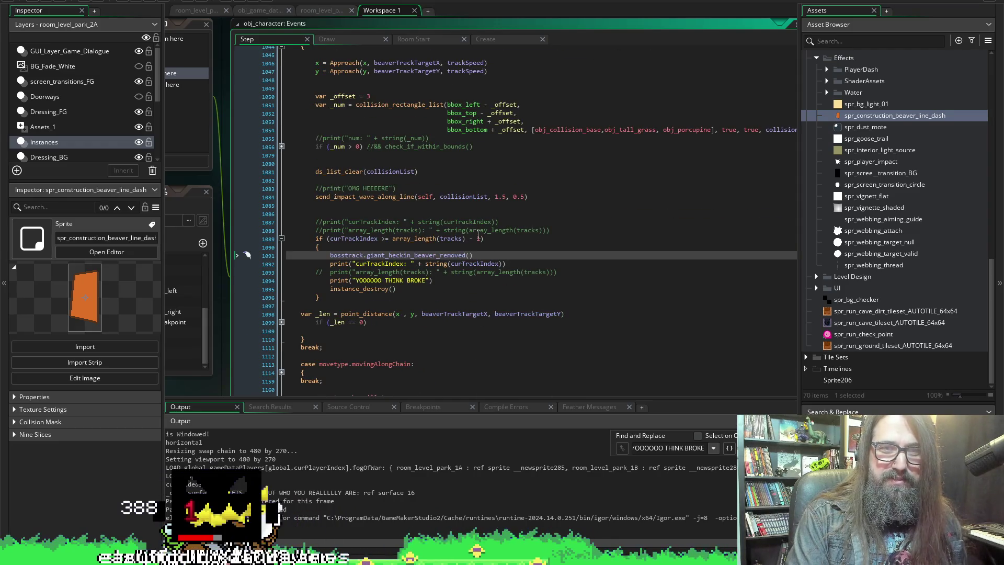
click(481, 239)
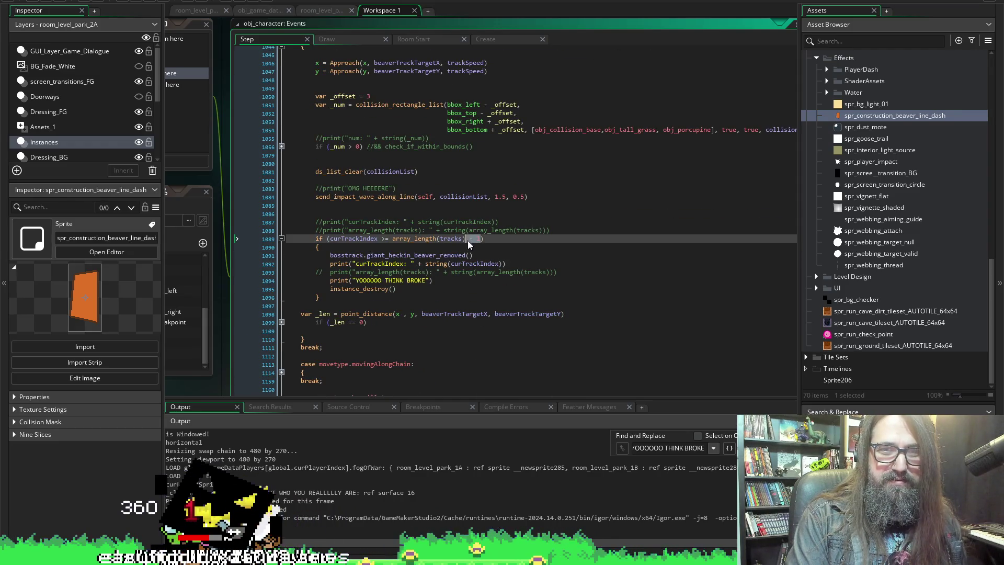
key(BackSpace)
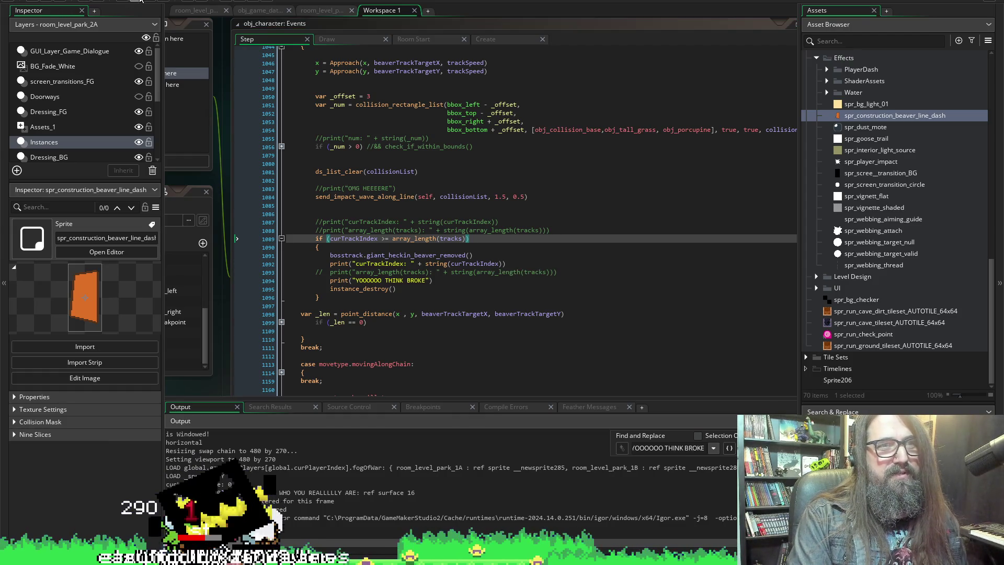
click(140, 1)
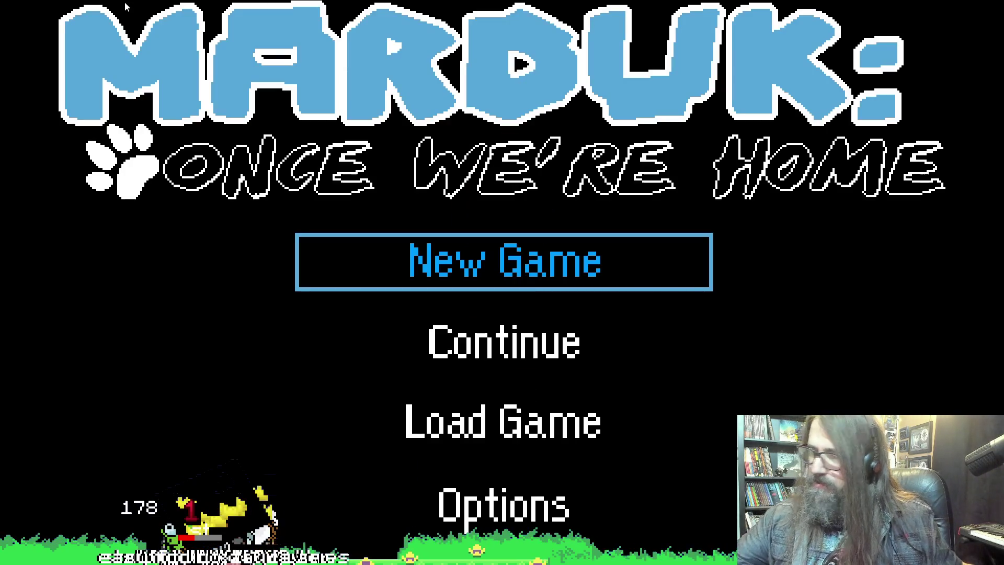
Continue the saved game, move the dog right into the beaver chase, then return to the IDE.
key(Down)
key(Return)
key(Right)
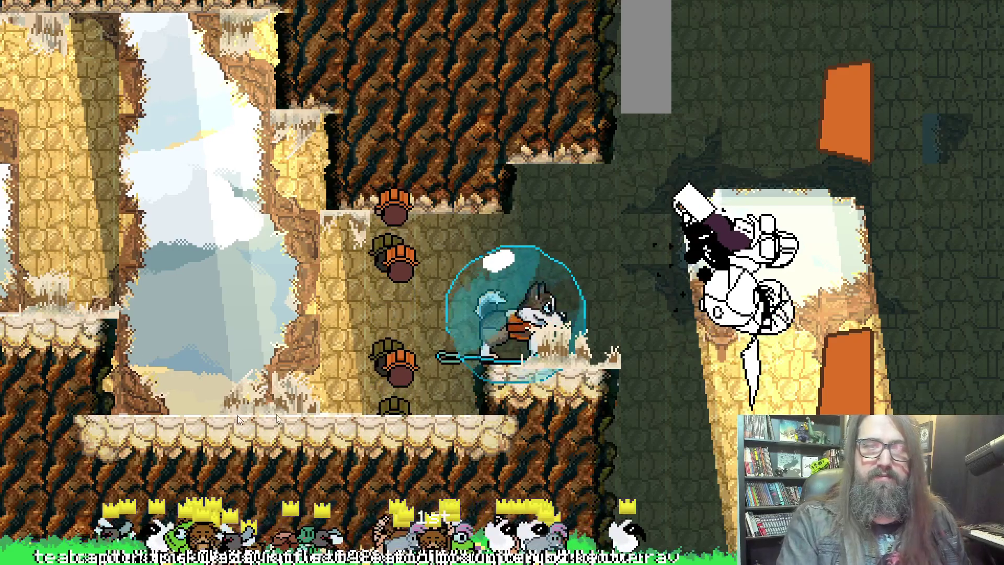
key(alt+Tab)
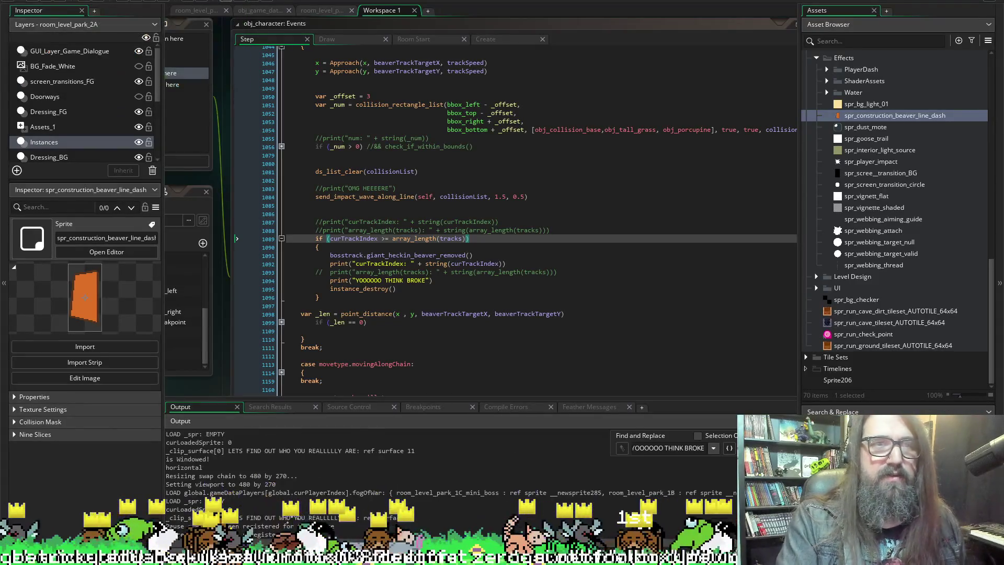
click(426, 240)
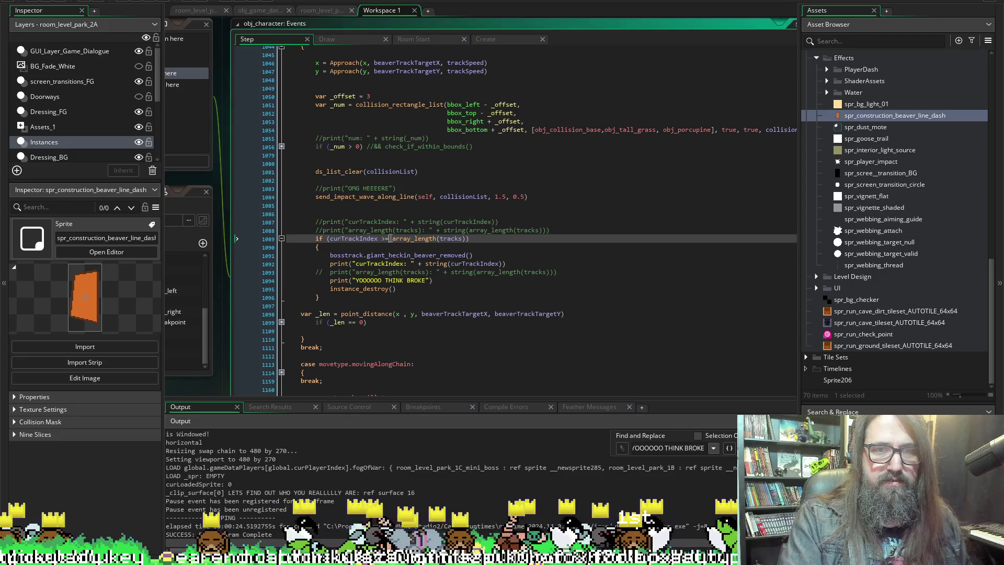
key(ctrl+Left)
key(Left)
key(BackSpace)
click(466, 239)
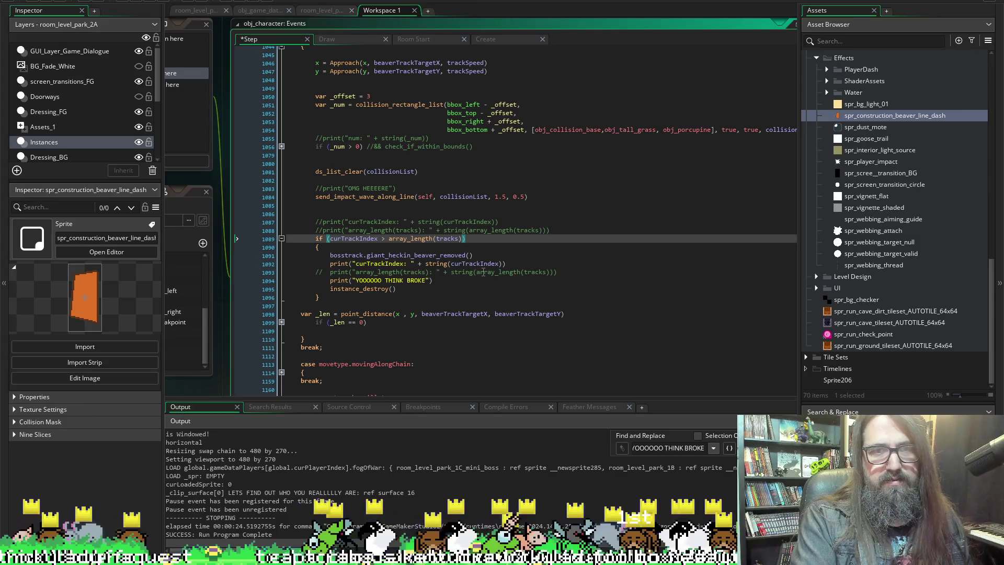
key(ctrl+Left)
key(ctrl+Left)
key(ctrl+Left)
key(Right)
text(=)
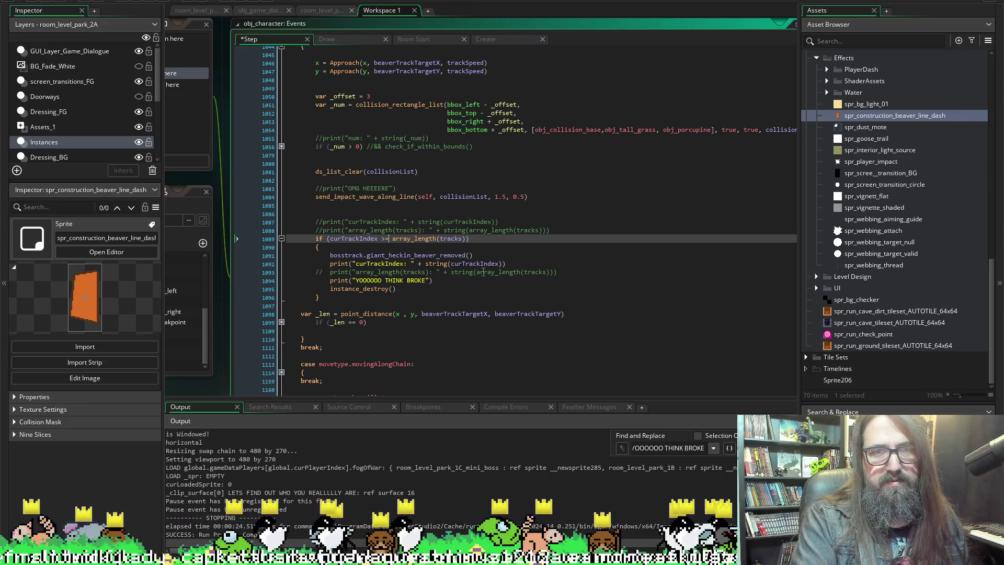
key(ctrl+s)
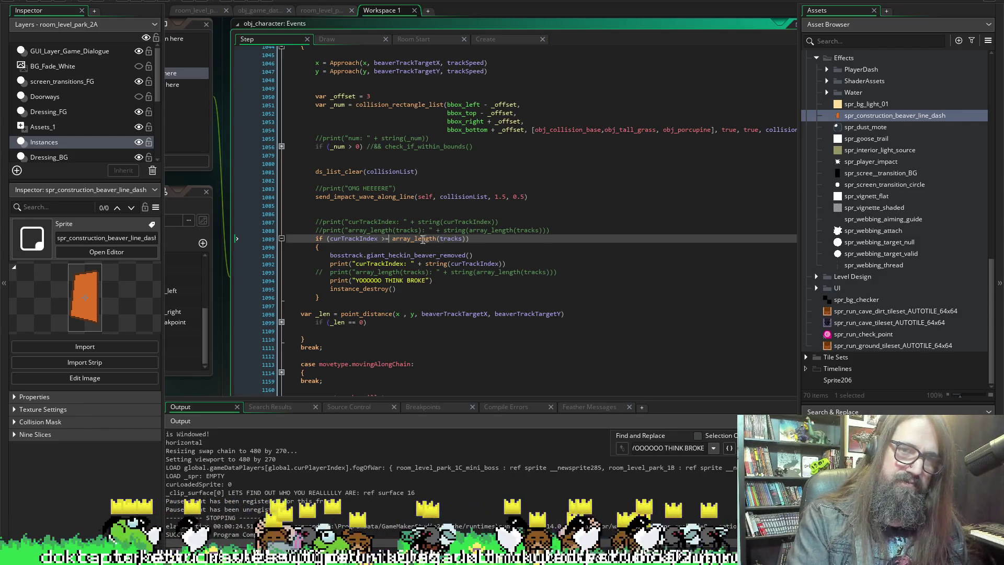
click(465, 238)
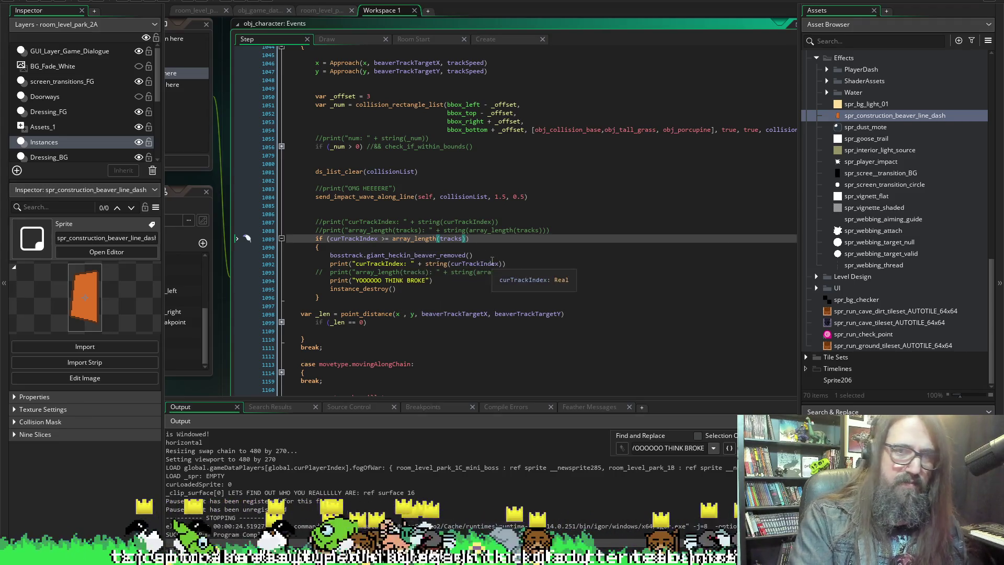
text(-1)
key(ctrl+s)
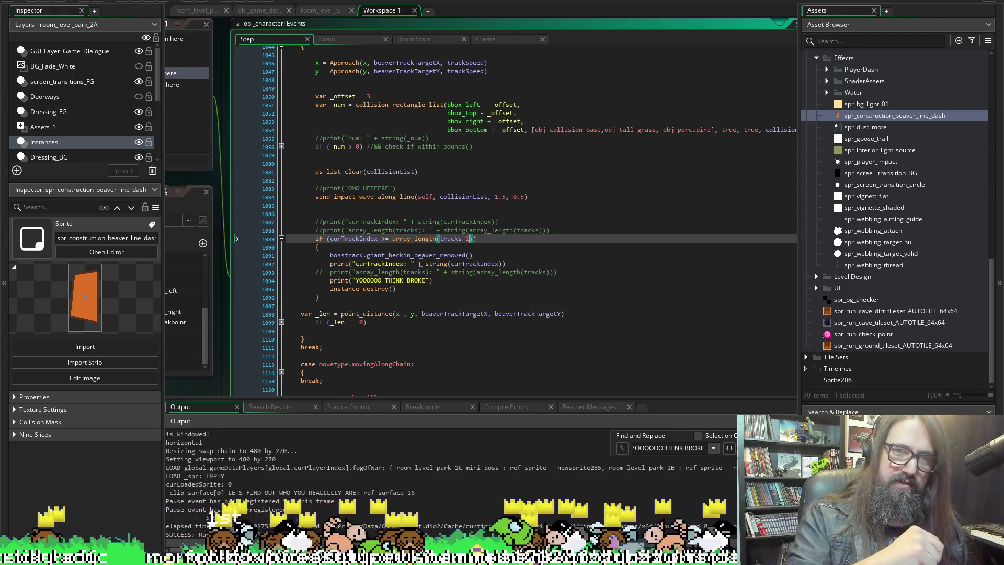
key(Left)
key(Left)
key(Left)
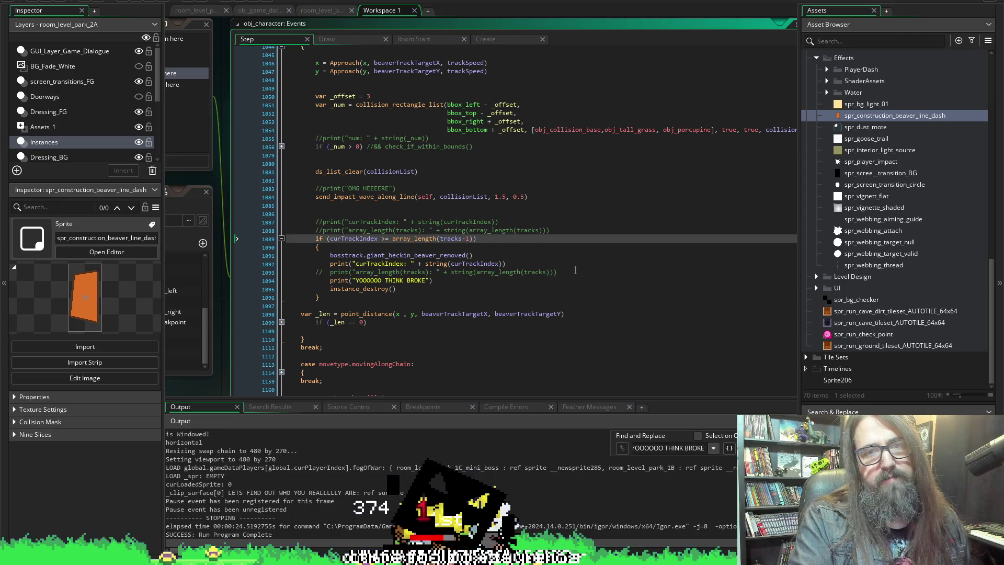
click(470, 239)
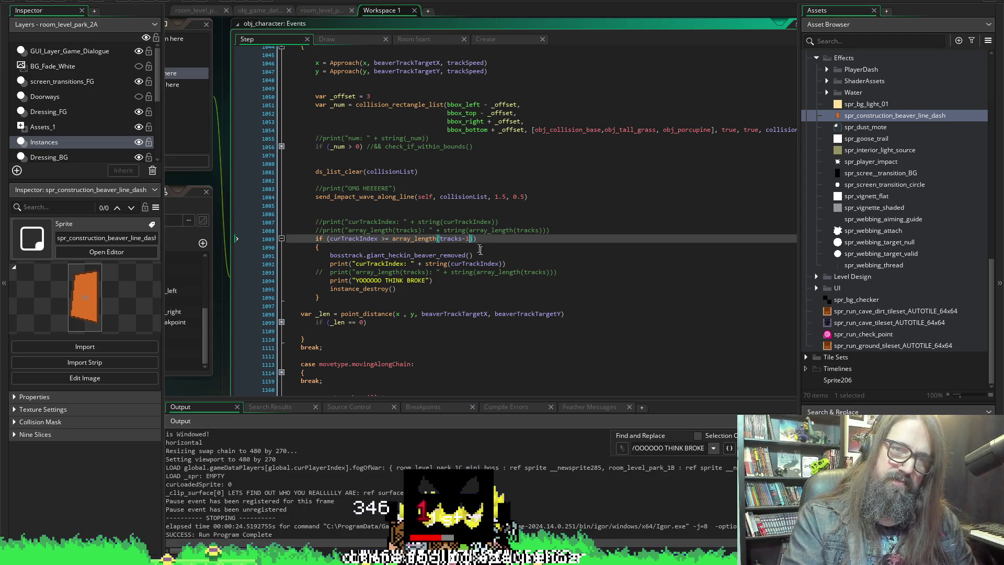
key(BackSpace)
key(BackSpace)
key(ctrl+s)
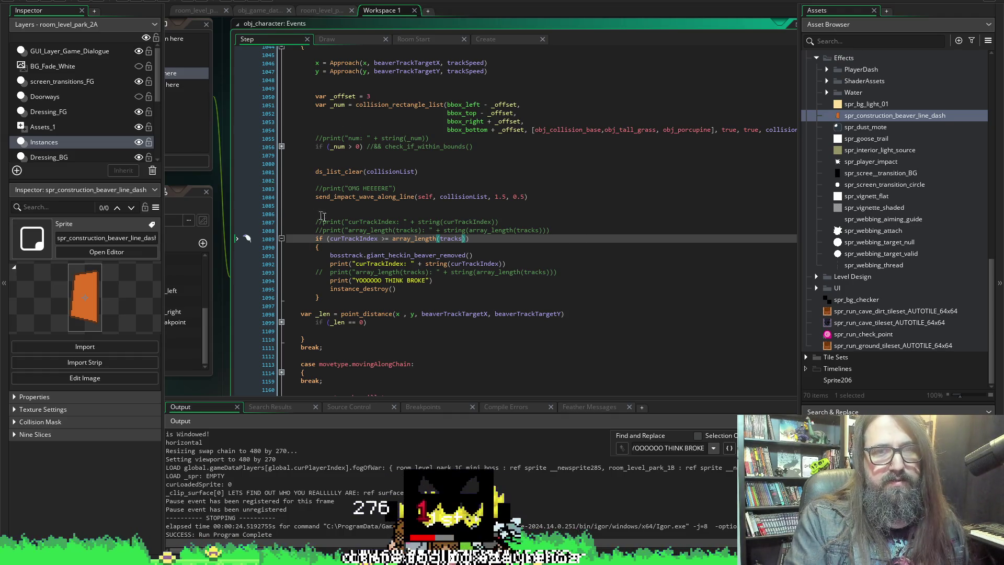
click(324, 230)
key(BackSpace)
key(BackSpace)
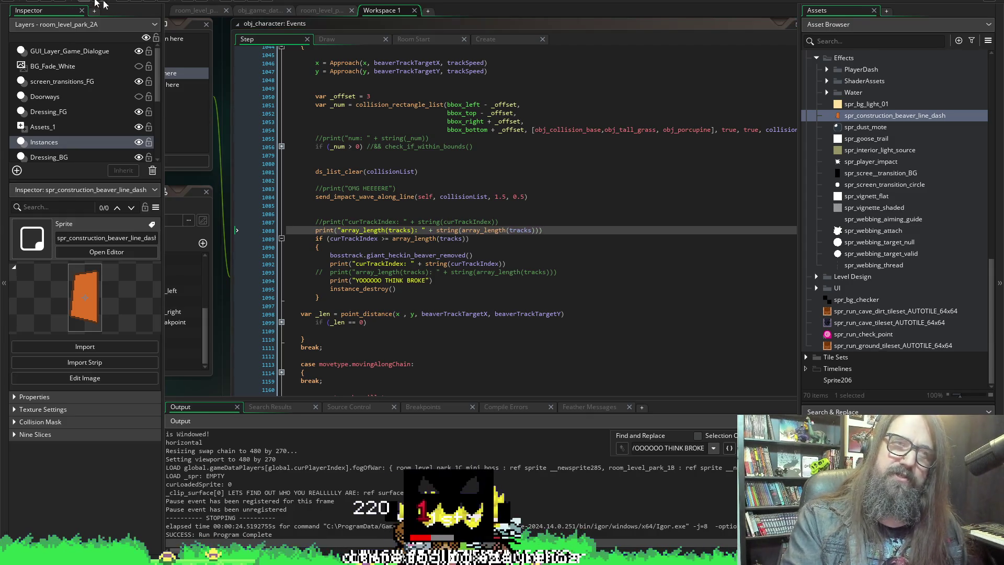
Run the game, continue the saved game, and return to the IDE to read array_length(tracks): 2.
click(140, 5)
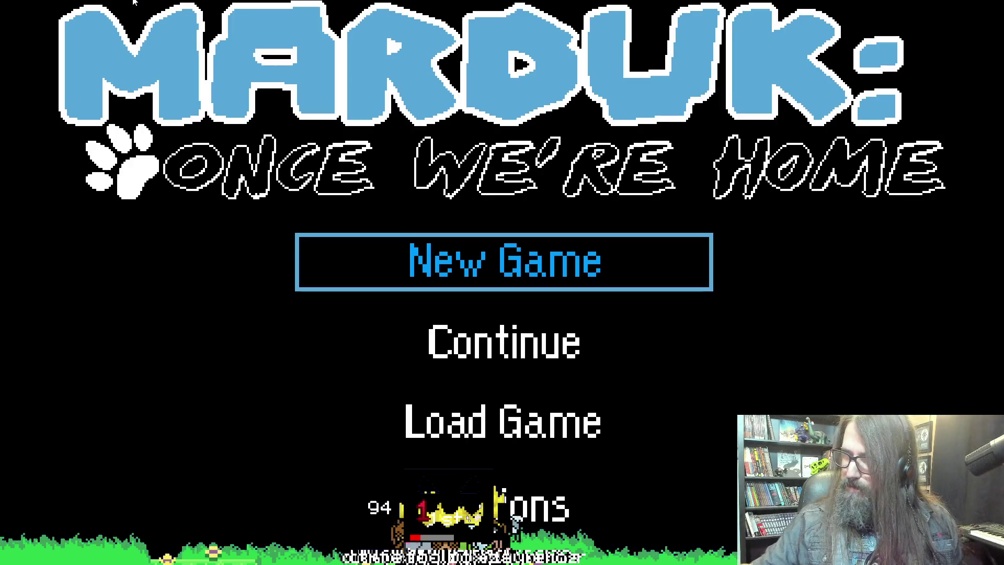
key(Down)
key(Return)
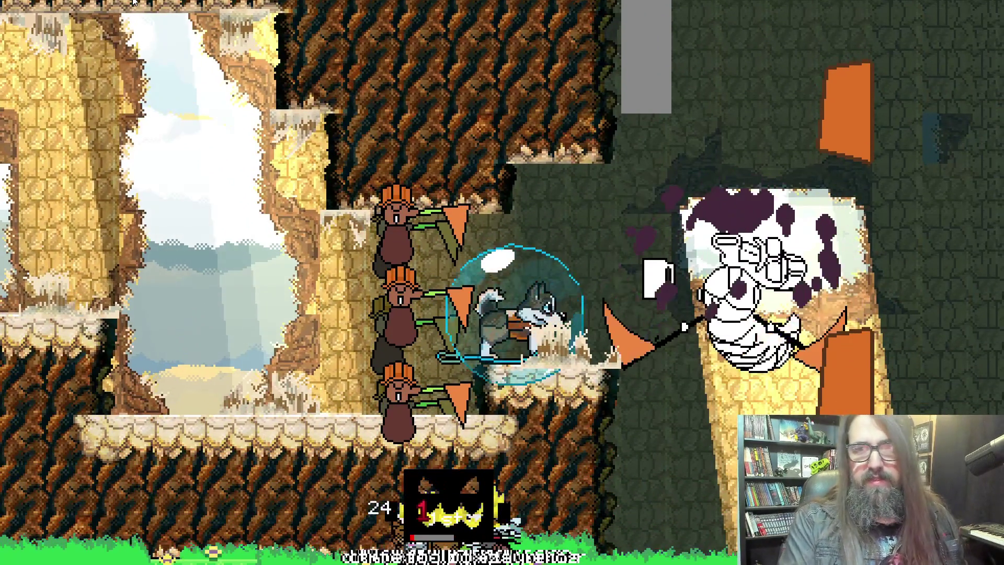
key(alt+Tab)
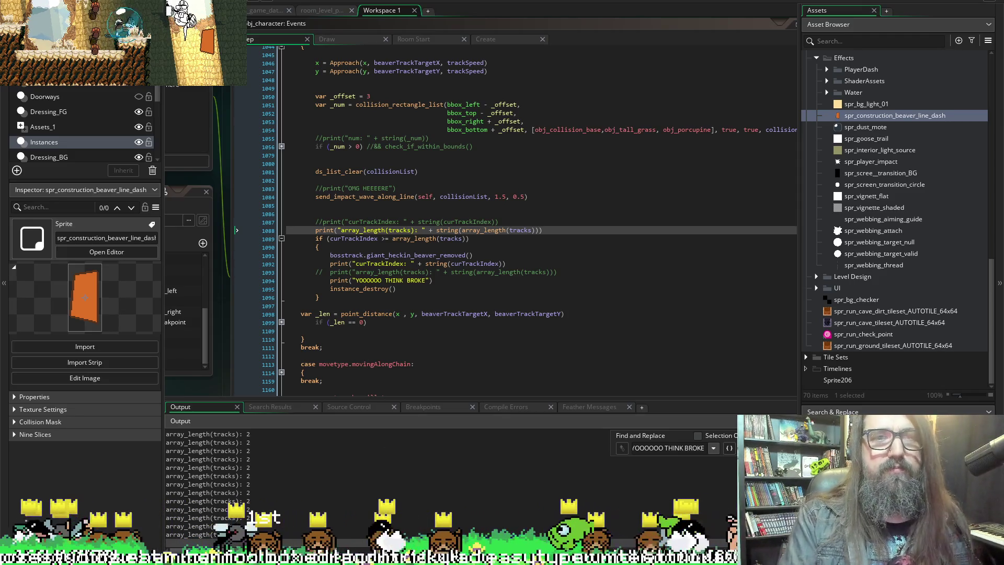
Uncomment the curTrackIndex print on line 1087 and relaunch the game.
click(166, 7)
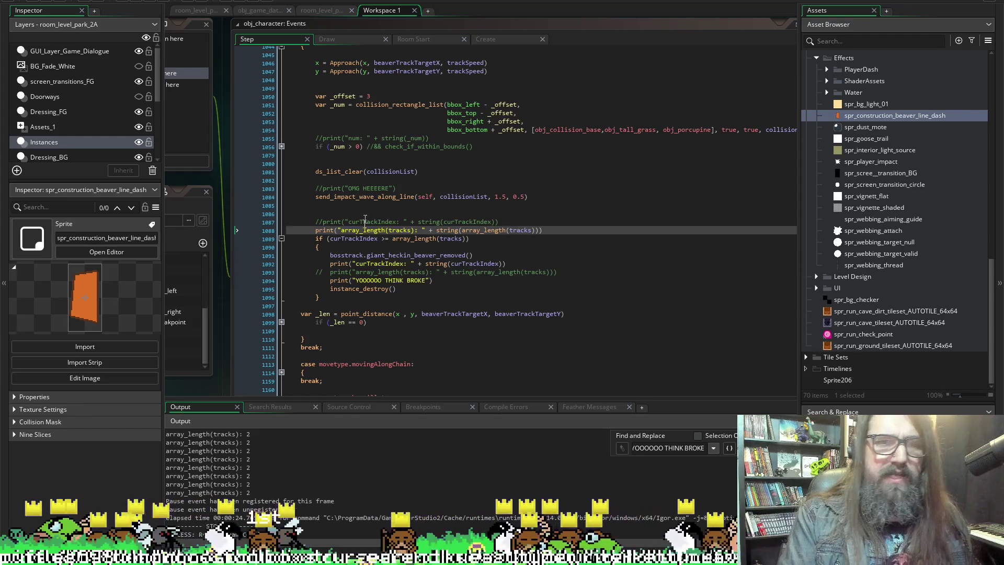
click(323, 222)
key(BackSpace)
key(BackSpace)
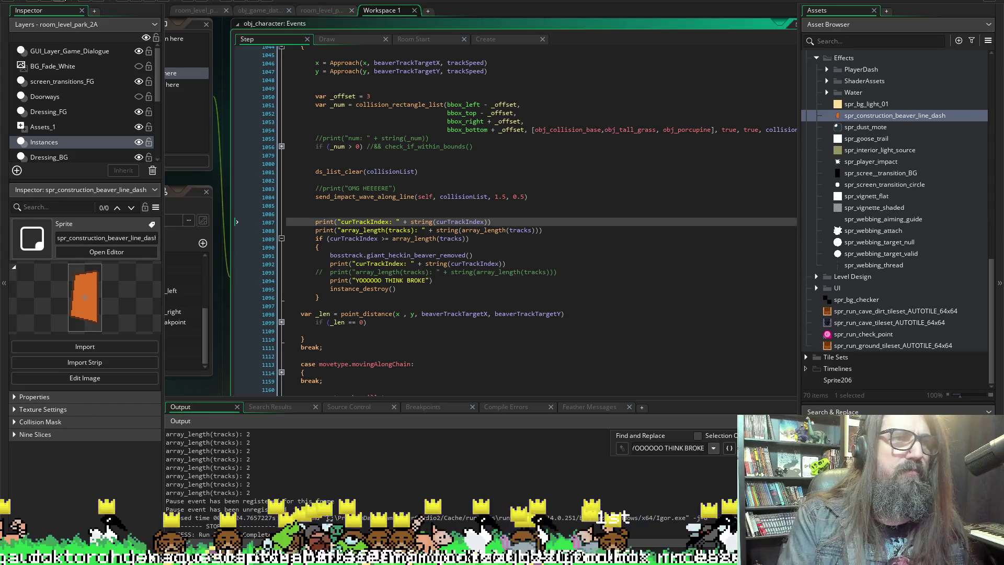
click(135, 2)
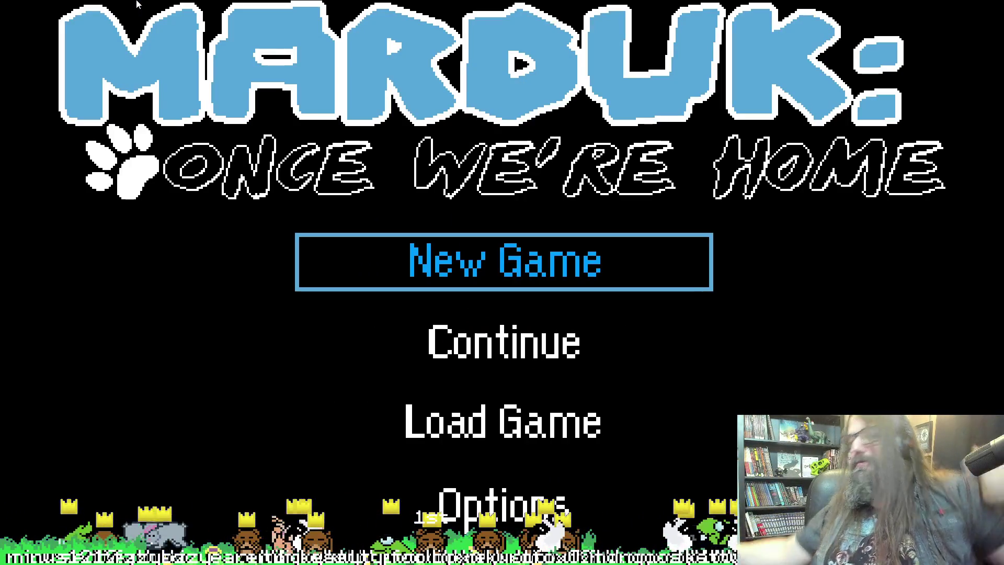
Continue the saved game into the beaver chase, then return to the IDE to read curTrackIndex: 1.
key(Down)
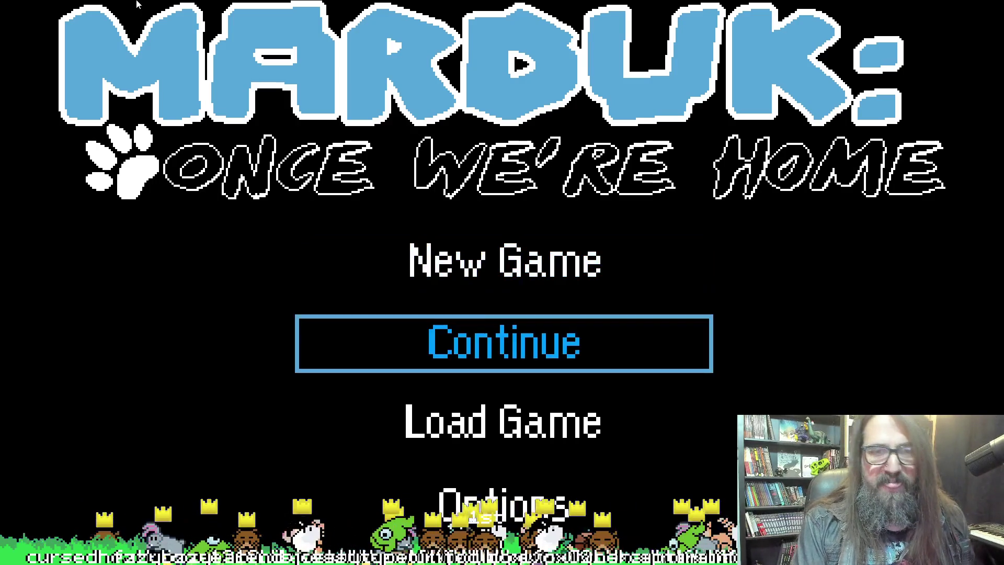
key(Return)
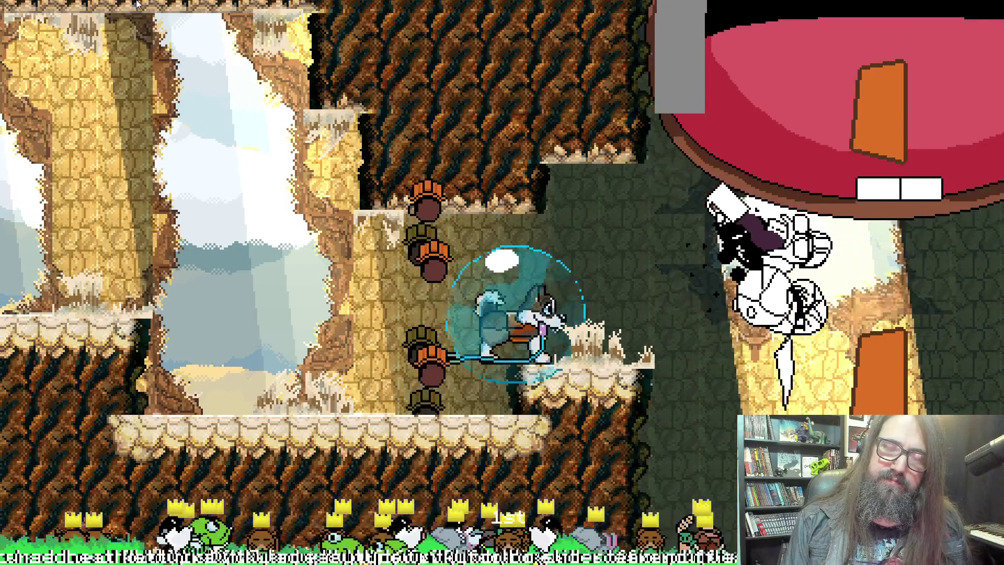
key(alt+Return)
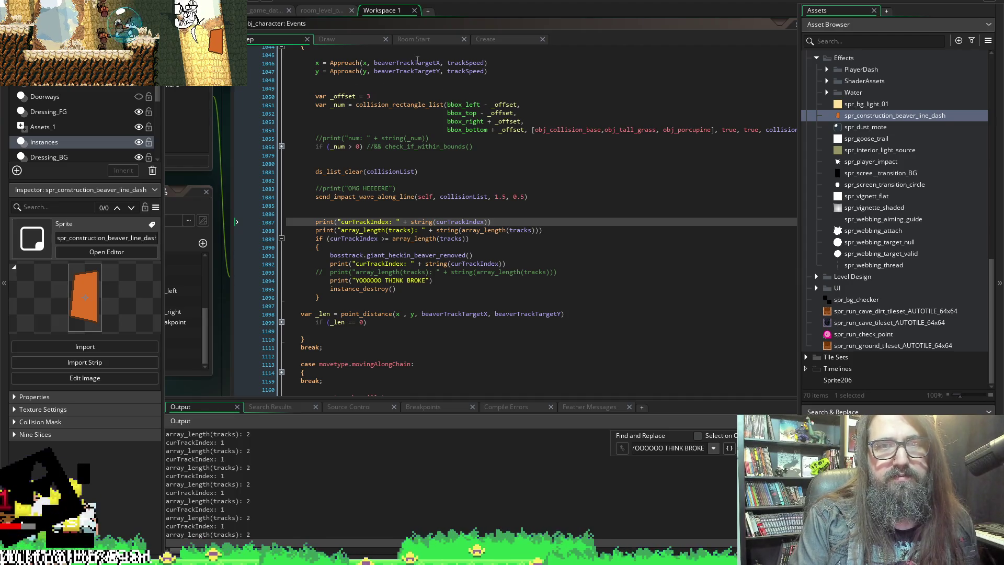
scroll(401, 168, up, 2)
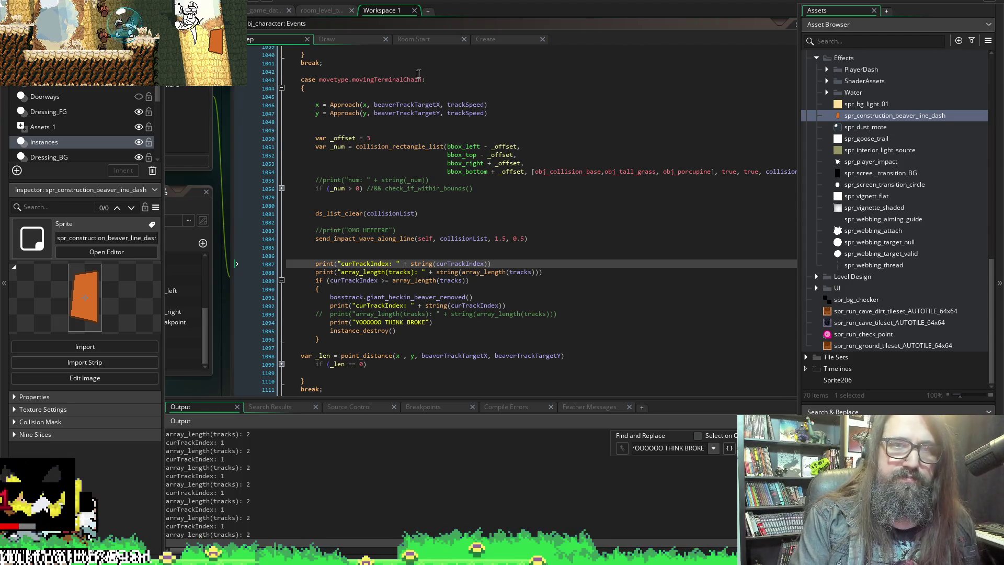
click(282, 188)
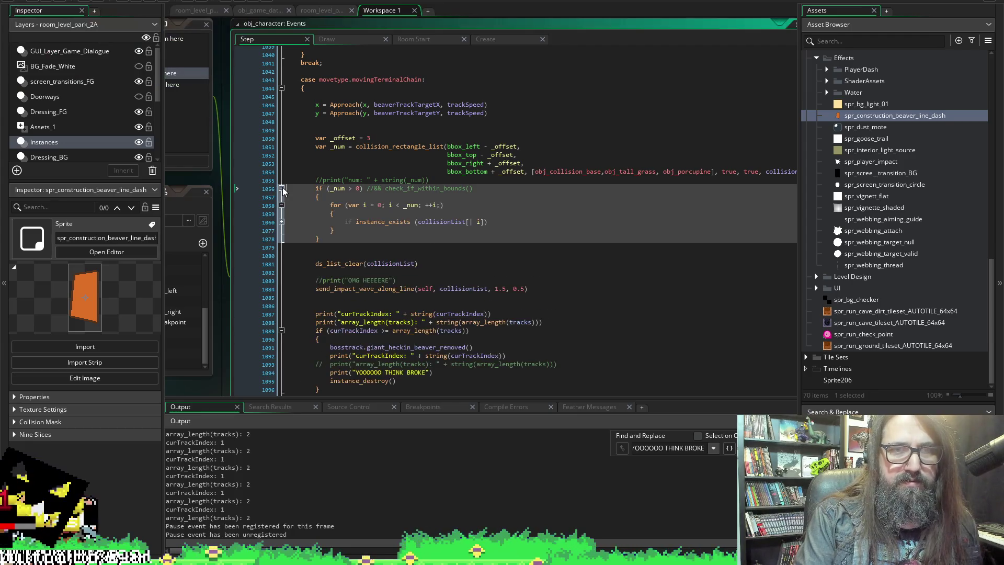
click(282, 188)
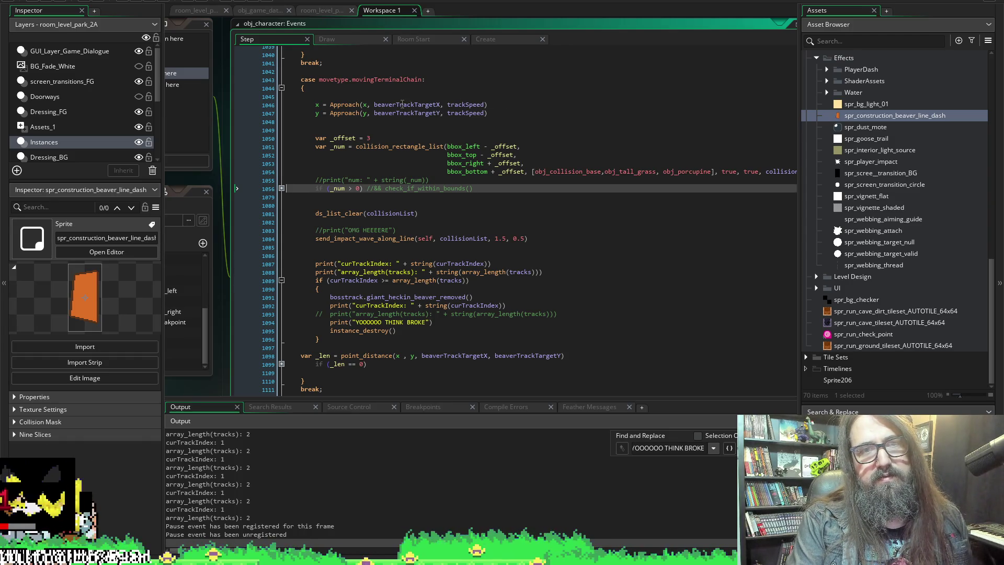
click(402, 104)
scroll(378, 256, down, 2)
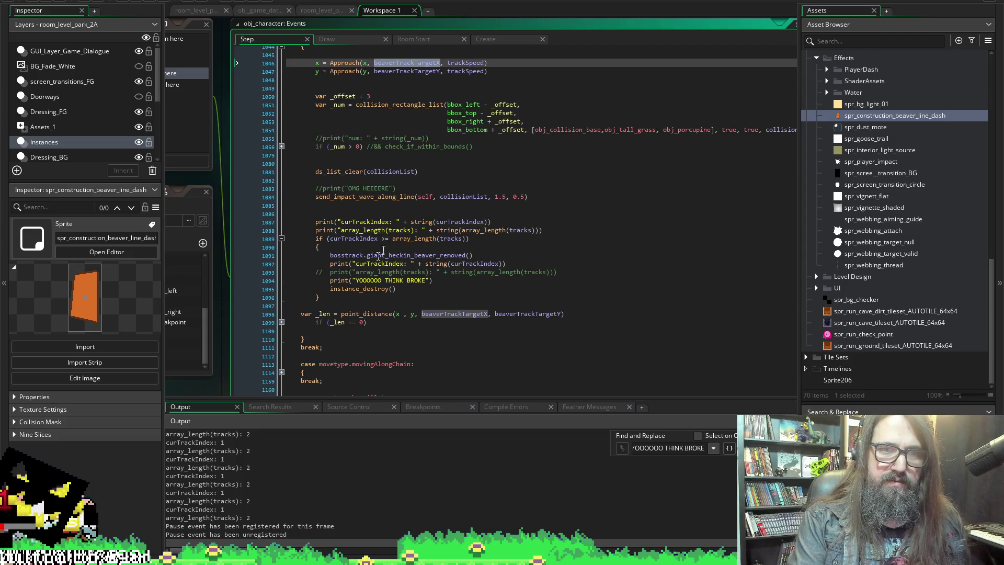
scroll(562, 287, down, 3)
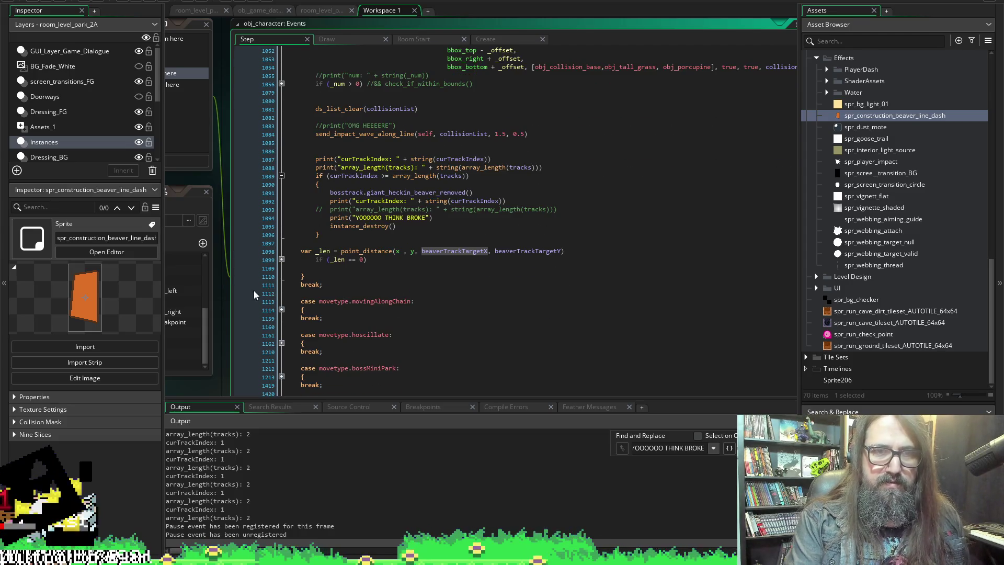
click(281, 261)
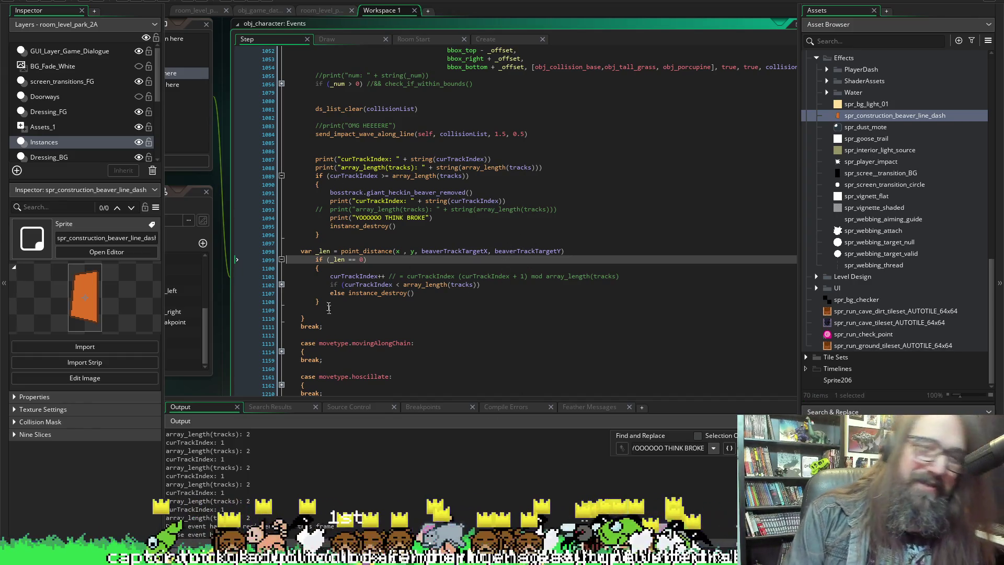
Scroll down the Step code to view the branch that runs when _len equals 0.
scroll(414, 241, down, 3)
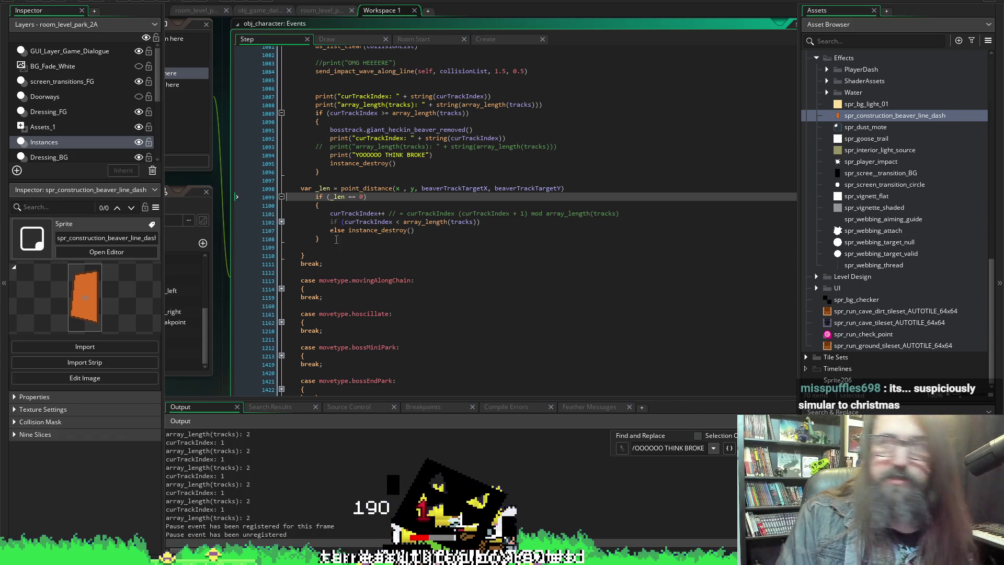
click(282, 221)
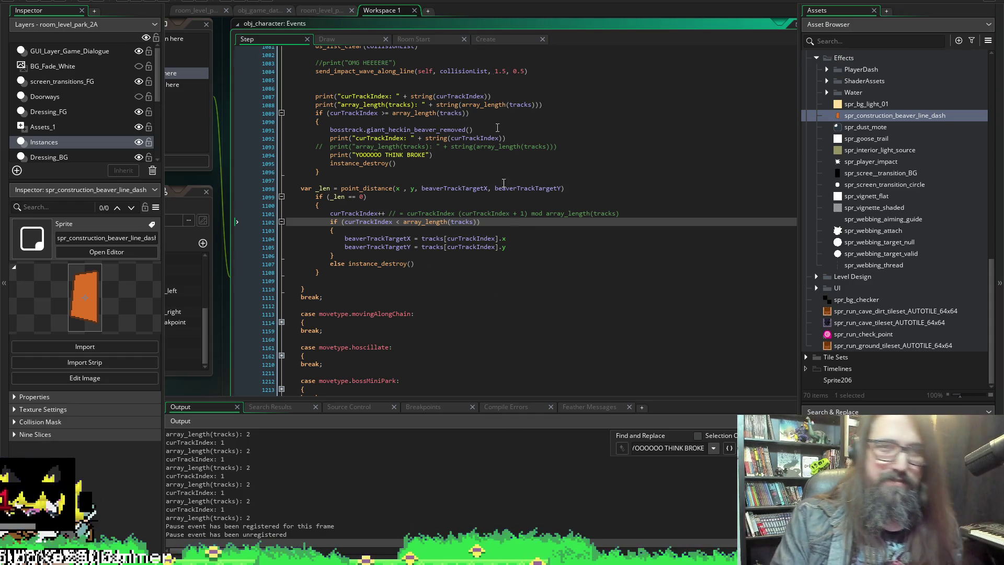
Select the curTrackIndex < array_length(tracks) bounds check line to inspect its body.
click(459, 213)
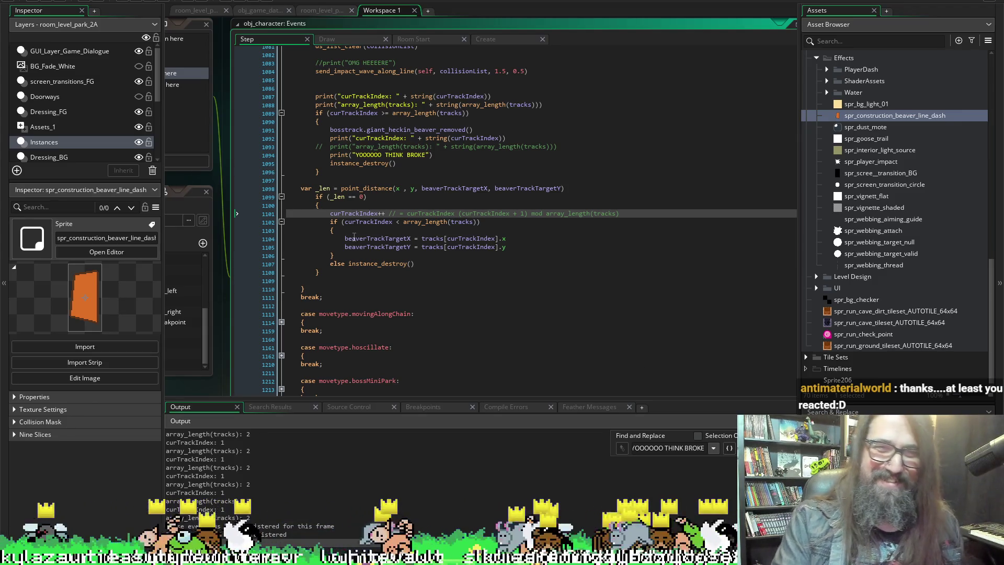
click(394, 231)
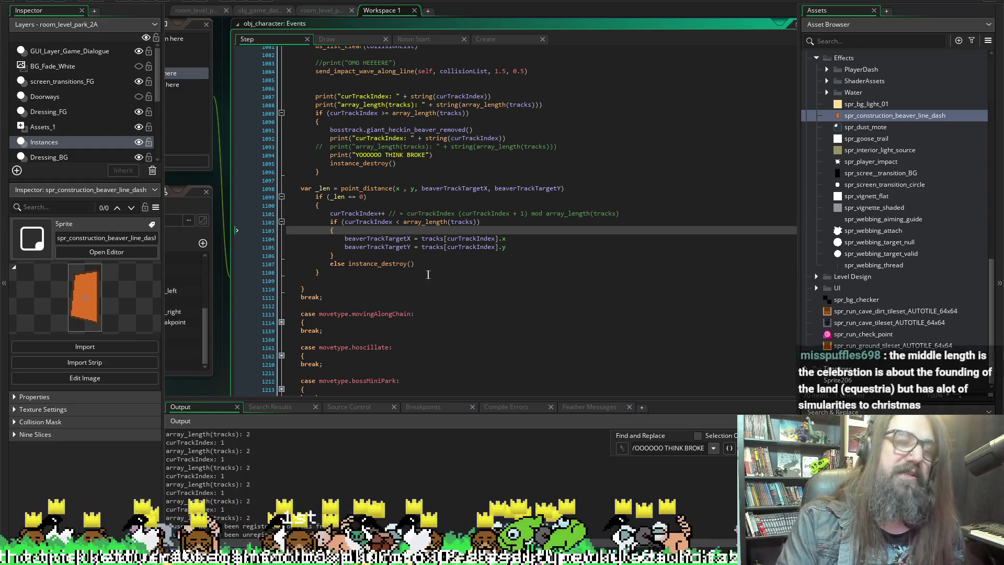
scroll(517, 246, up, 2)
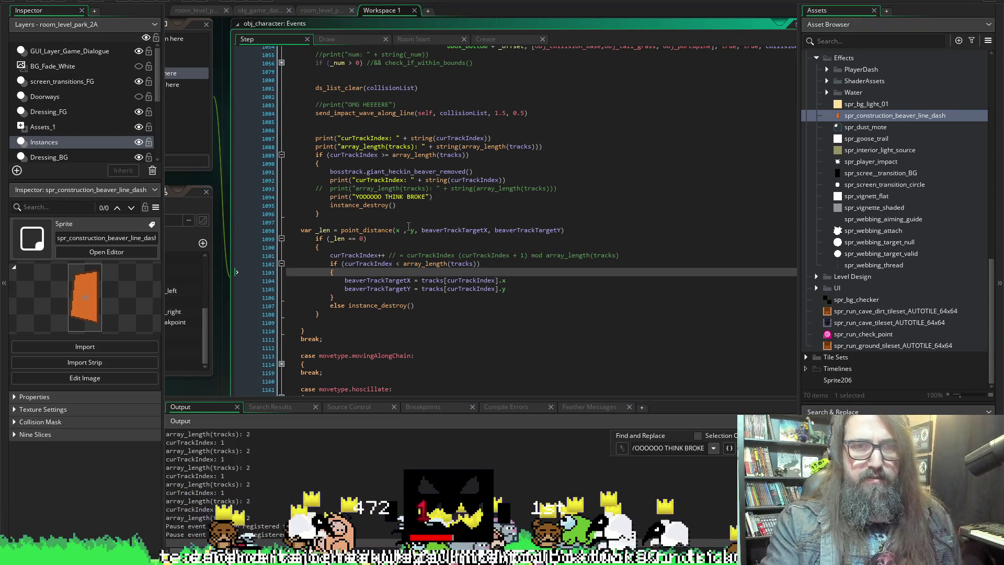
scroll(471, 209, down, 3)
scroll(489, 230, up, 1)
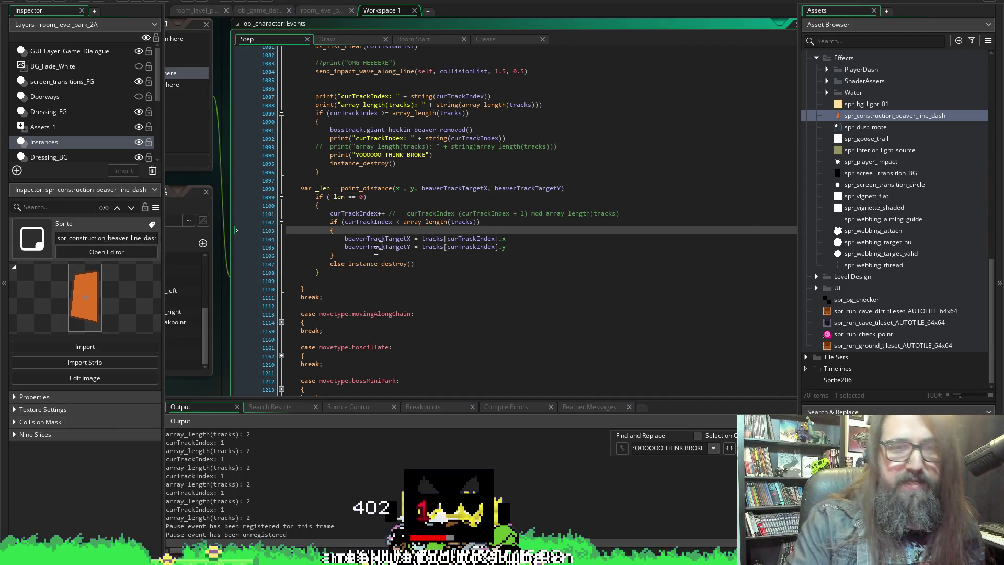
scroll(387, 262, up, 1)
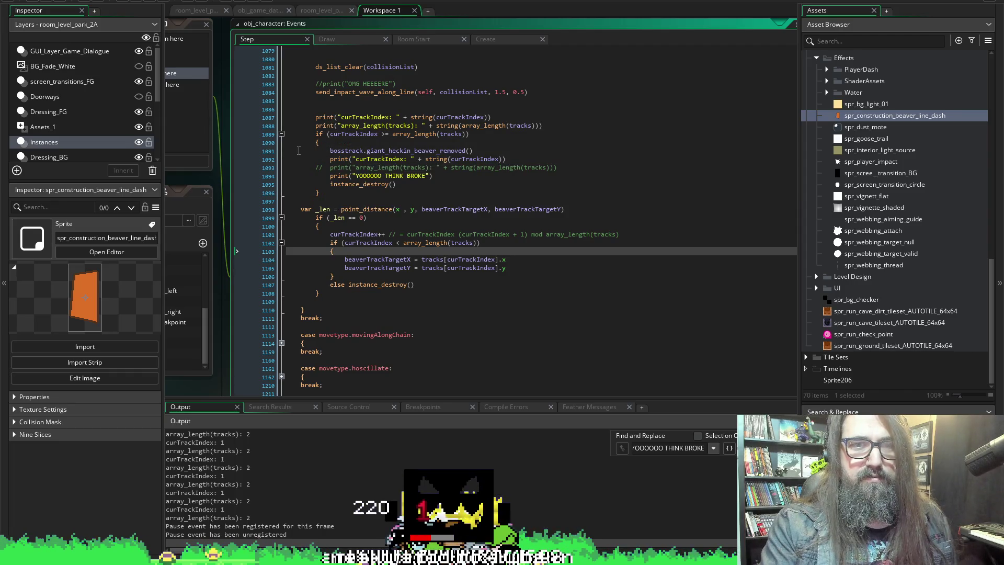
mouse_move(299, 150)
mouse_down()
mouse_move(398, 160)
mouse_move(356, 162)
mouse_move(386, 161)
mouse_up()
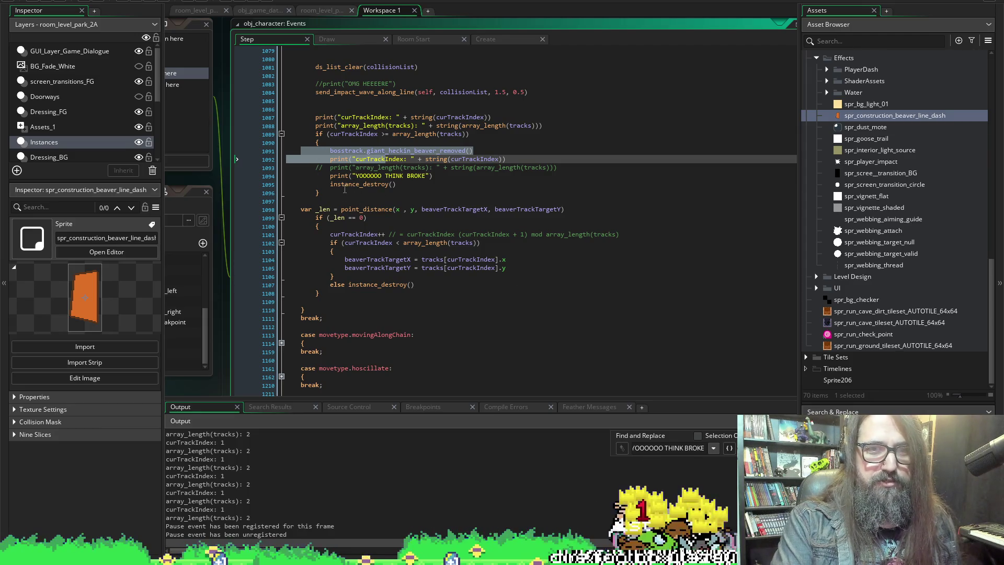
Place the caret at the bosstrack.giant_heckin_beaver_removed() call in the end-of-track branch.
click(328, 151)
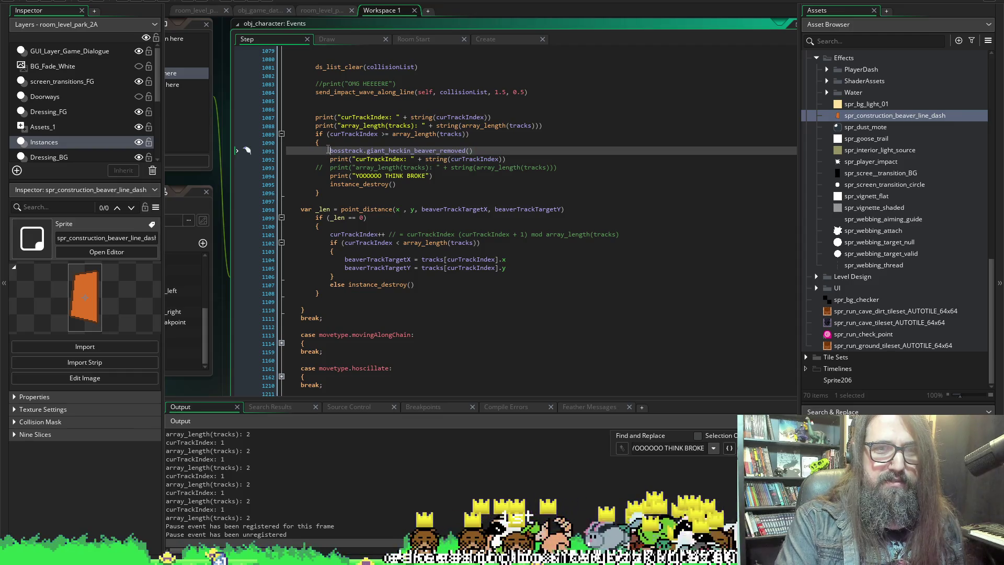
Cut the bosstrack.giant_heckin_beaver_removed() call and remove a misplaced opening brace.
drag(329, 150, 485, 149)
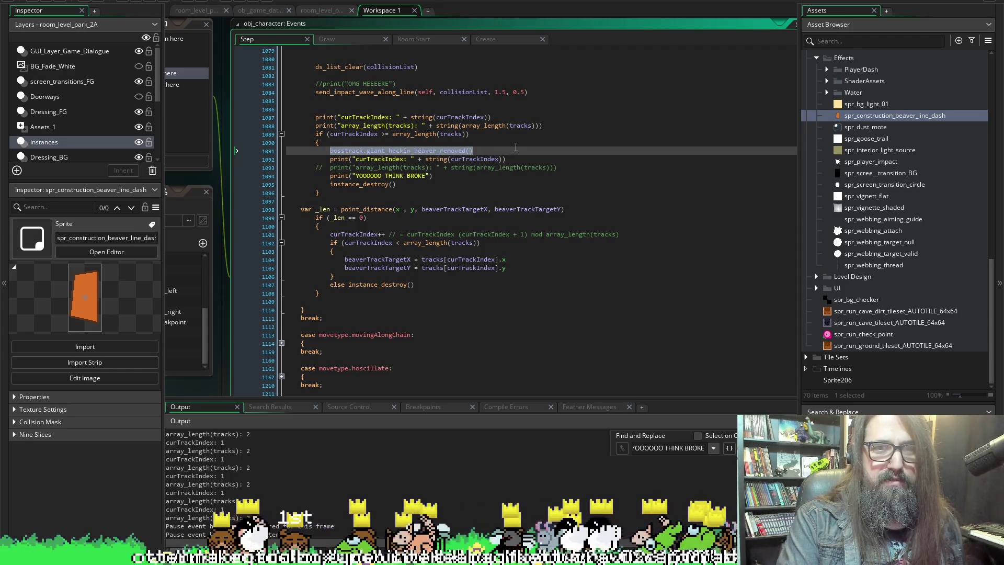
key(ctrl+x)
click(353, 277)
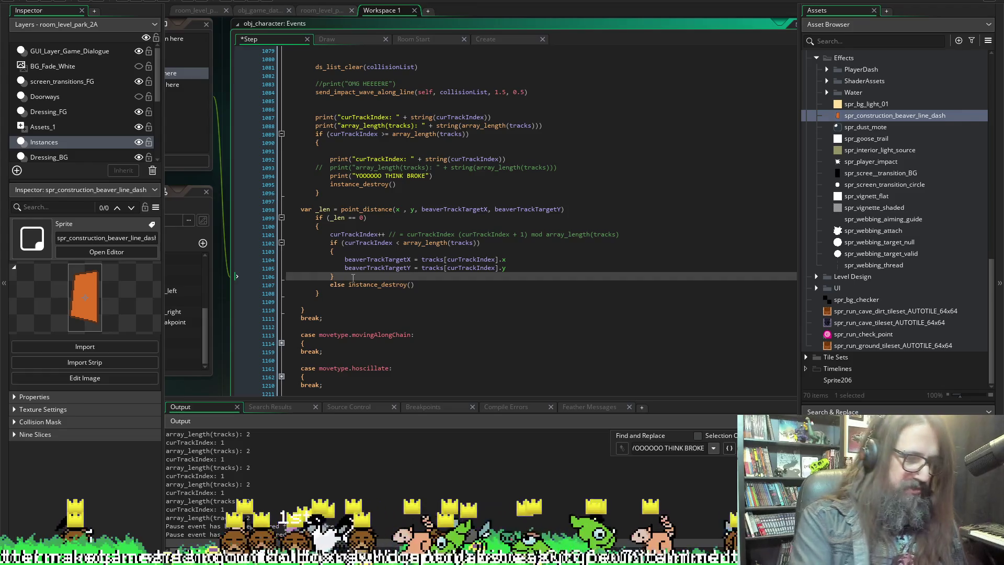
key(Return)
text({)
key(Down)
key(Home)
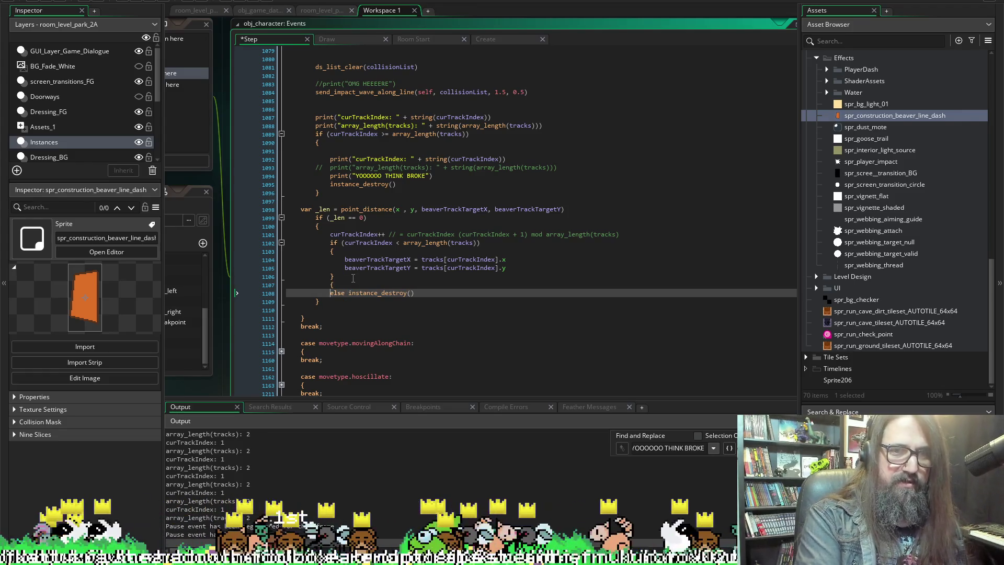
key(Up)
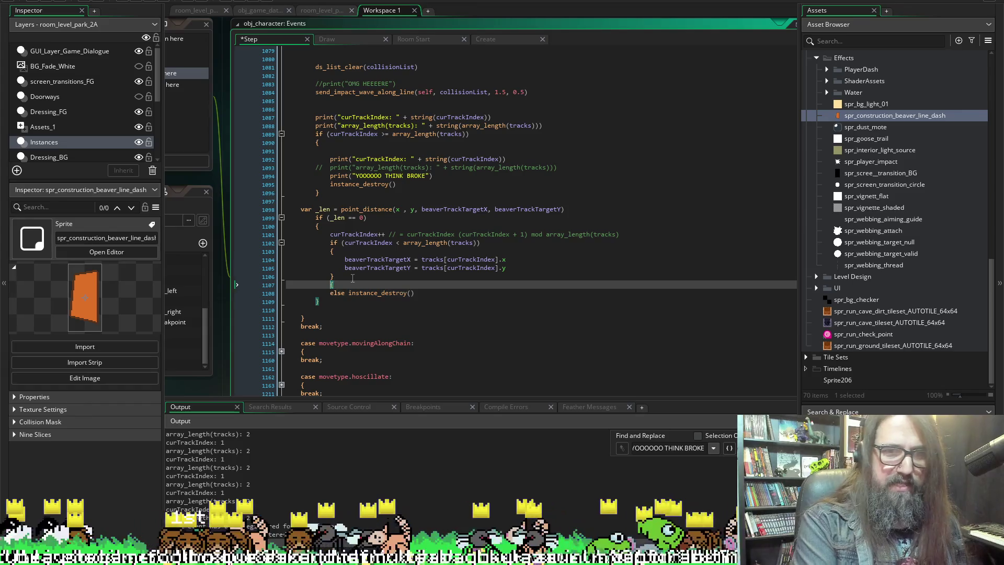
key(BackSpace)
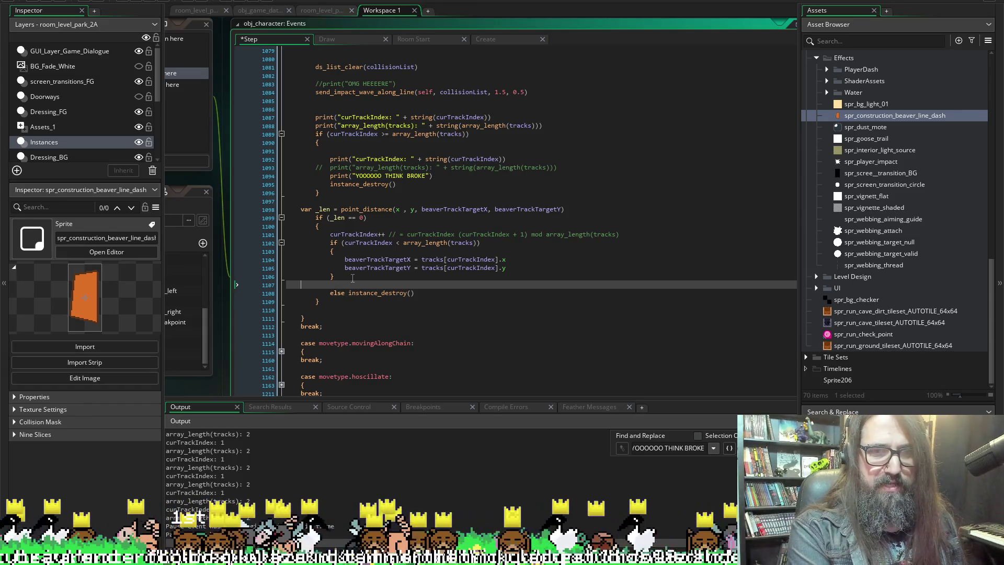
key(Delete)
Put instance_destroy() in its own braced block after the final else.
key(End)
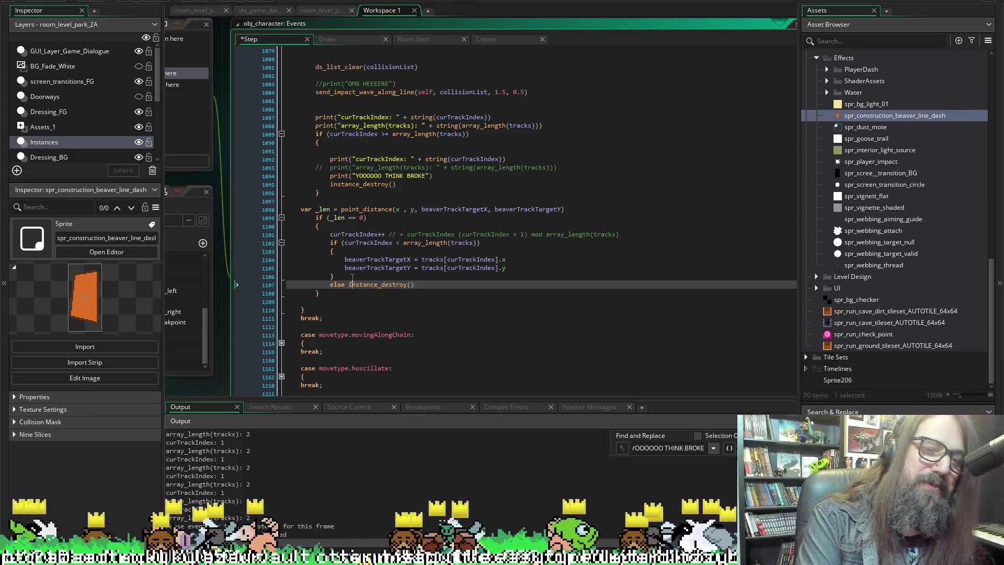
key(Return)
text({)
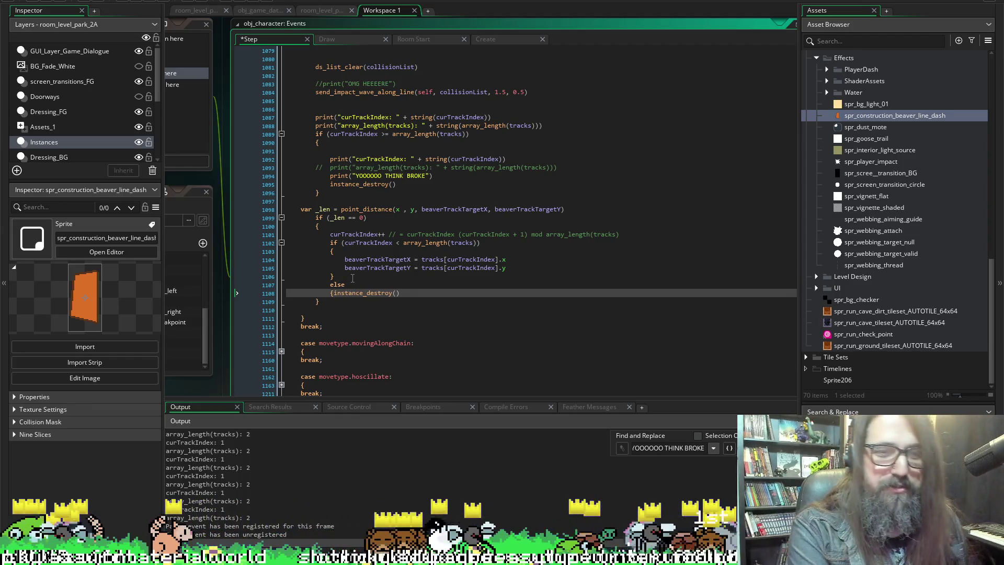
key(Return)
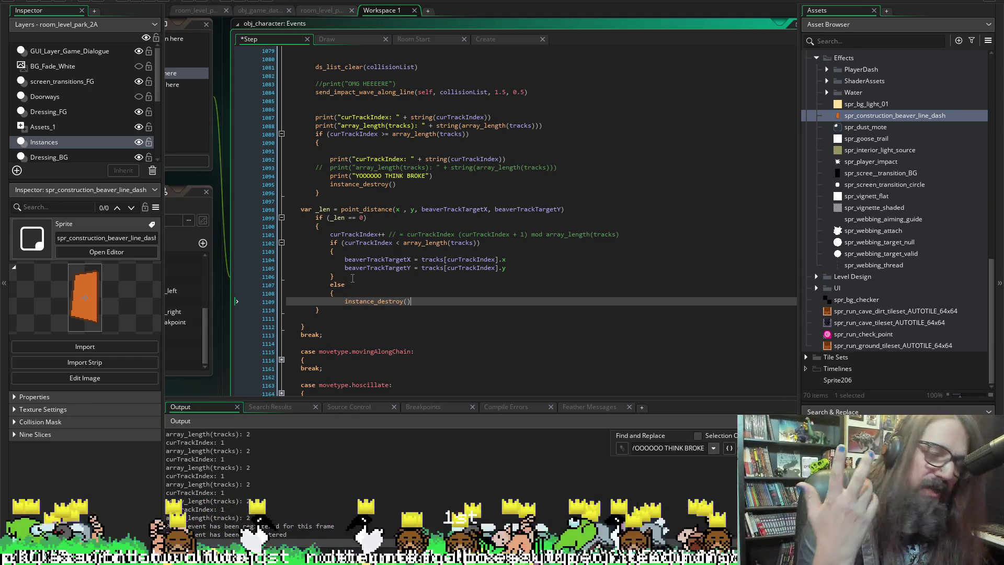